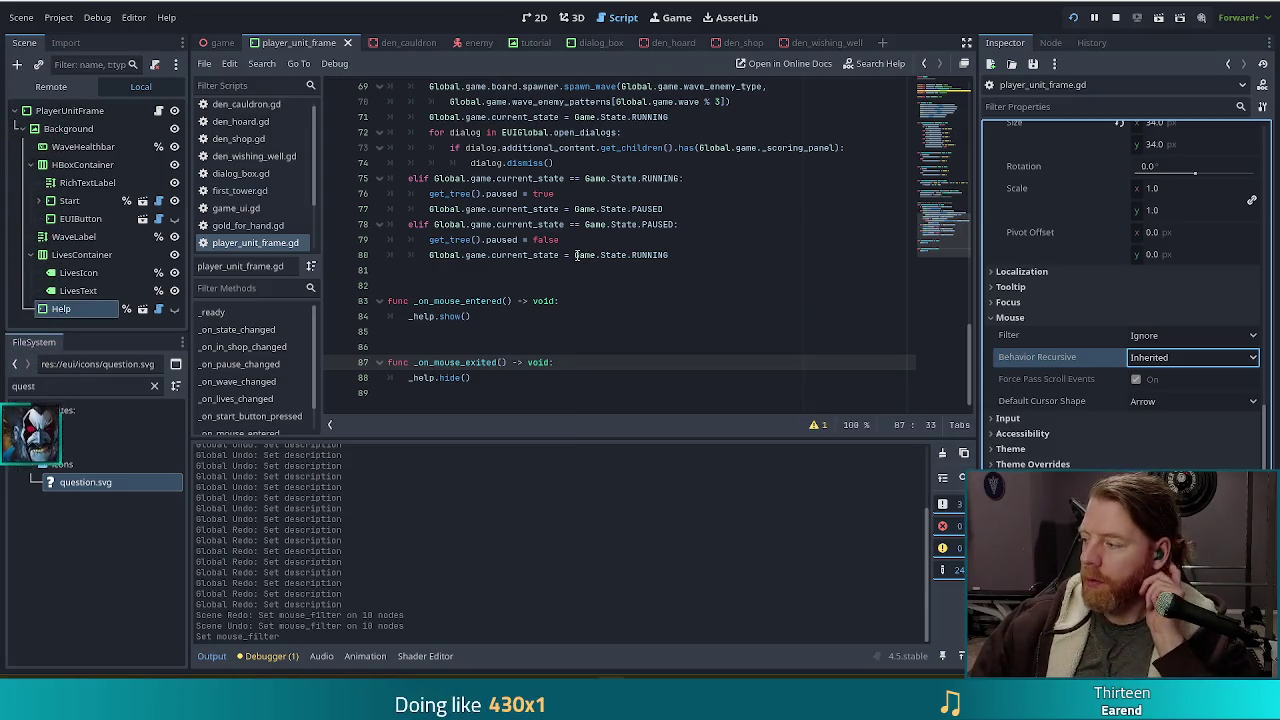
Check line 79 of player_unit_frame.gd, then switch to the Using InputEvent docs in Chrome.
click(535, 240)
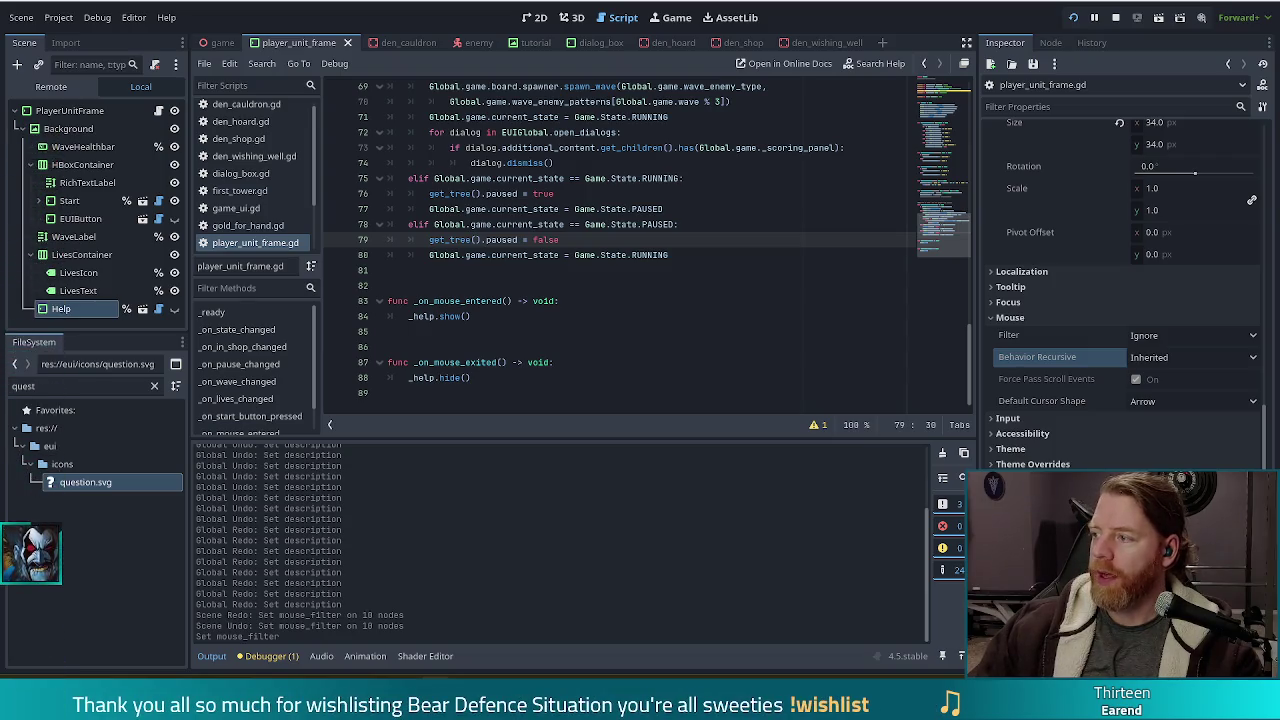
key(alt+Tab)
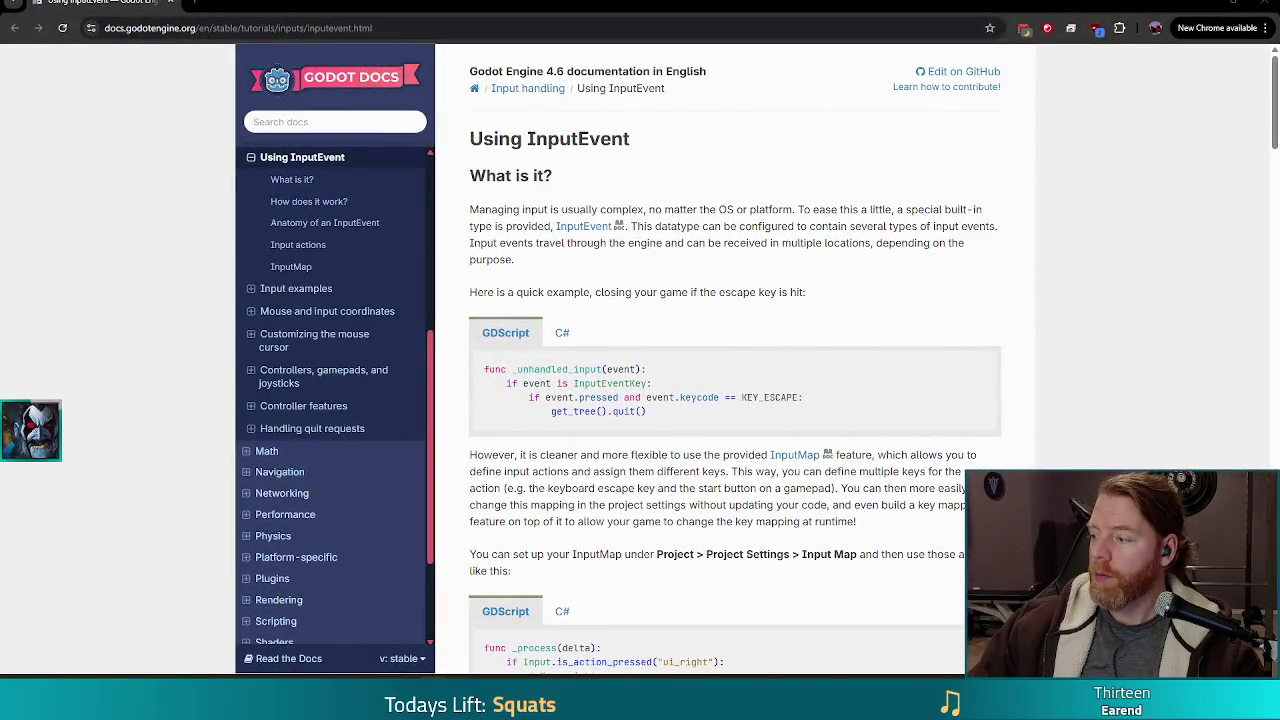
Search the Using InputEvent page for 'propa' and step to match 3/3 on event propagation.
mouse_move(955, 370)
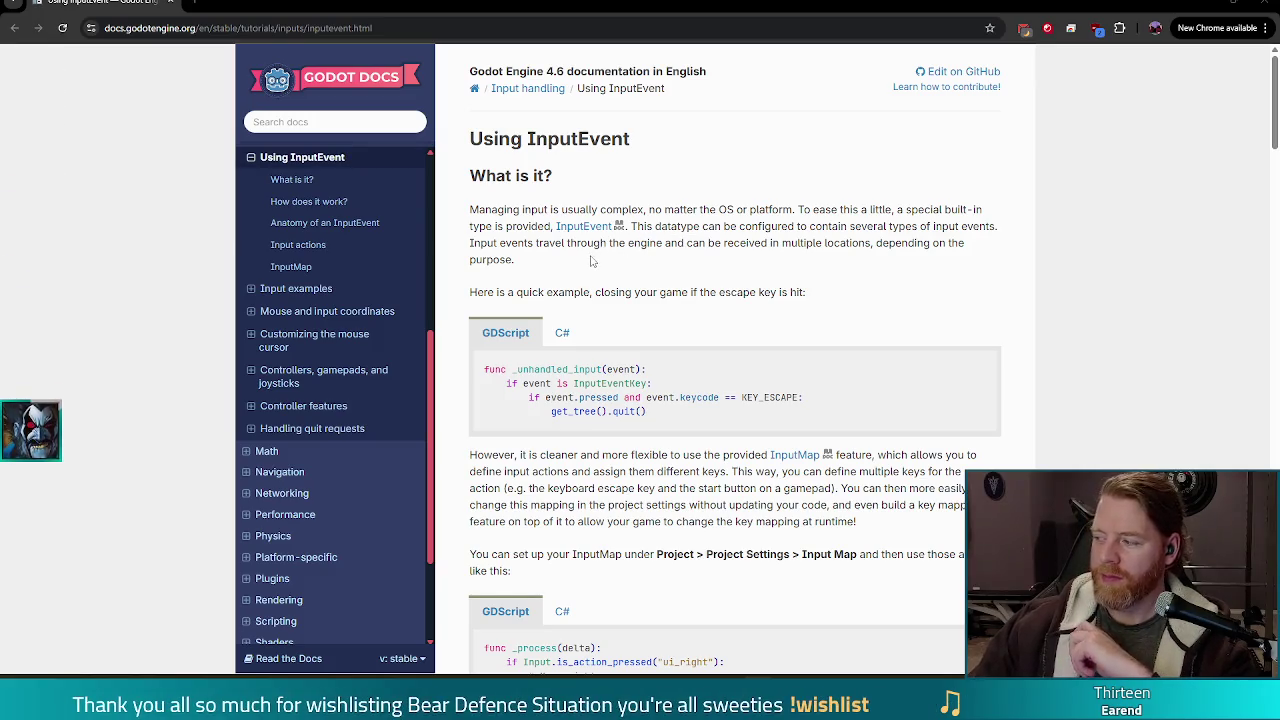
scroll(716, 210, down, 1)
key(ctrl+f)
text(pro)
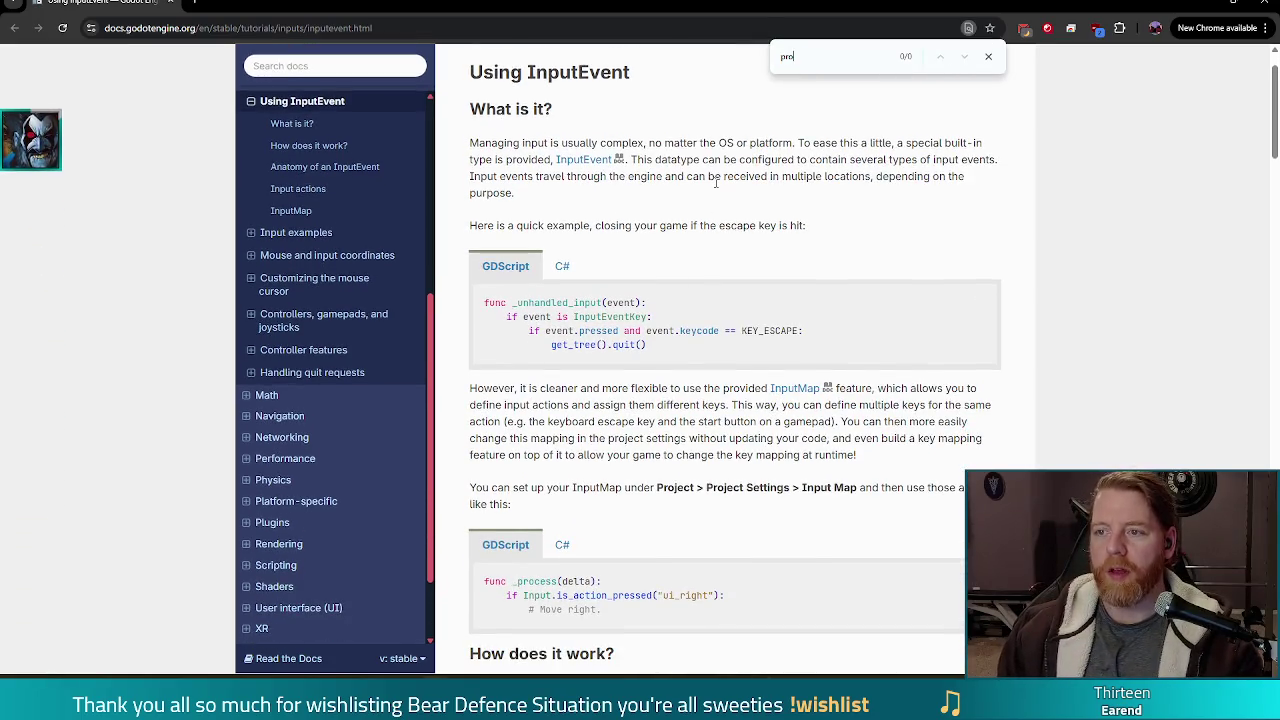
text(pa)
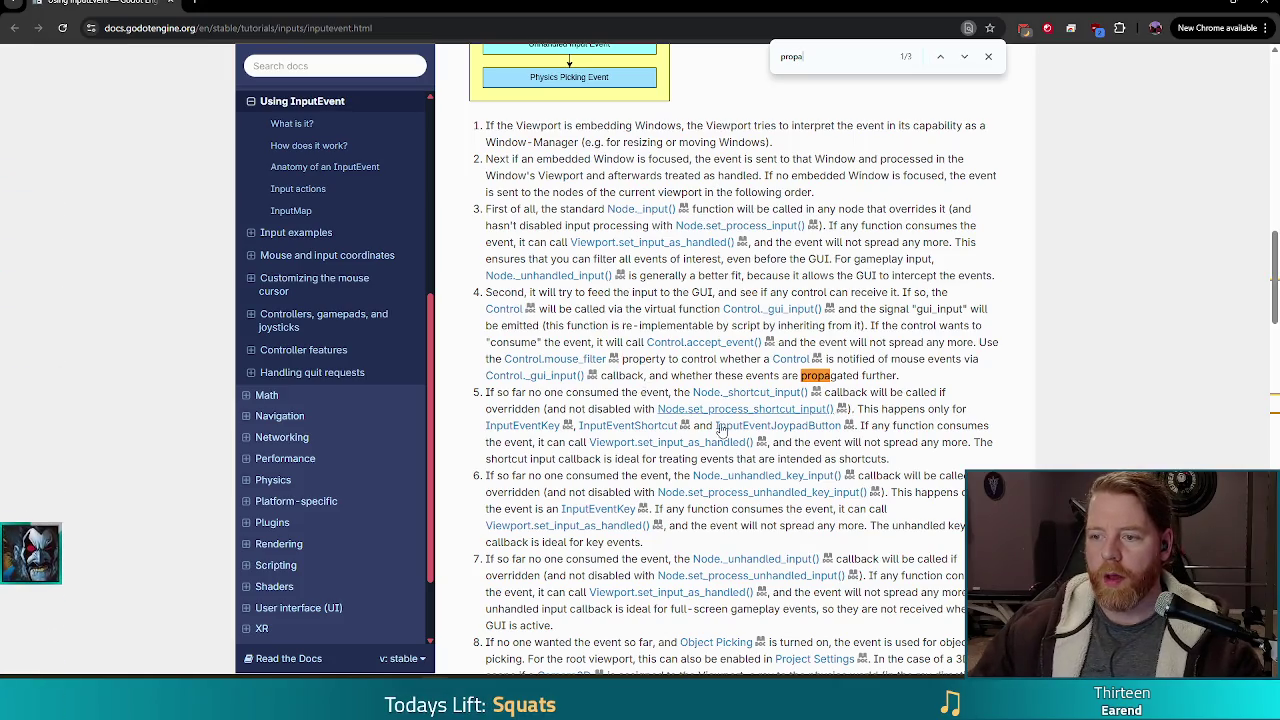
click(964, 57)
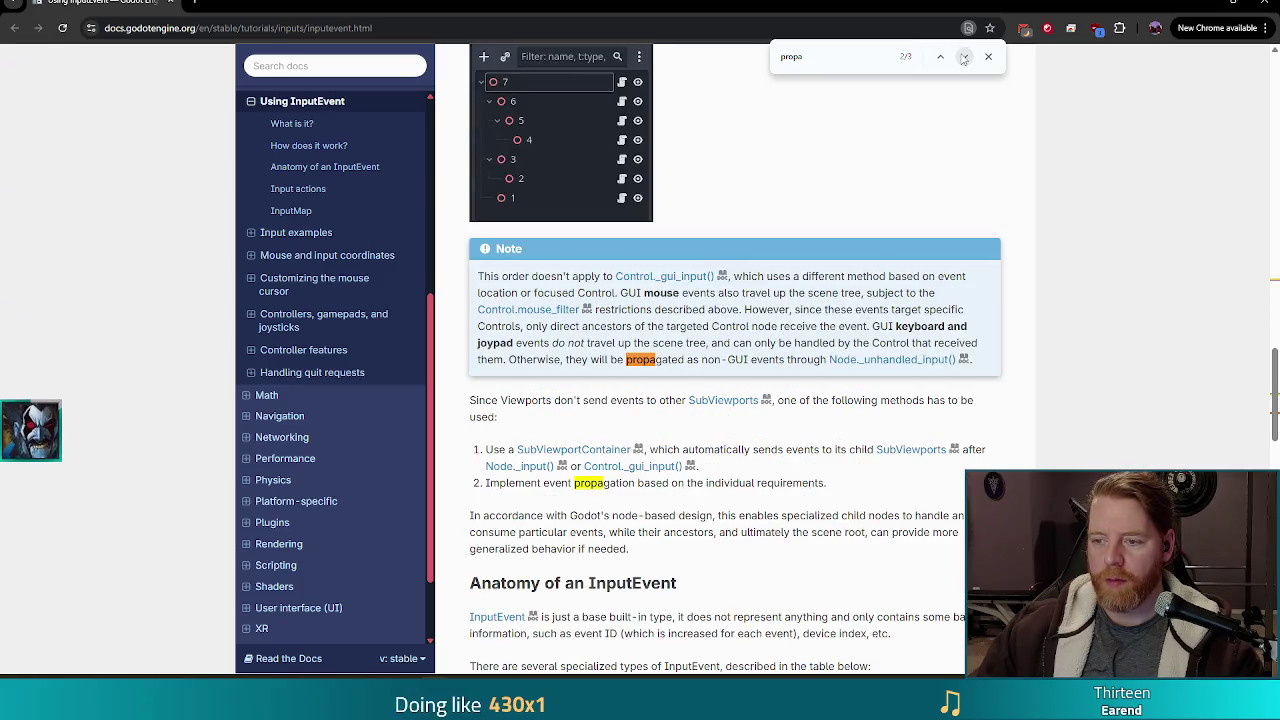
click(964, 57)
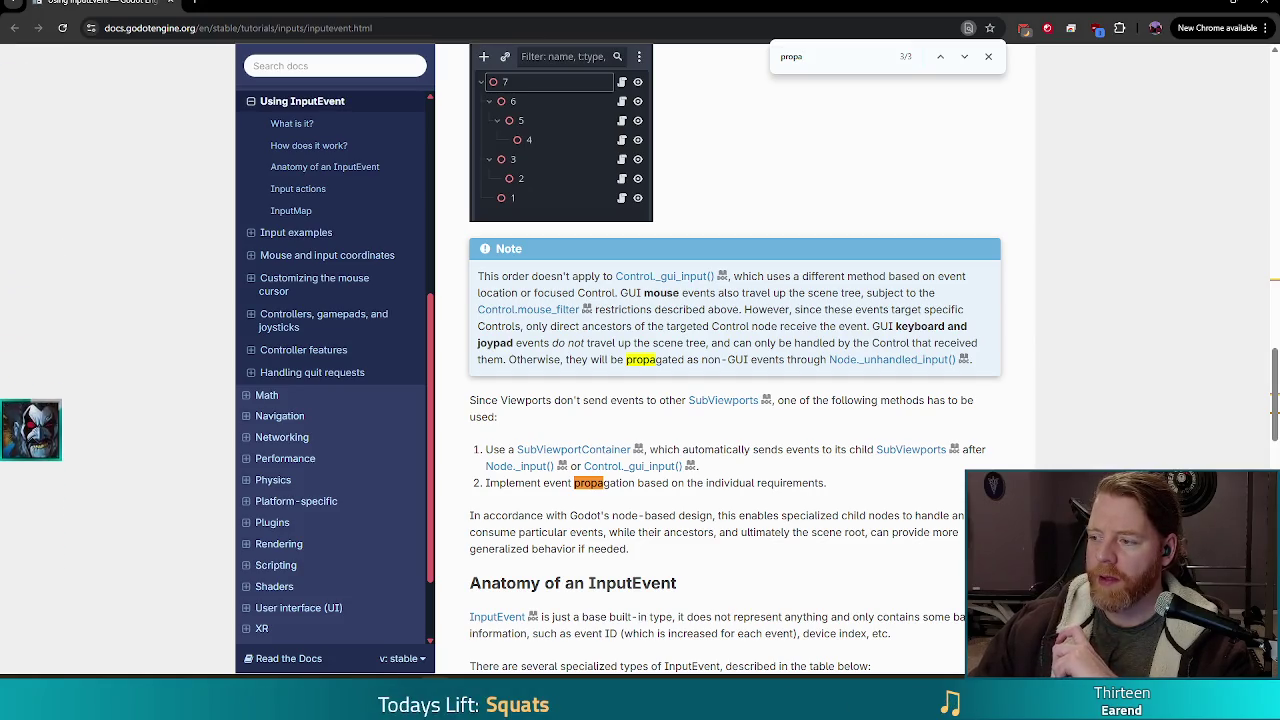
Scroll past the InputEvent types table to the Input actions section, then select the address bar.
scroll(812, 445, down, 3)
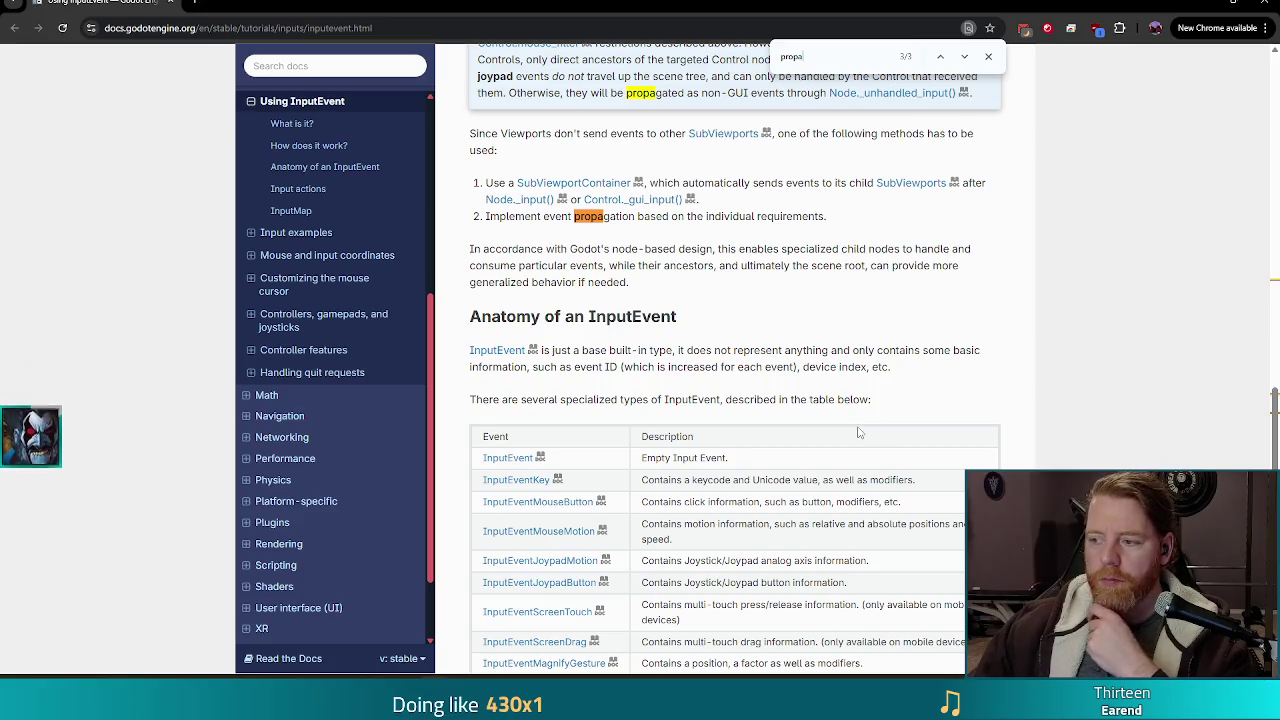
scroll(857, 436, down, 1)
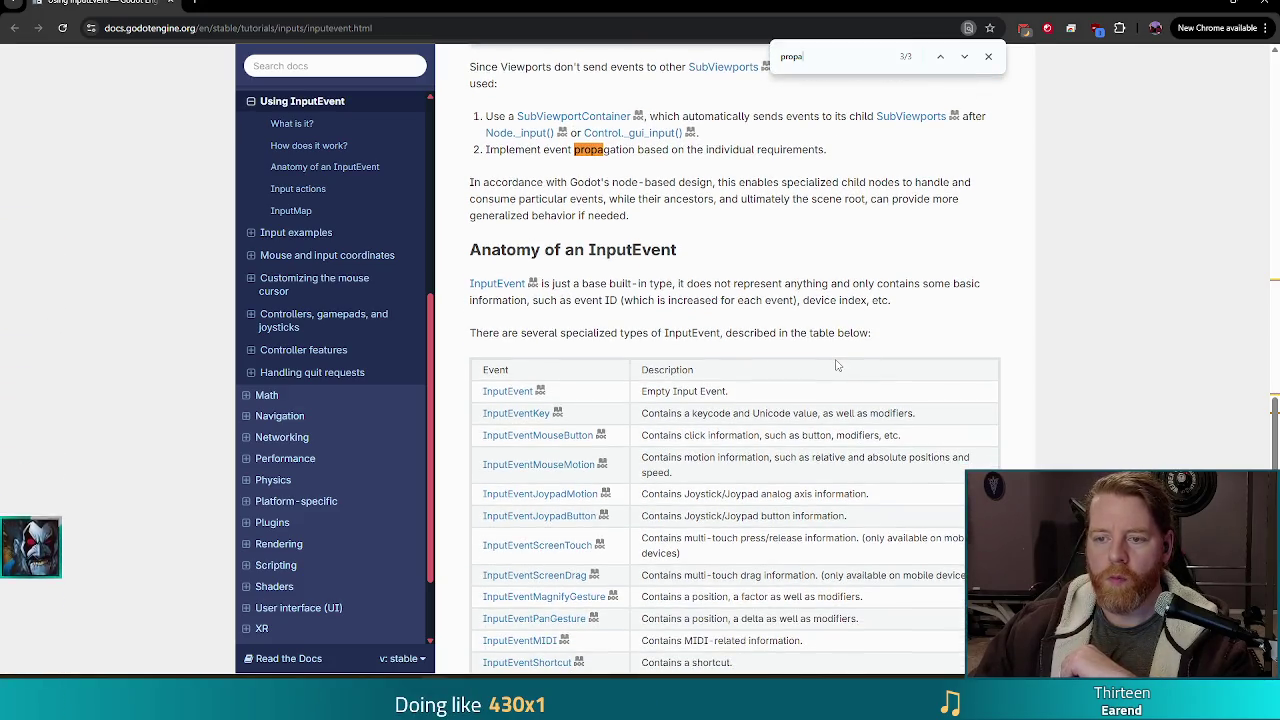
scroll(838, 365, down, 3)
scroll(838, 365, down, 1)
scroll(838, 365, up, 1)
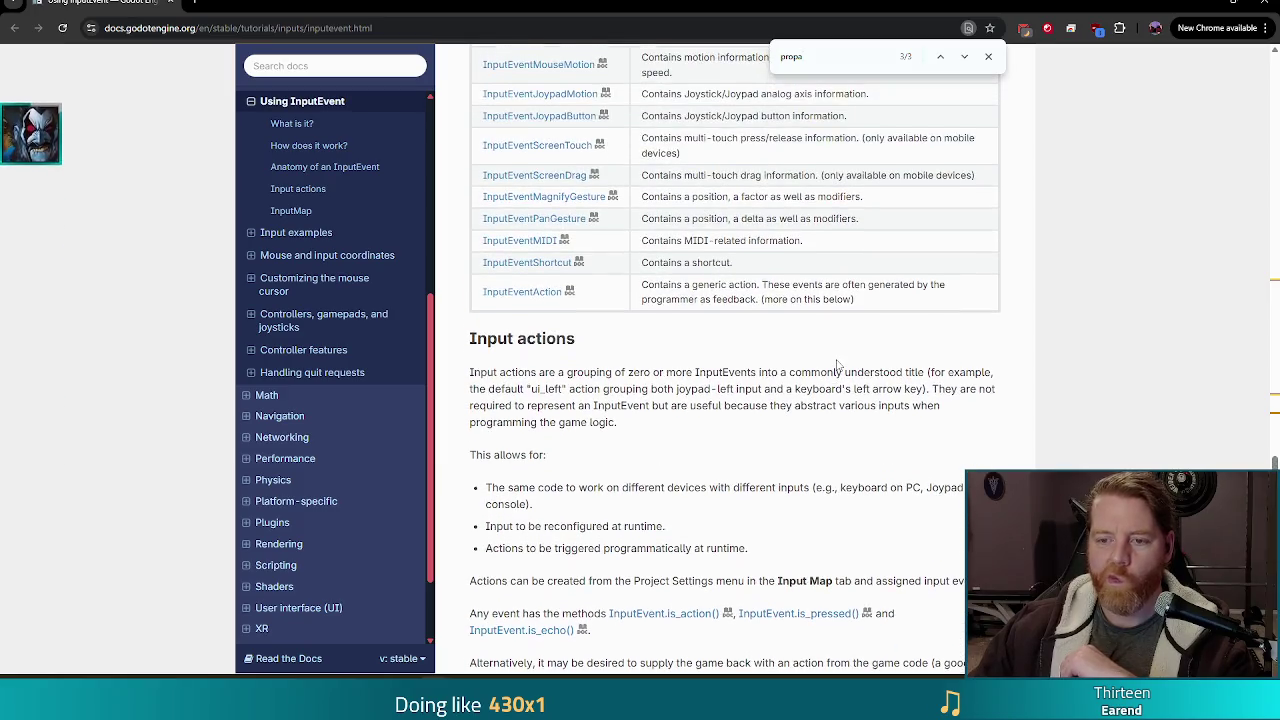
scroll(838, 365, down, 2)
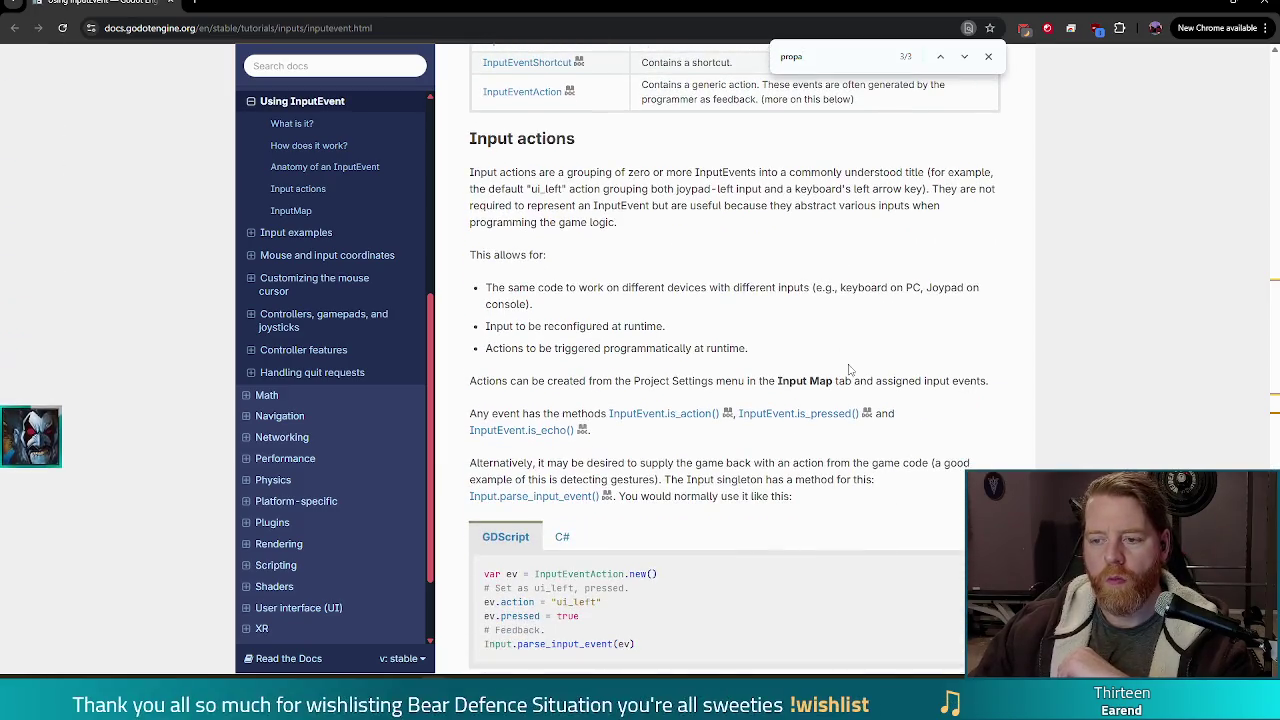
scroll(912, 377, down, 3)
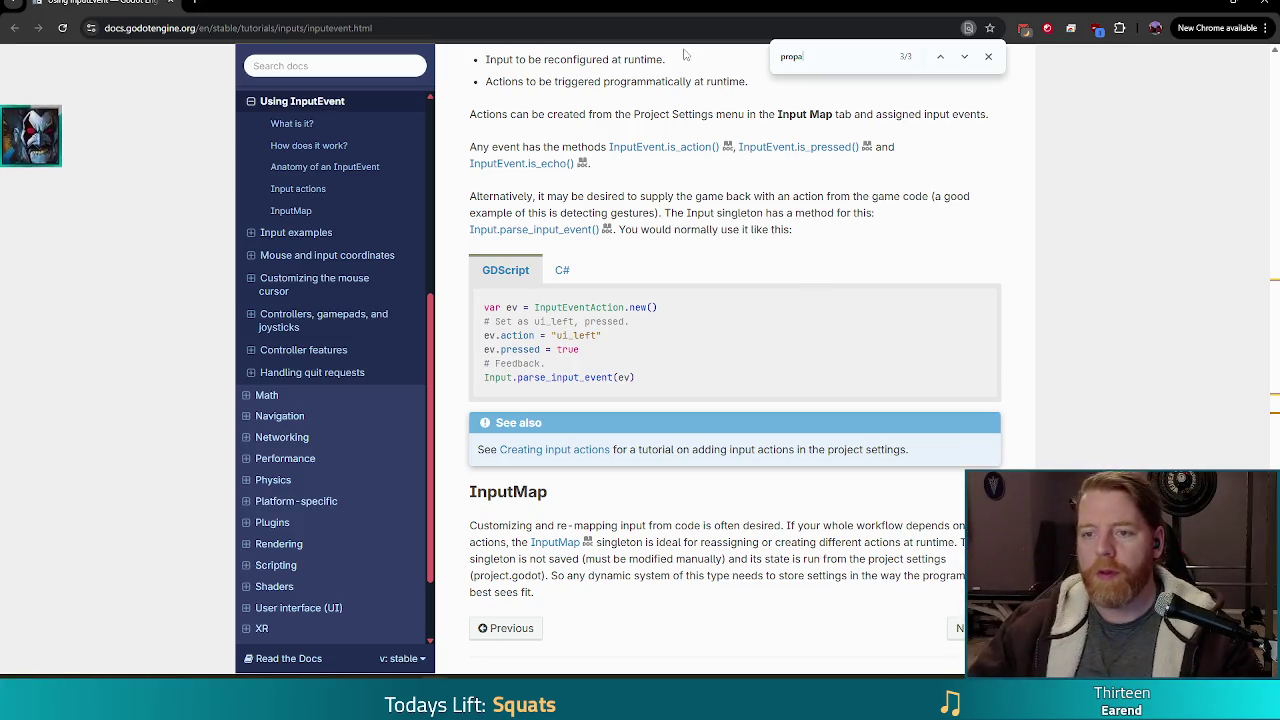
scroll(868, 287, up, 3)
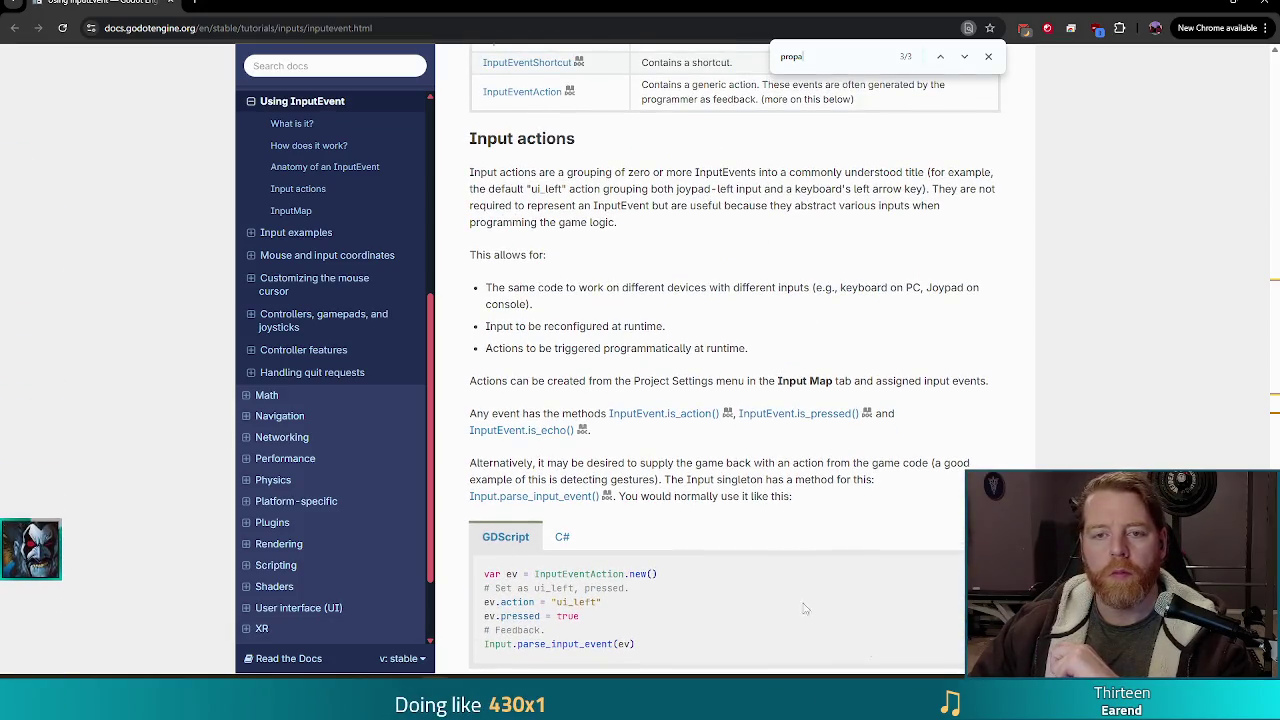
click(422, 30)
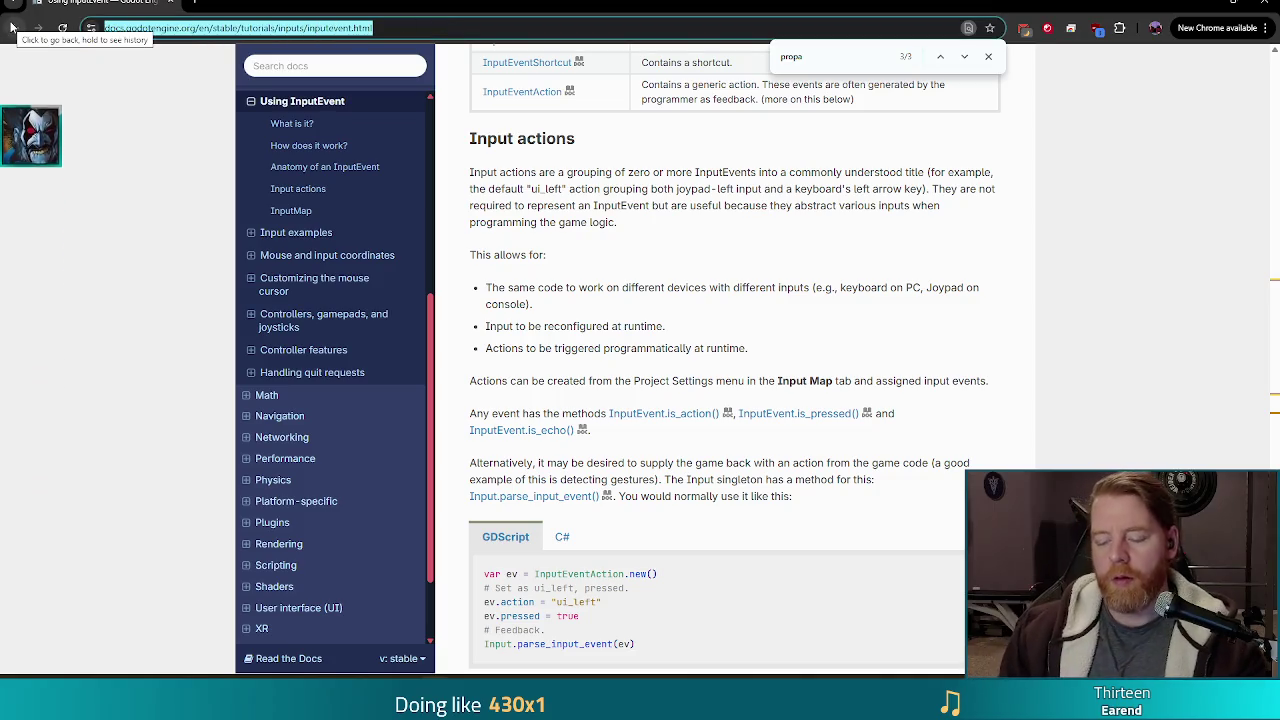
Search the web for 'godot mouseentered child' and open GitHub issue #81909.
text(godot)
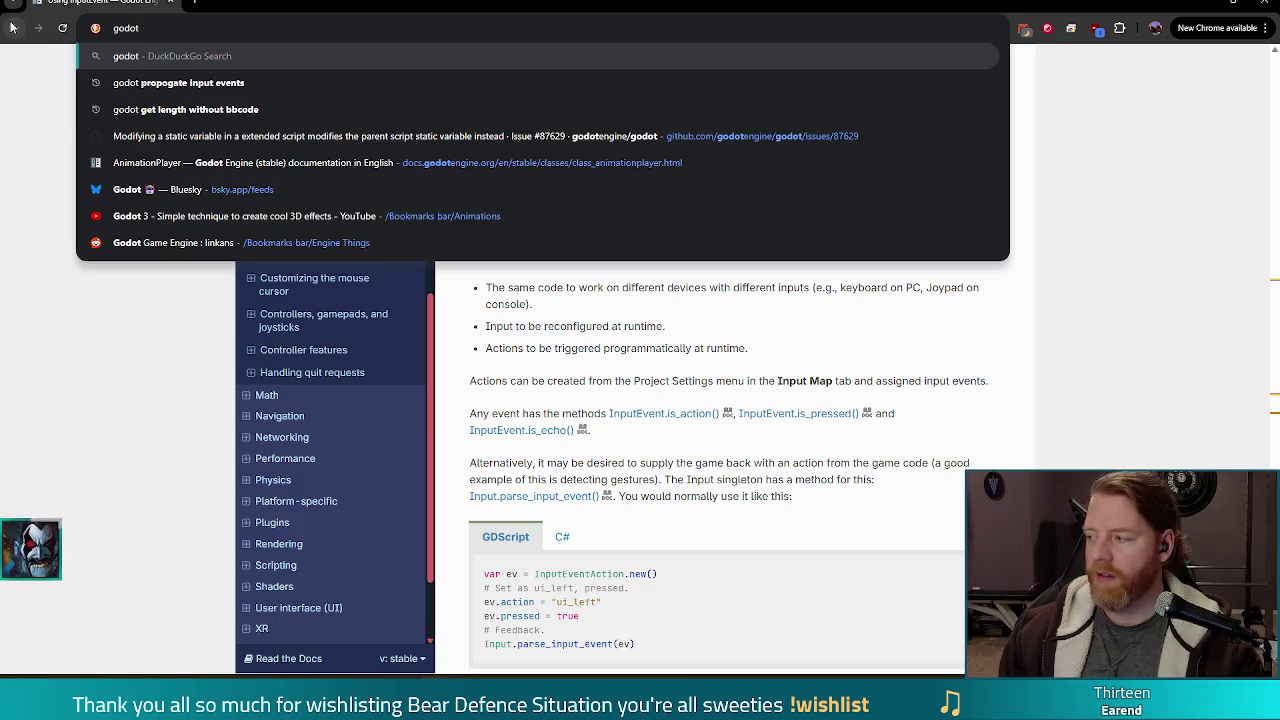
text( mouseove)
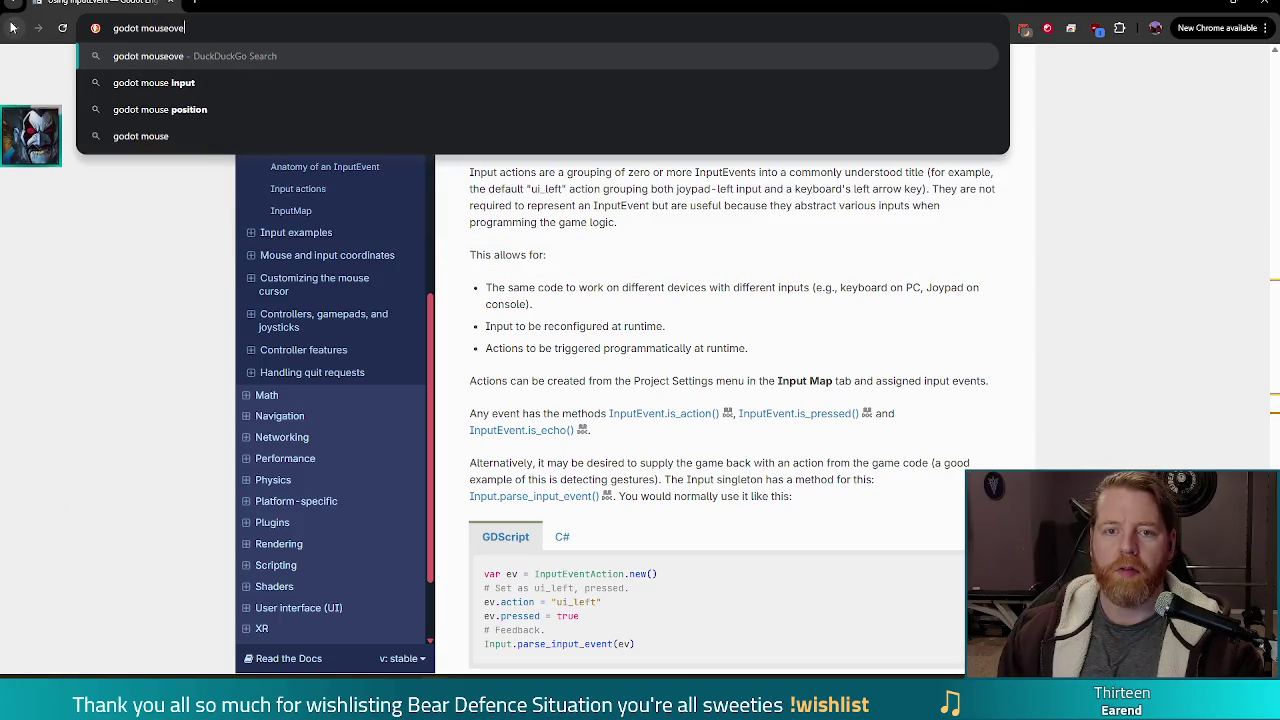
text(r)
key(BackSpace)
key(BackSpace)
key(BackSpace)
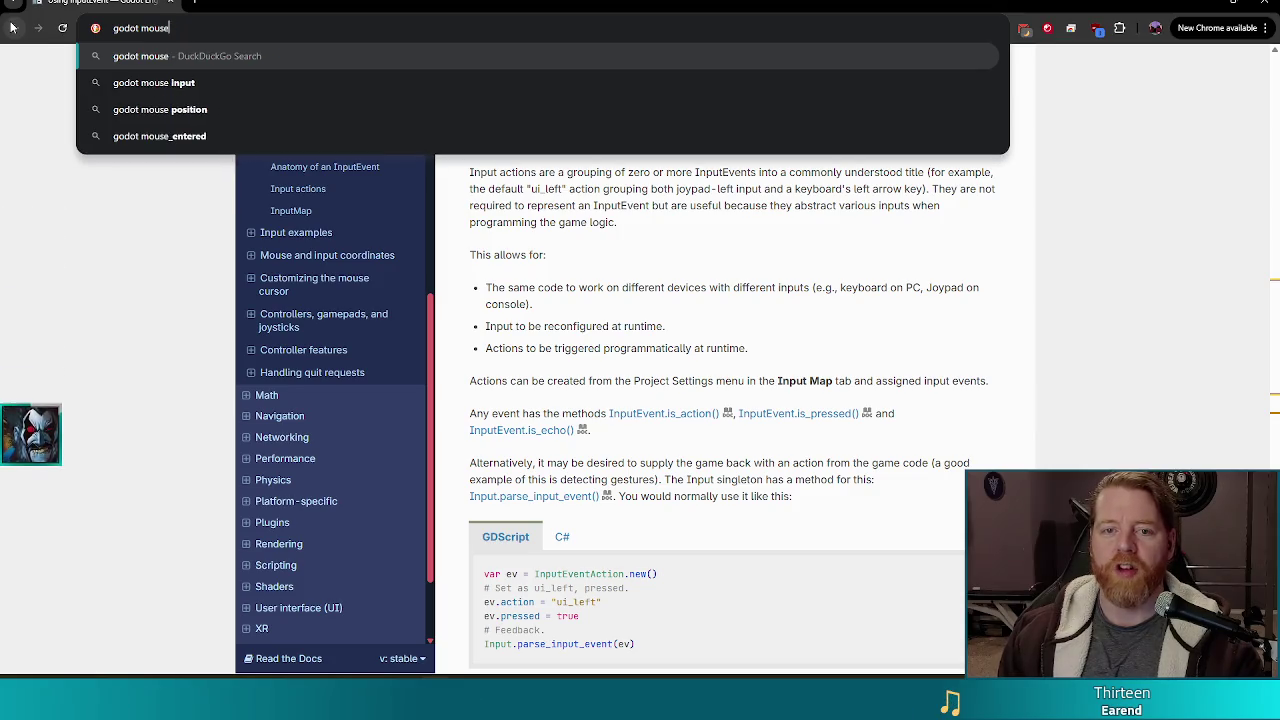
text(entered chi)
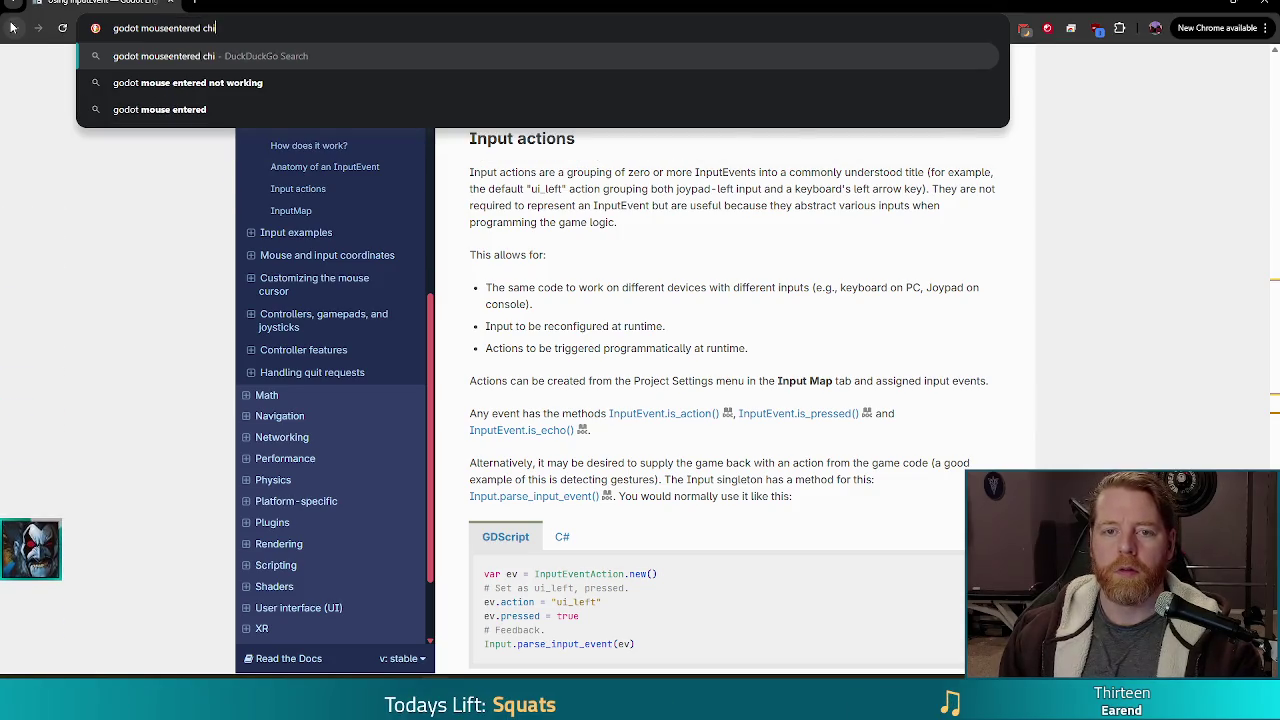
text(ld)
key(Return)
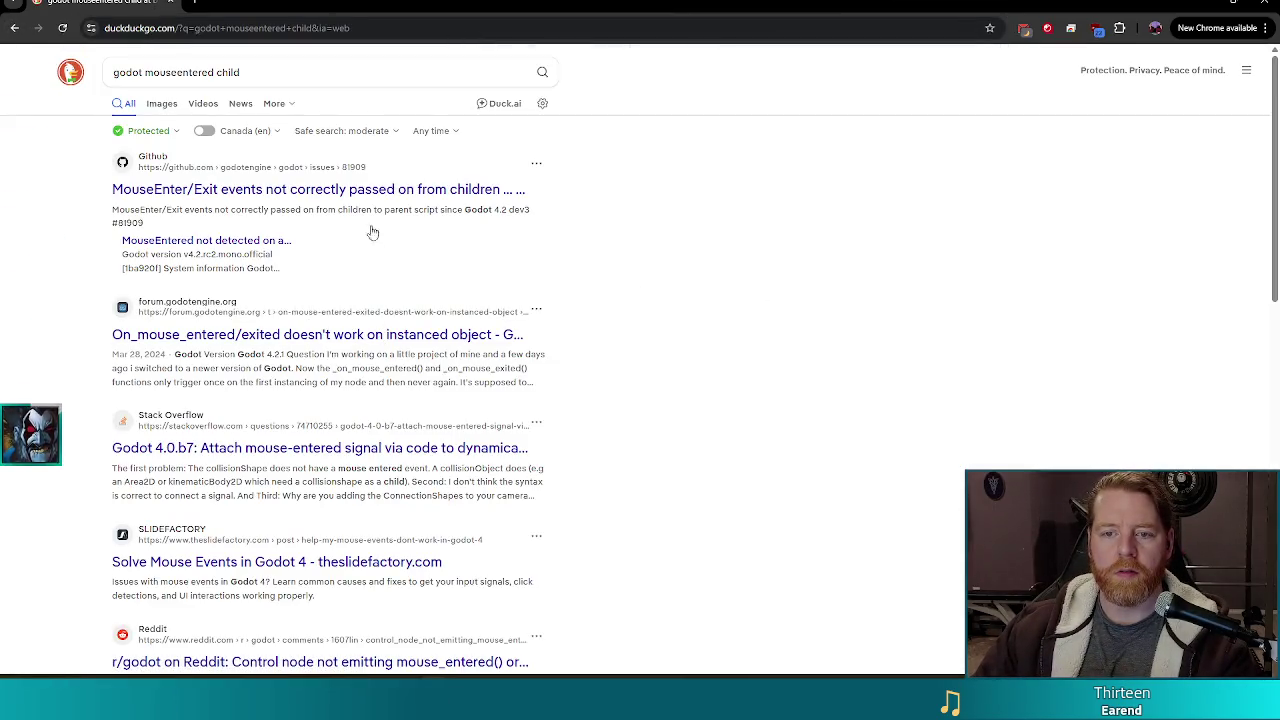
click(400, 193)
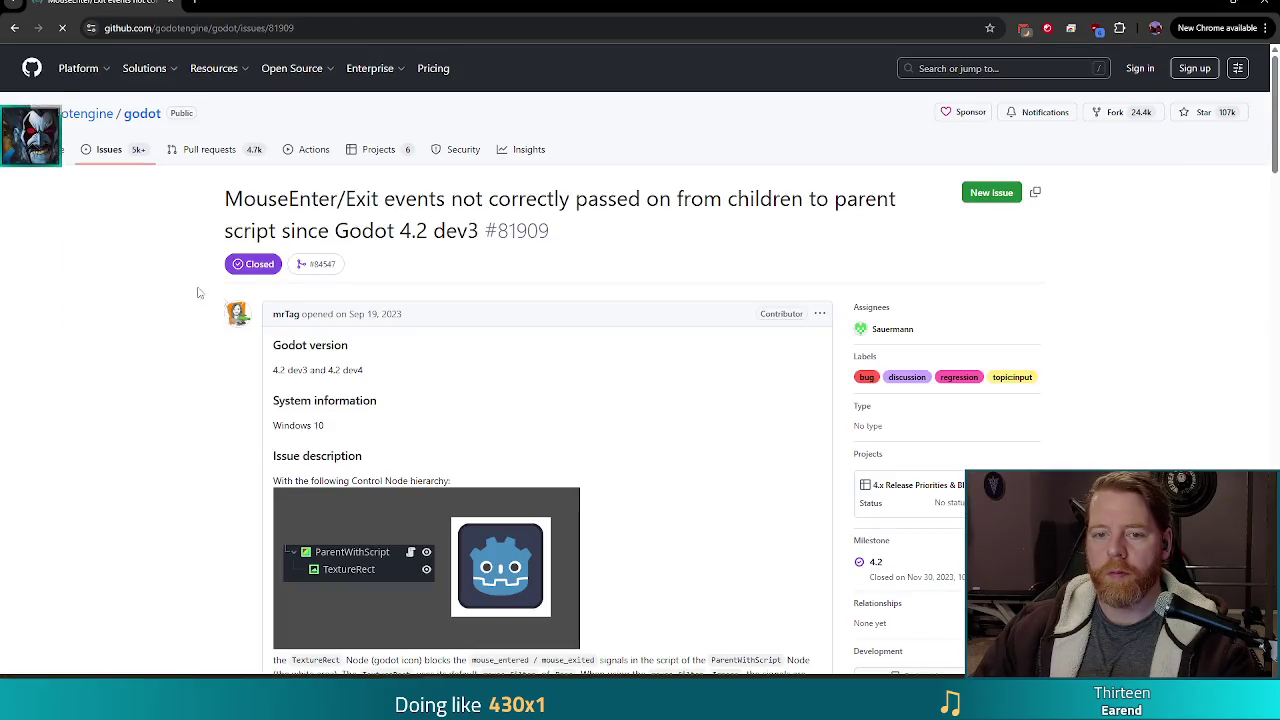
Read down the MouseEnter/Exit issue description, then play the latest downloaded REC recording.
scroll(120, 320, down, 2)
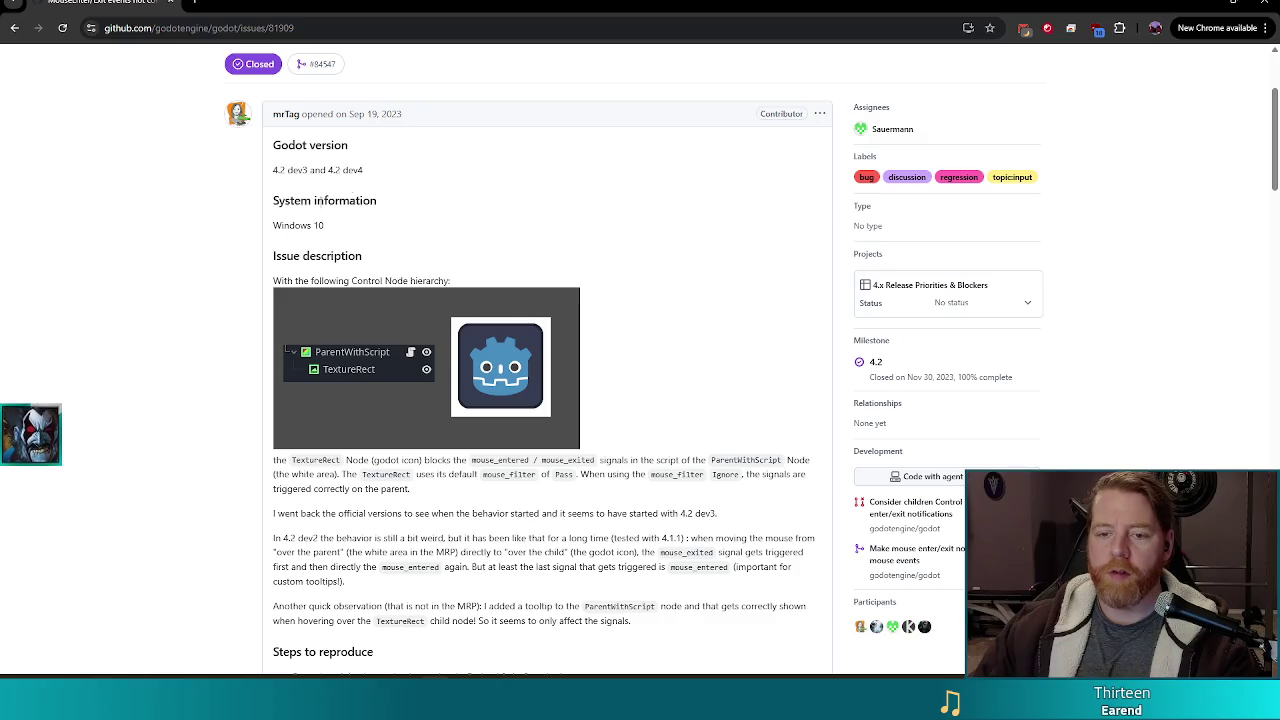
scroll(660, 295, down, 1)
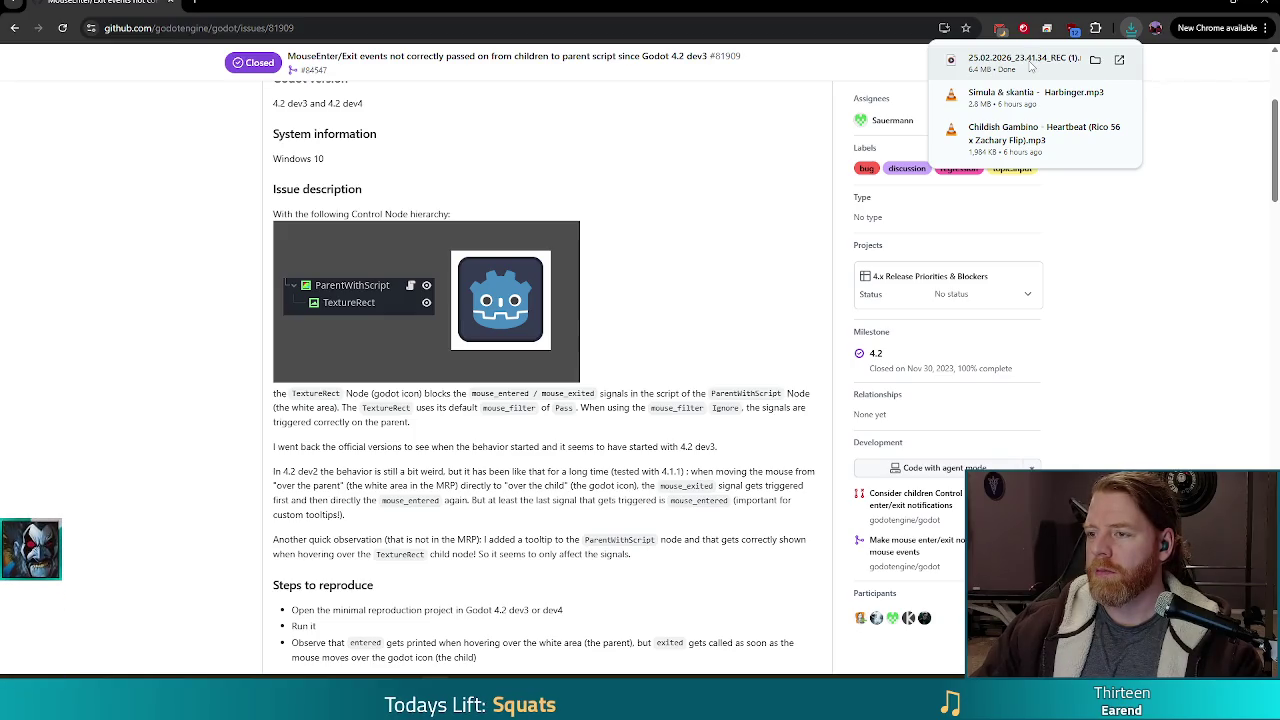
click(1030, 62)
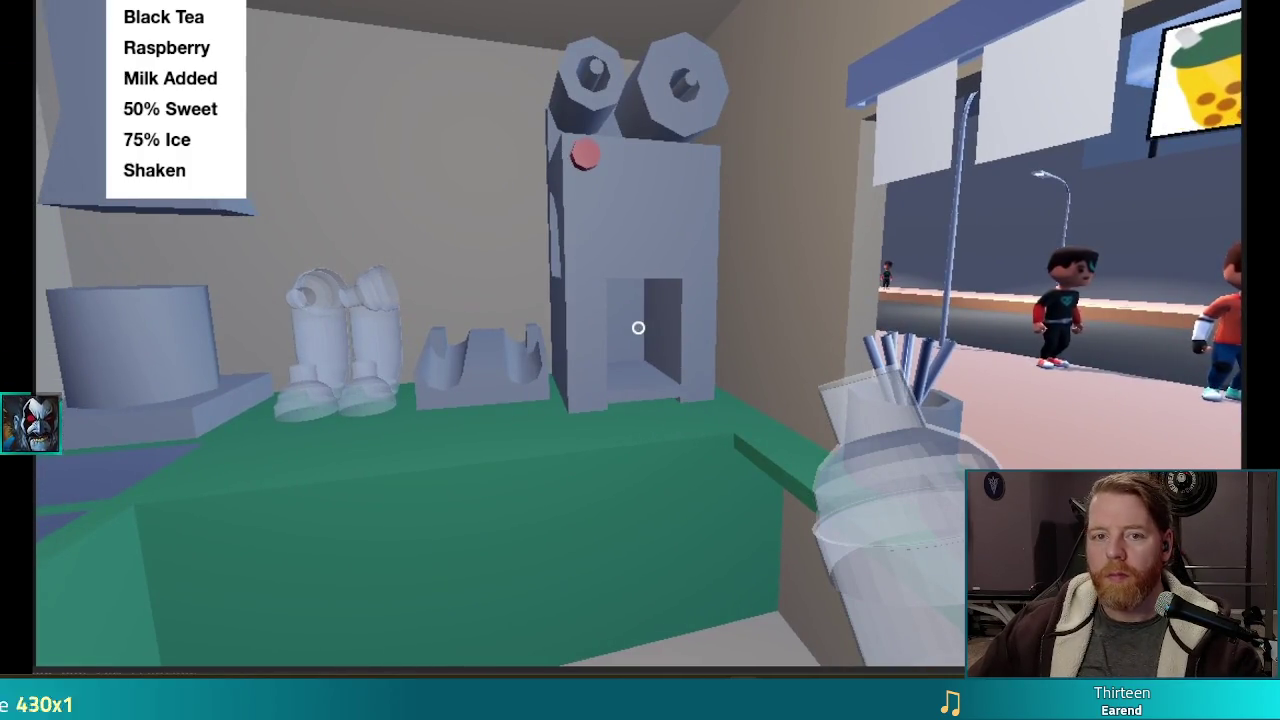
Watch the recording and return to GitHub issue #81909 in Chrome.
mouse_move(1160, 302)
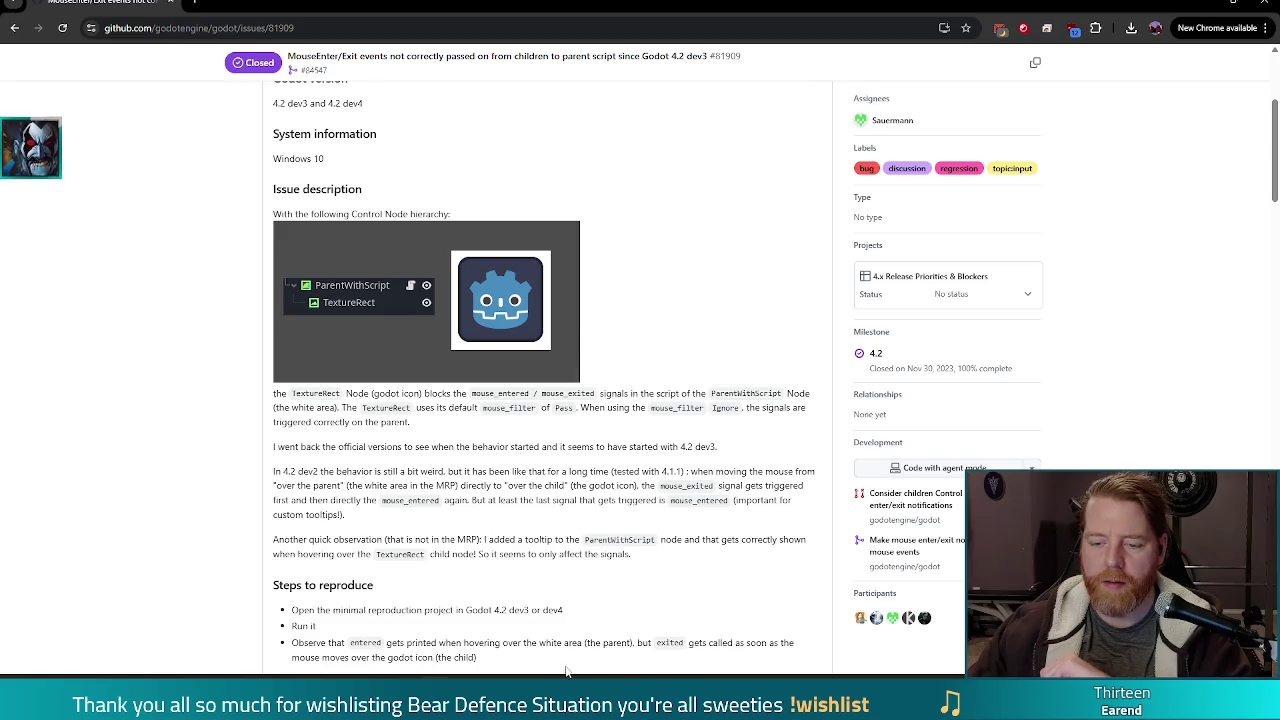
Check the Help and EUIButton mouse filter settings unchanged, then open eui_button.gd from EUIButton.
mouse_move(611, 712)
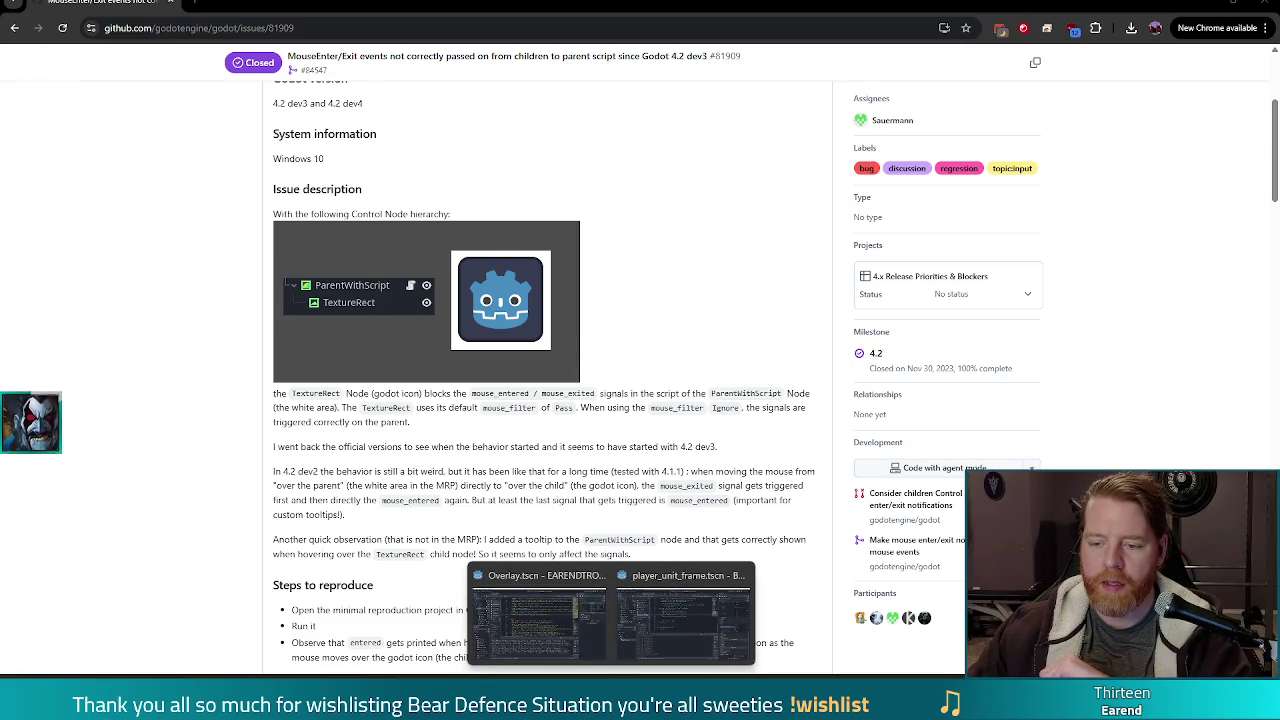
click(704, 621)
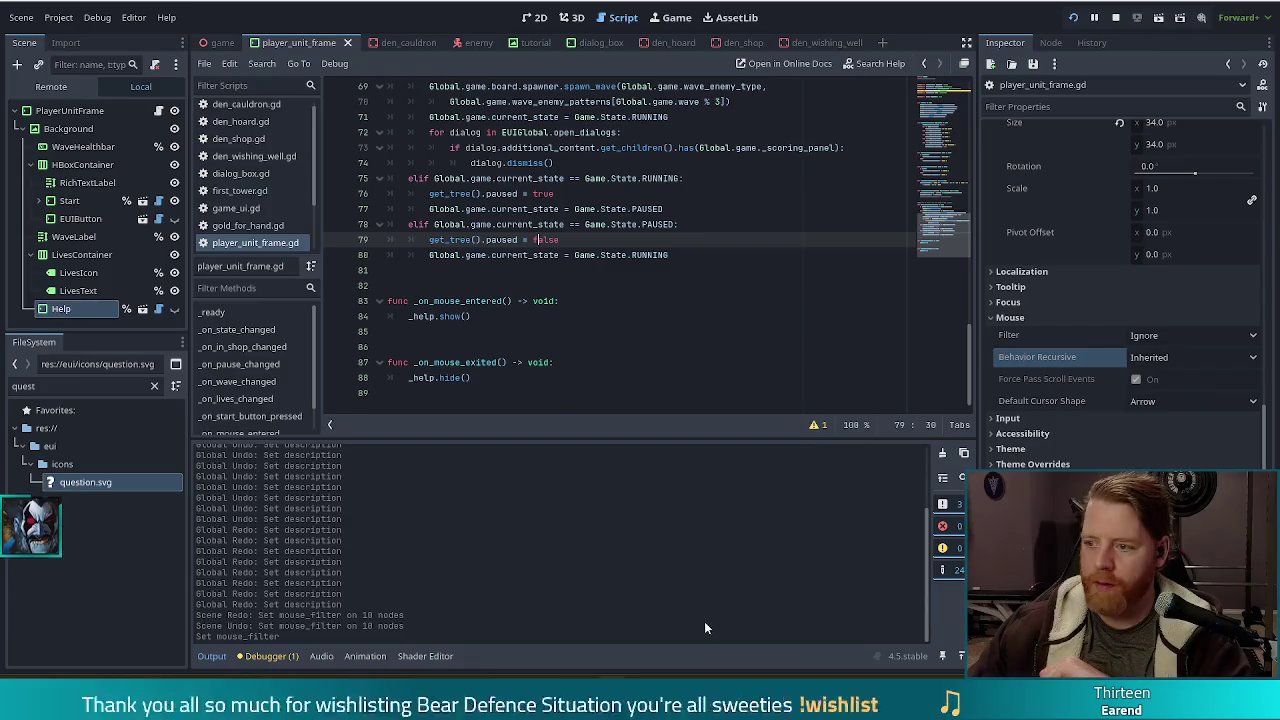
click(1190, 336)
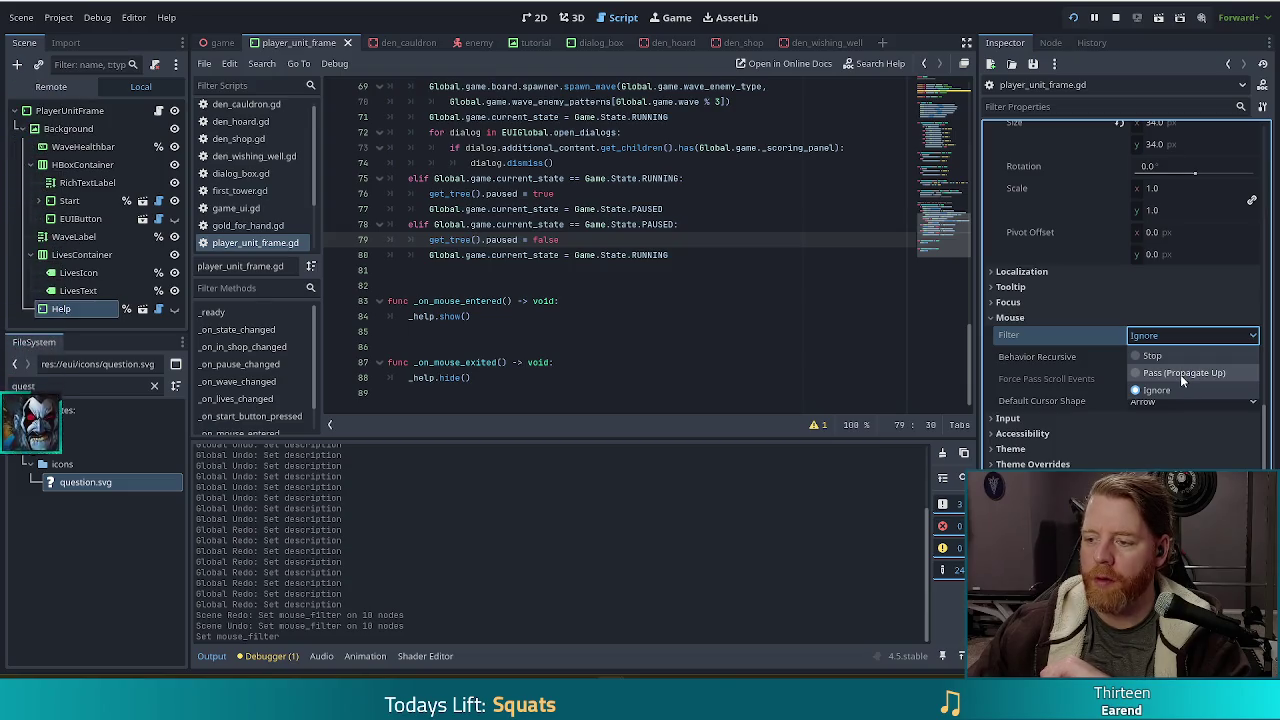
key(Escape)
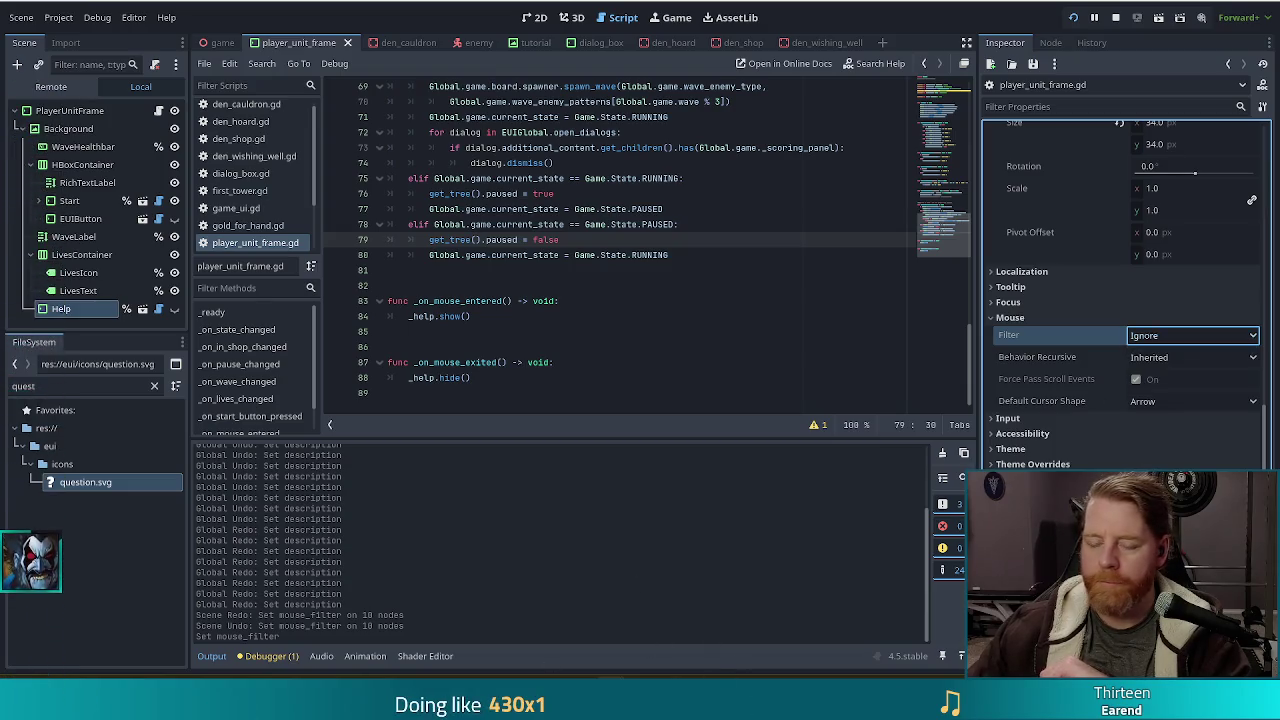
click(83, 220)
scroll(1076, 432, down, 3)
scroll(1076, 432, down, 2)
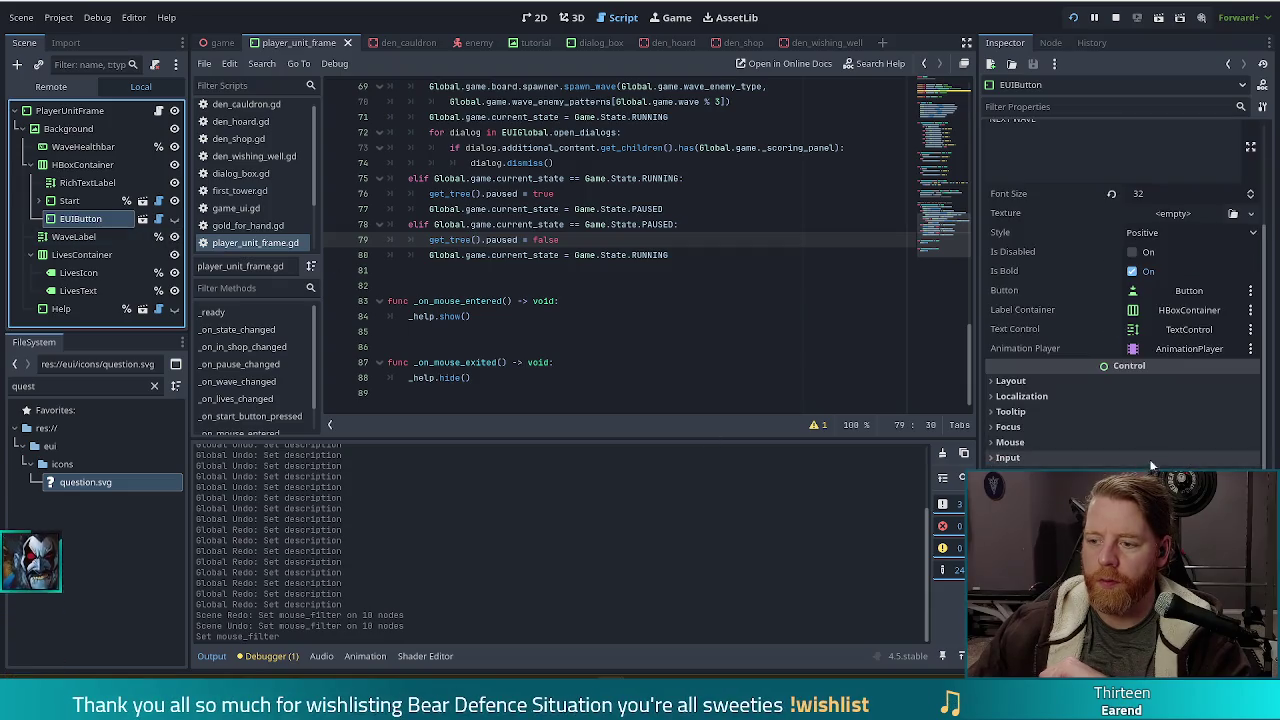
click(1012, 443)
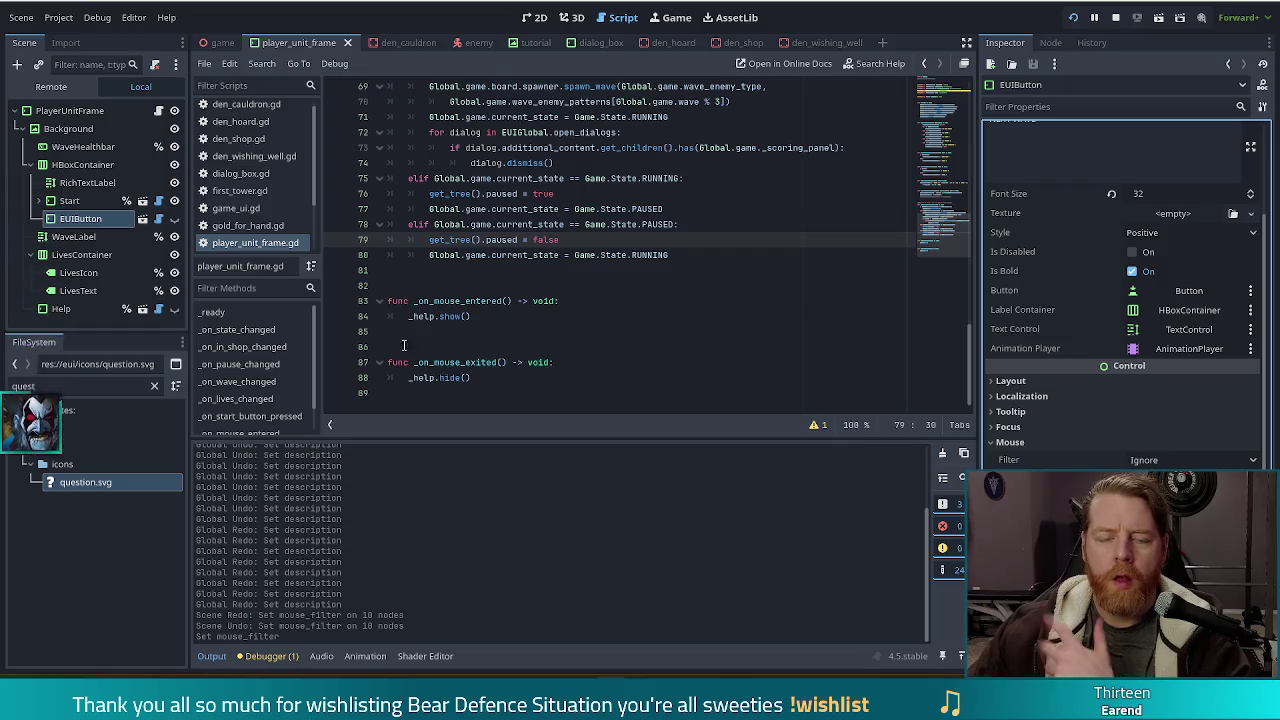
click(158, 112)
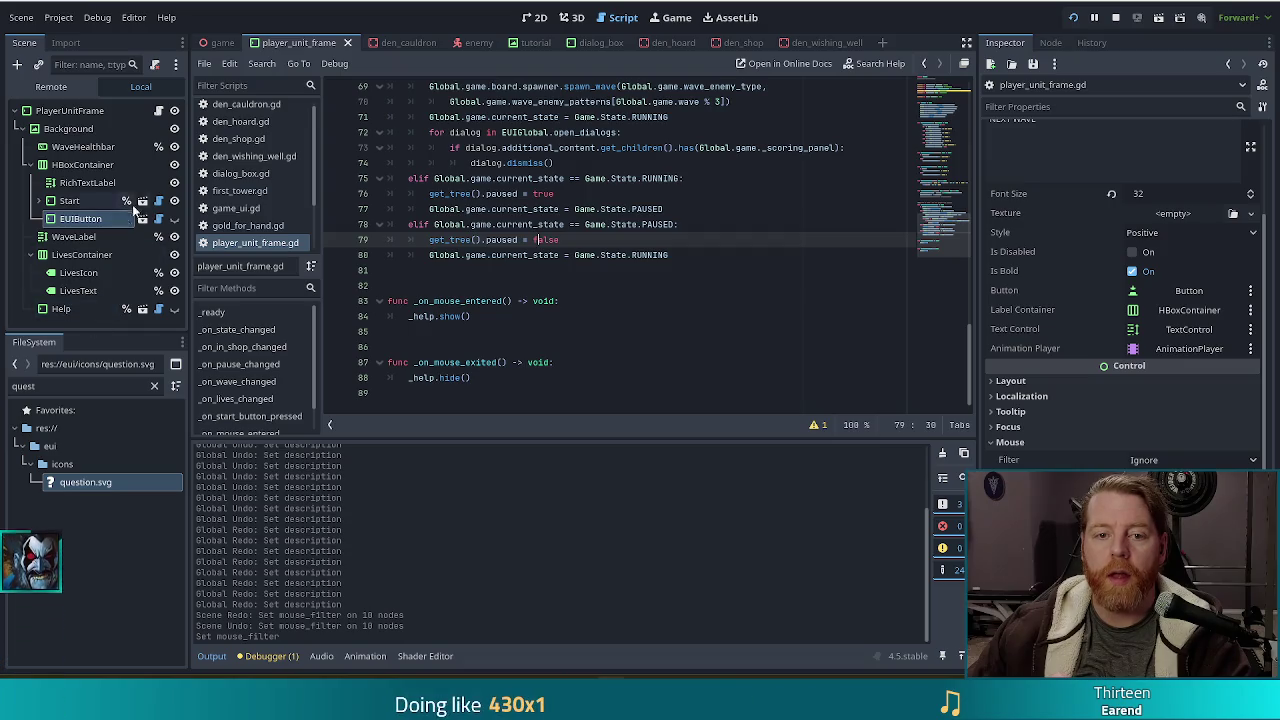
click(158, 219)
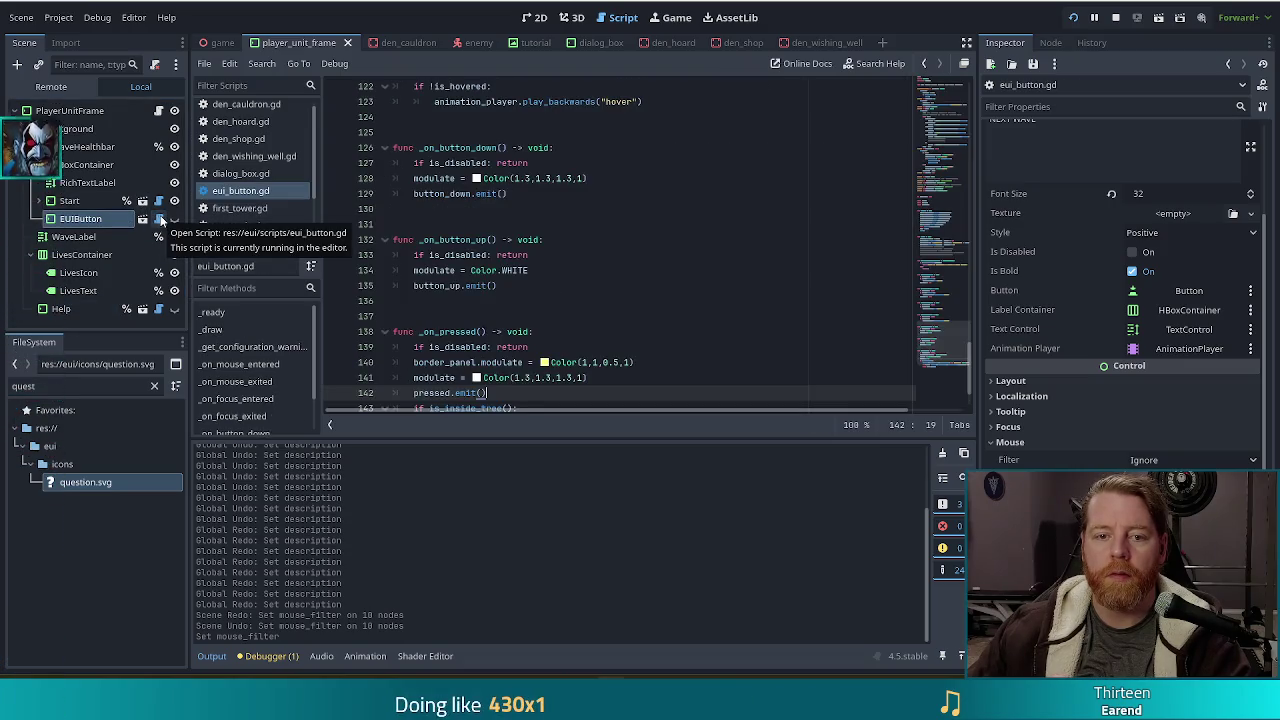
Open the EUIButton scene, save eui_button.gd at line 134, and run the game.
click(142, 219)
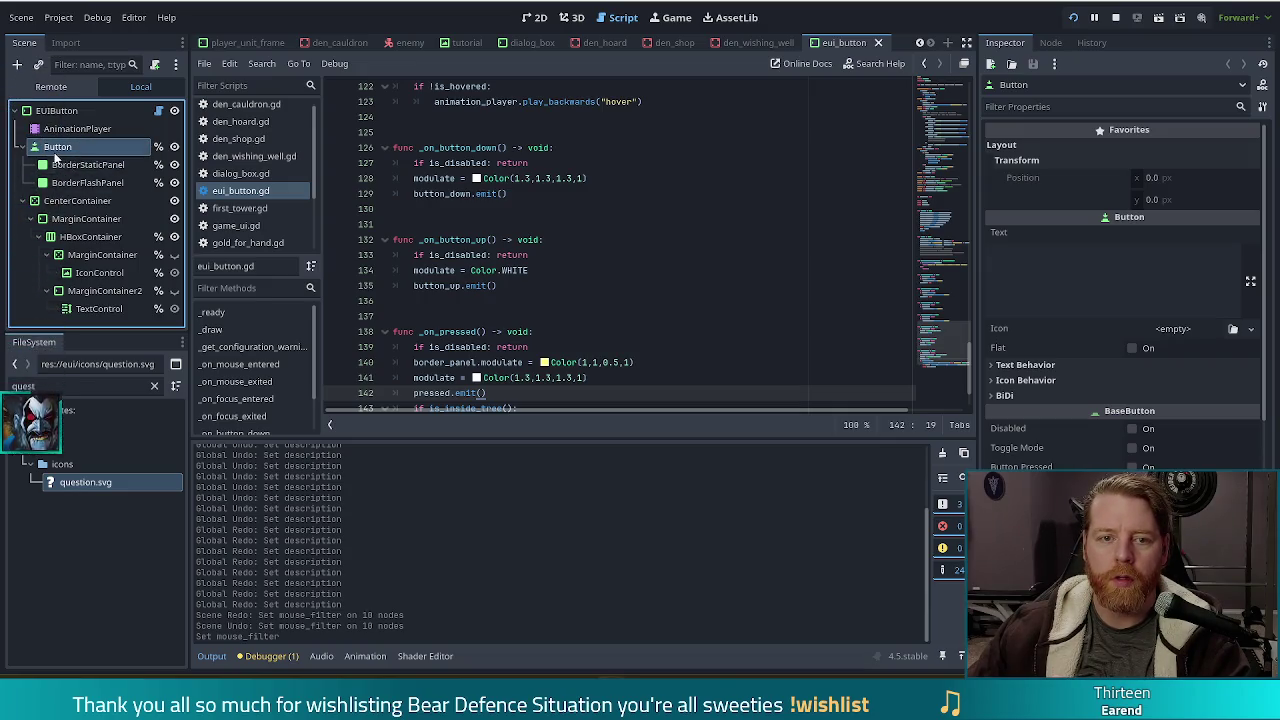
scroll(1120, 290, down, 5)
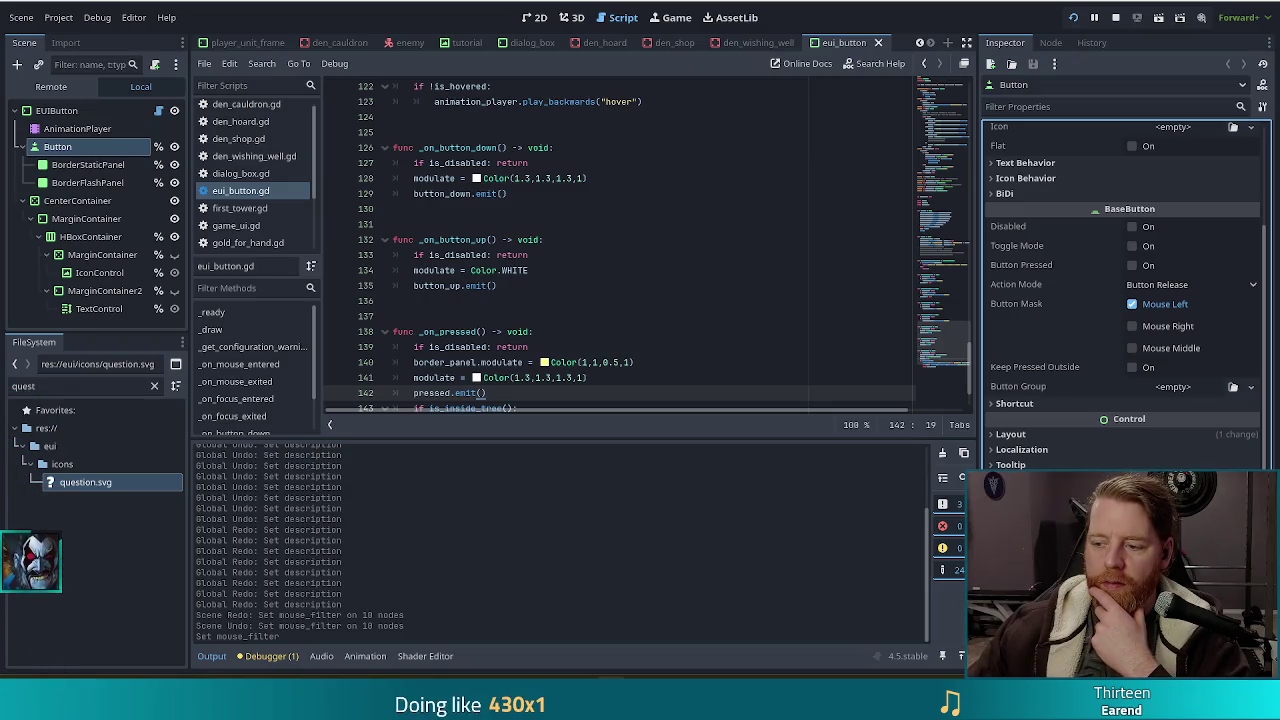
click(668, 269)
key(ctrl+s)
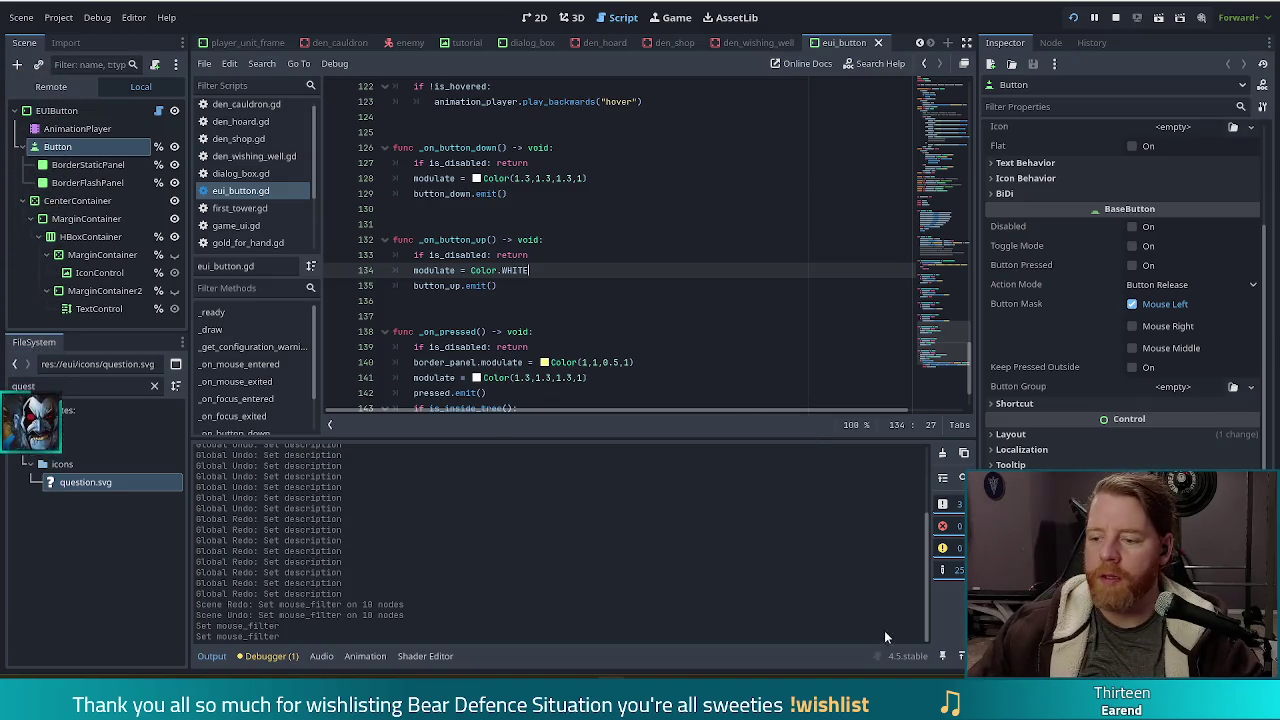
mouse_move(903, 705)
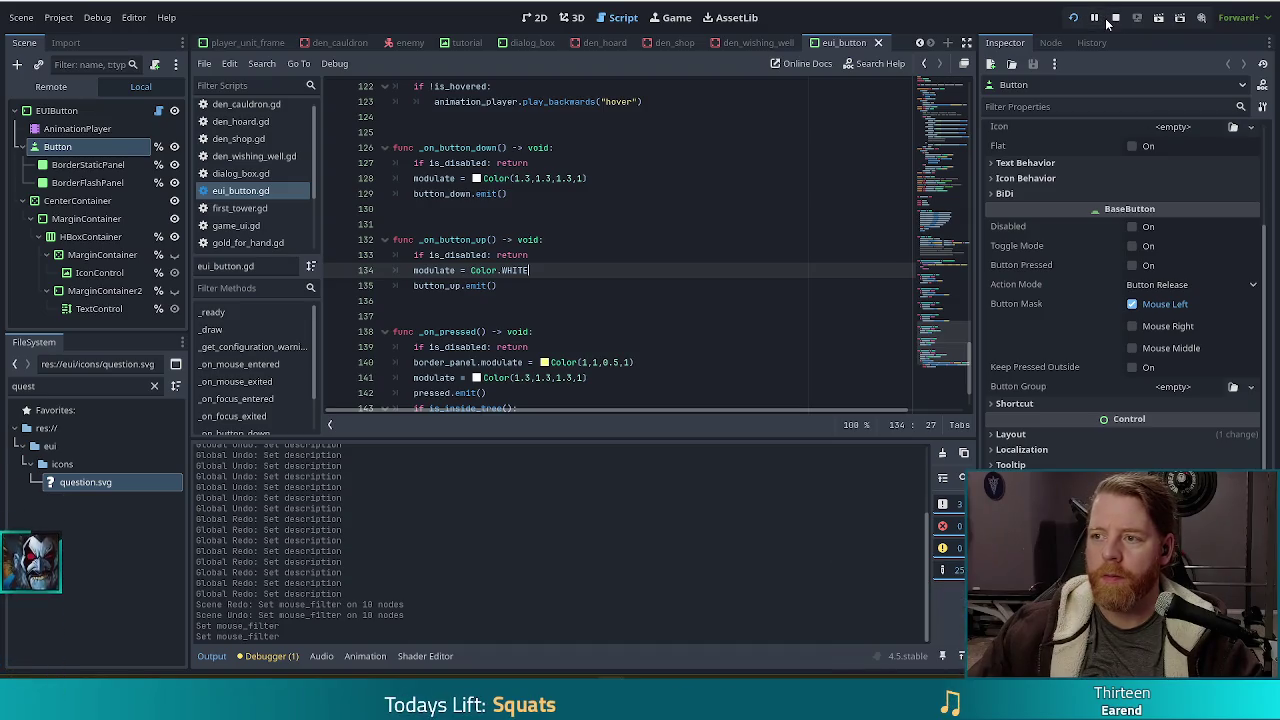
click(1073, 18)
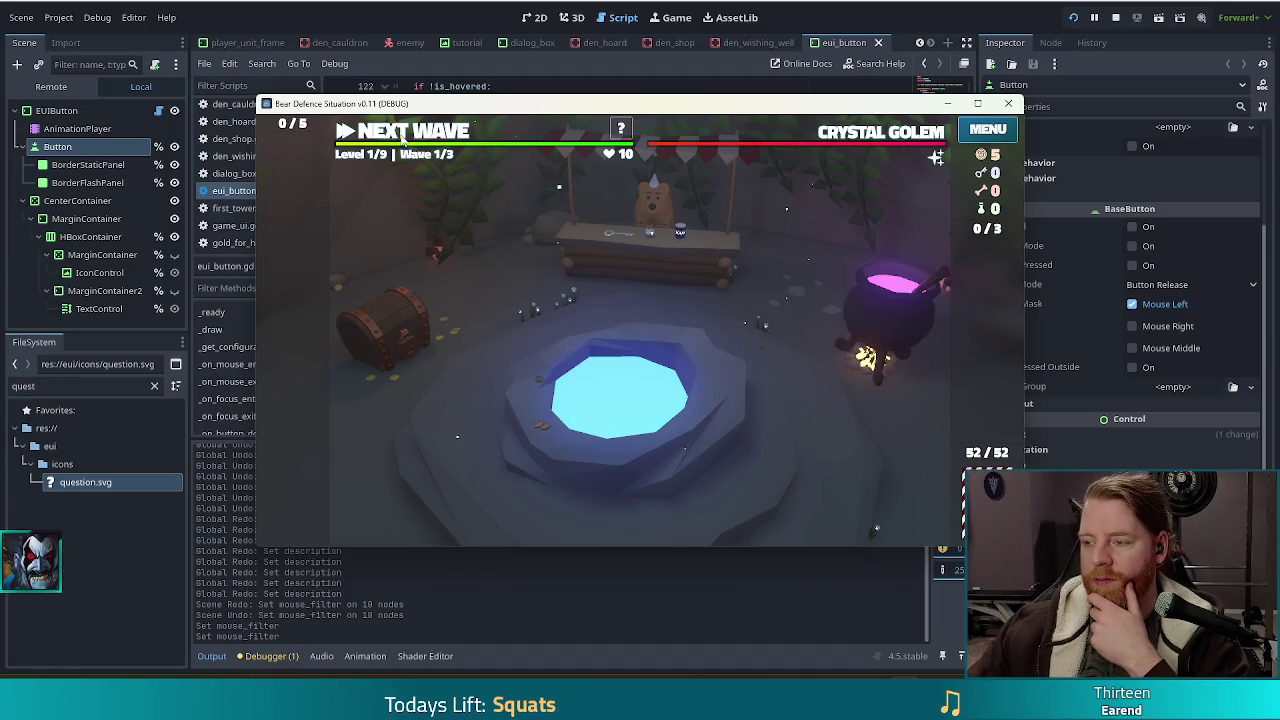
Open and close the cauldron panel, throw gold into the wishing well, then switch to Chrome.
click(872, 328)
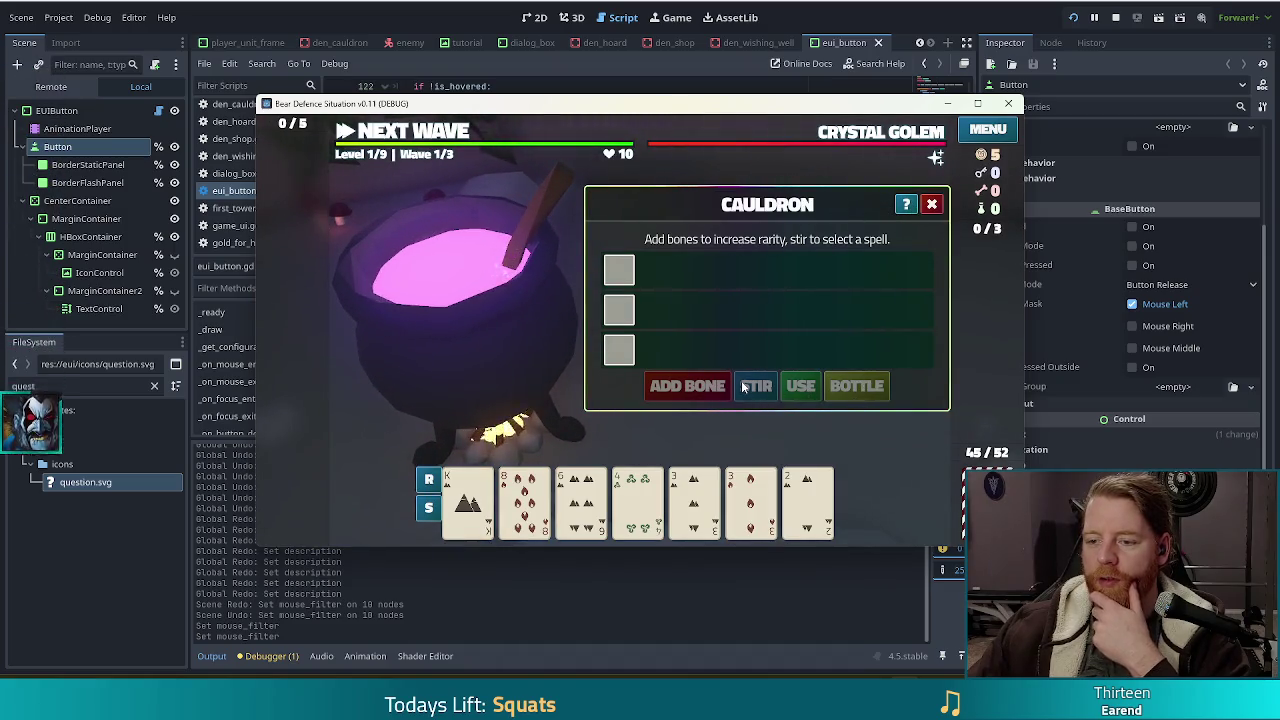
click(931, 205)
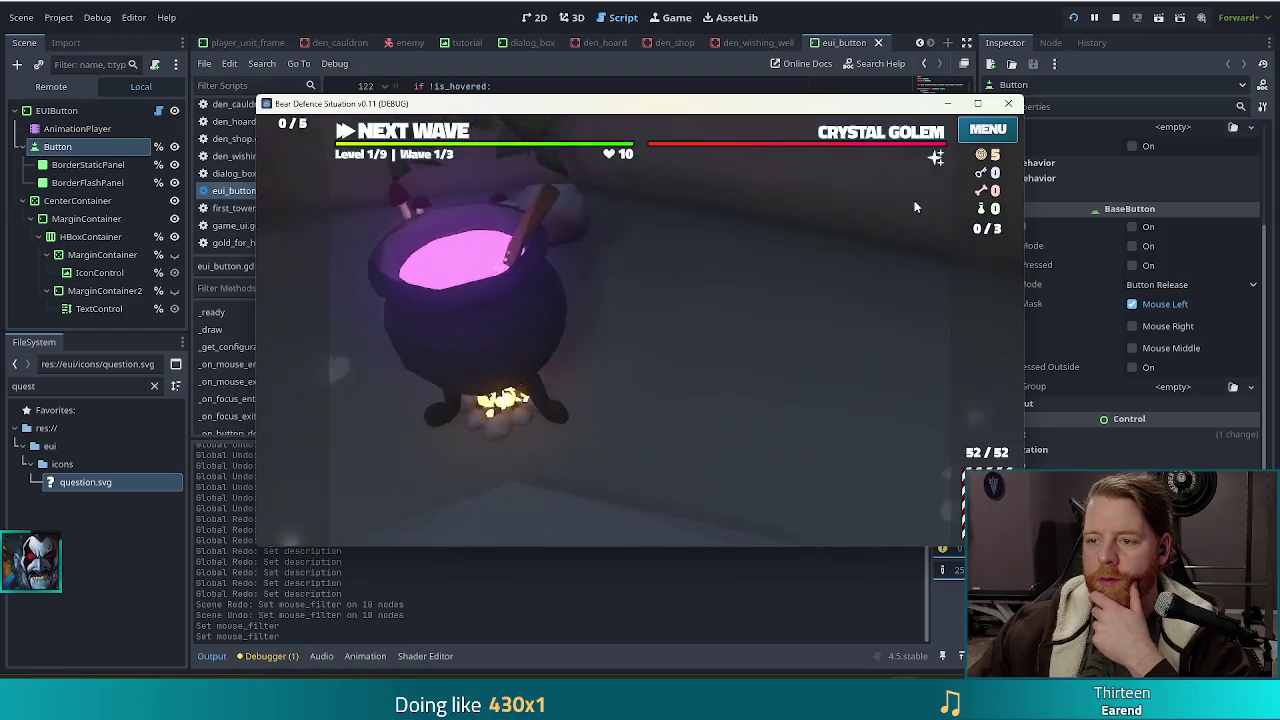
click(600, 445)
click(715, 395)
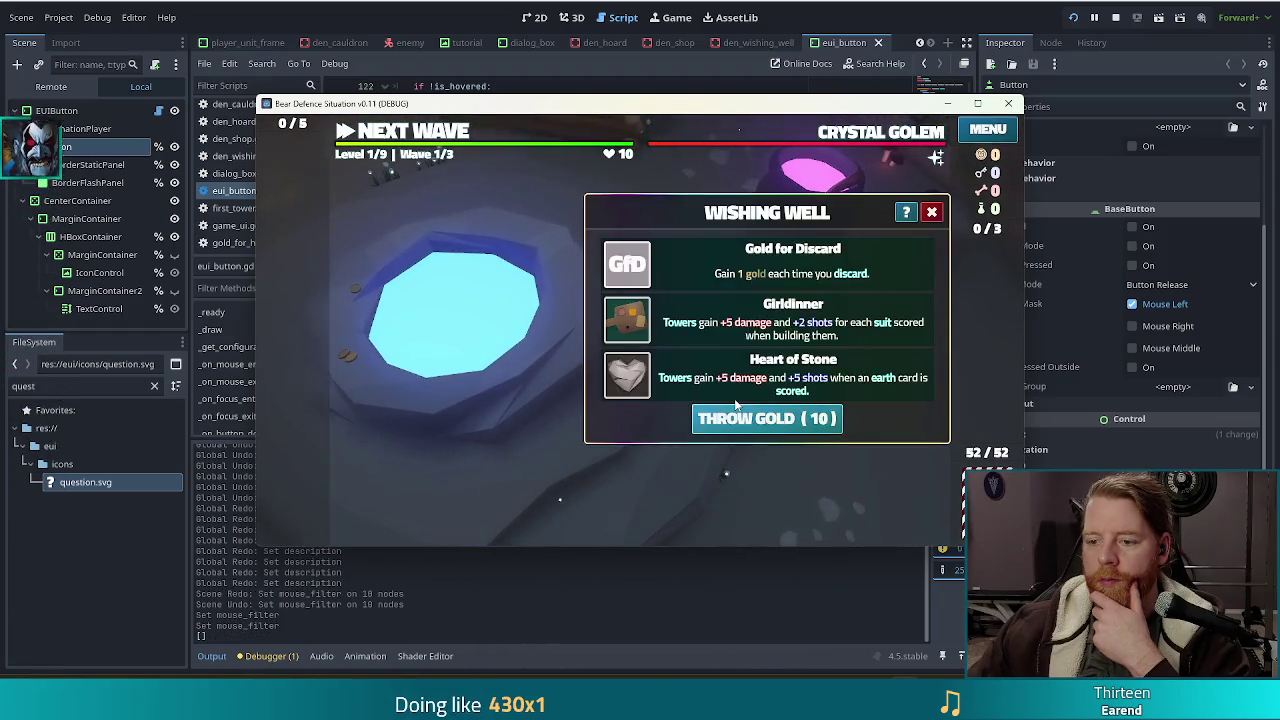
mouse_move(645, 365)
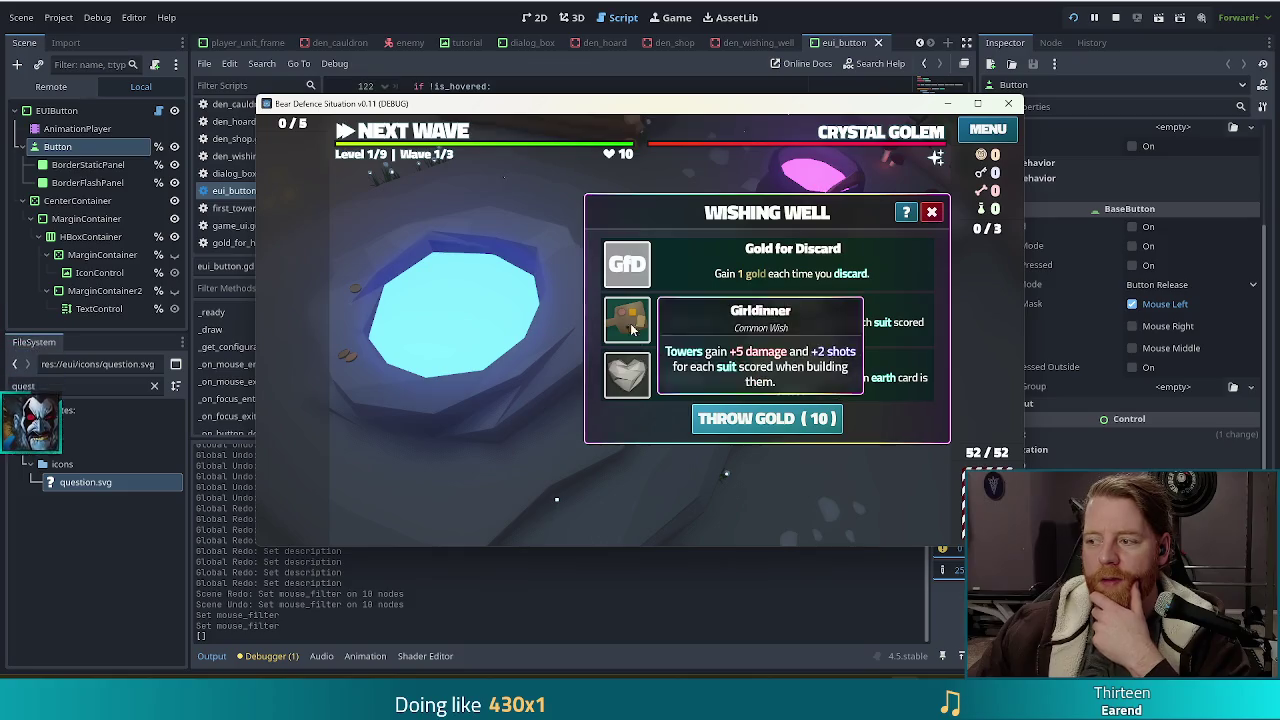
mouse_move(626, 285)
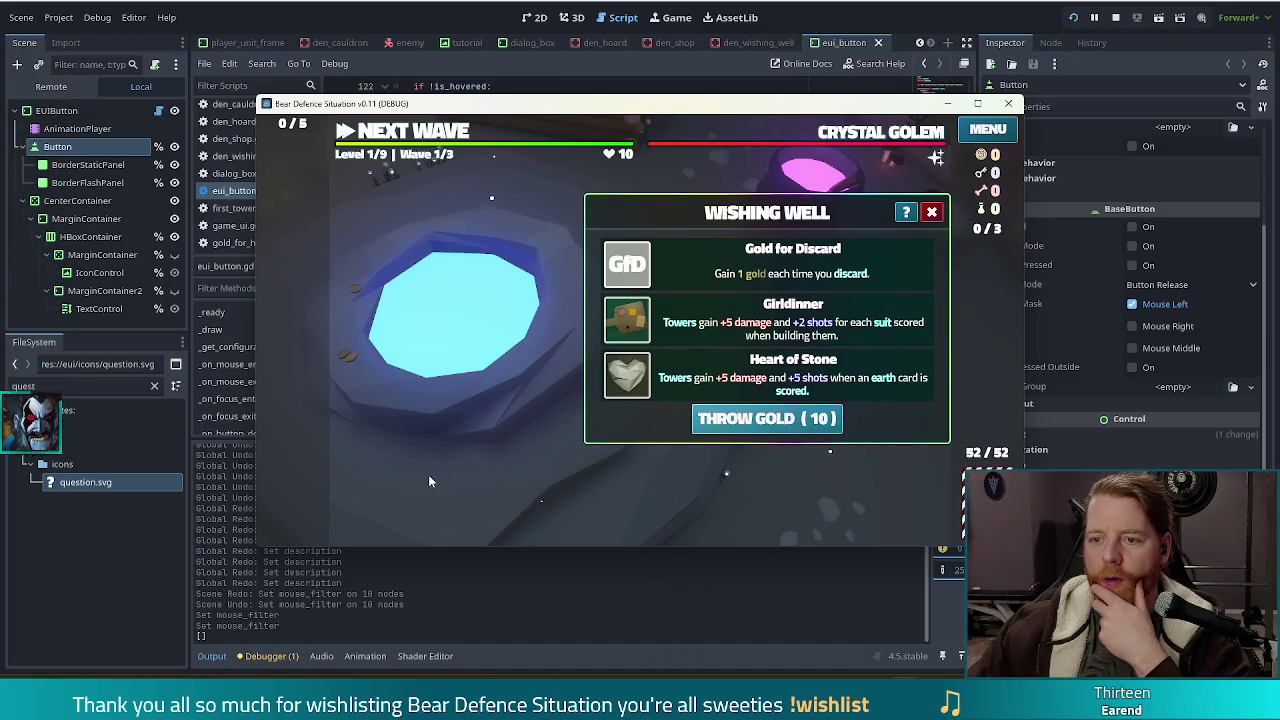
mouse_move(450, 690)
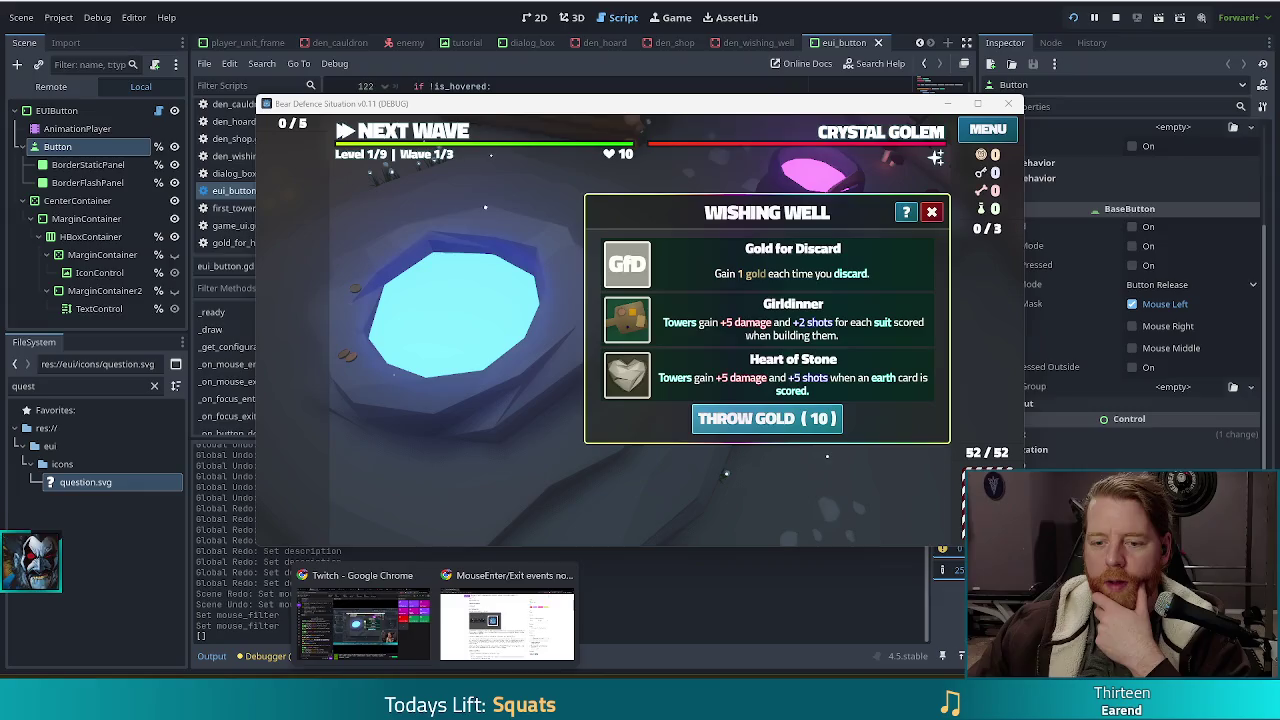
click(520, 610)
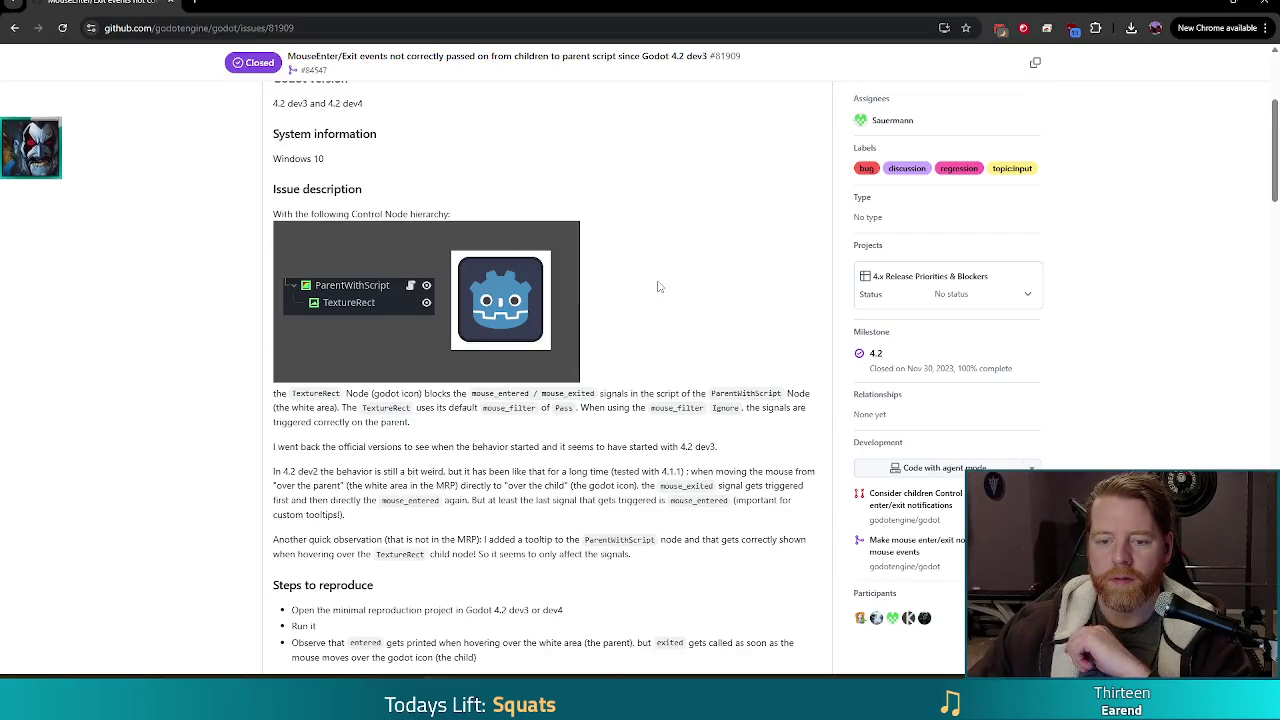
Scroll through the MouseEnter/Exit GitHub issue, then close Chrome to return to the game.
scroll(250, 380, down, 2)
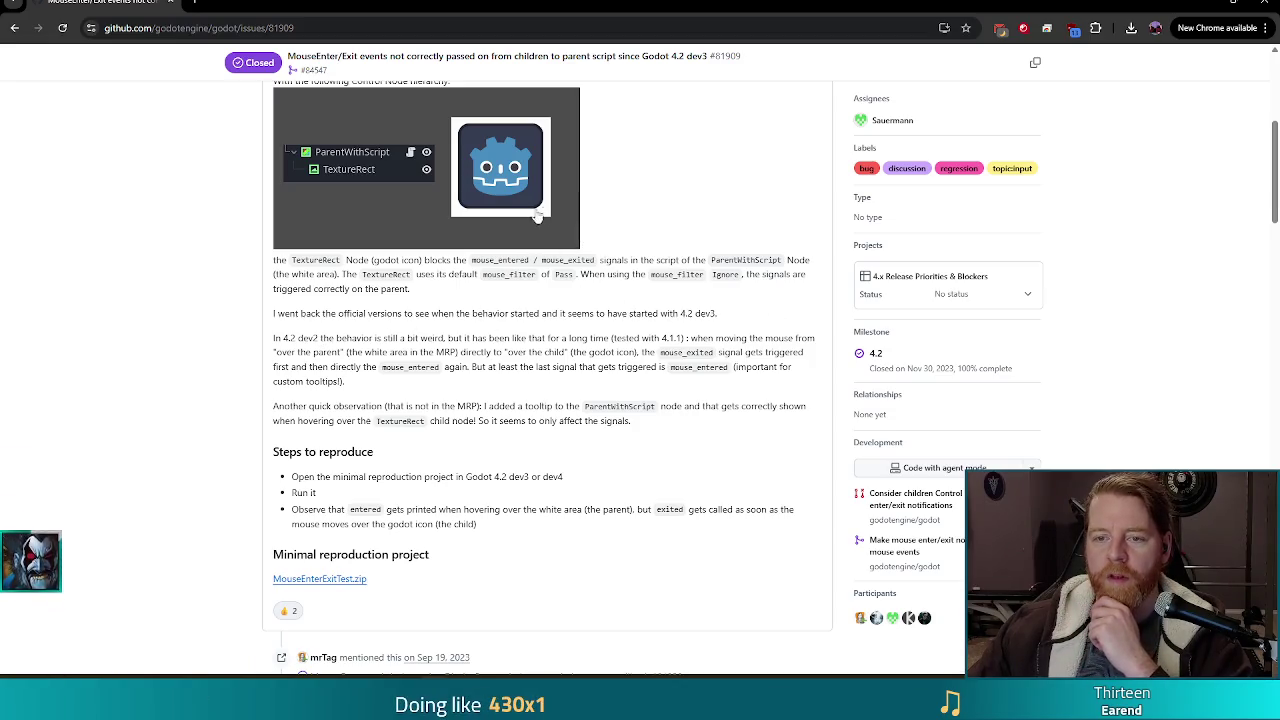
scroll(325, 289, down, 4)
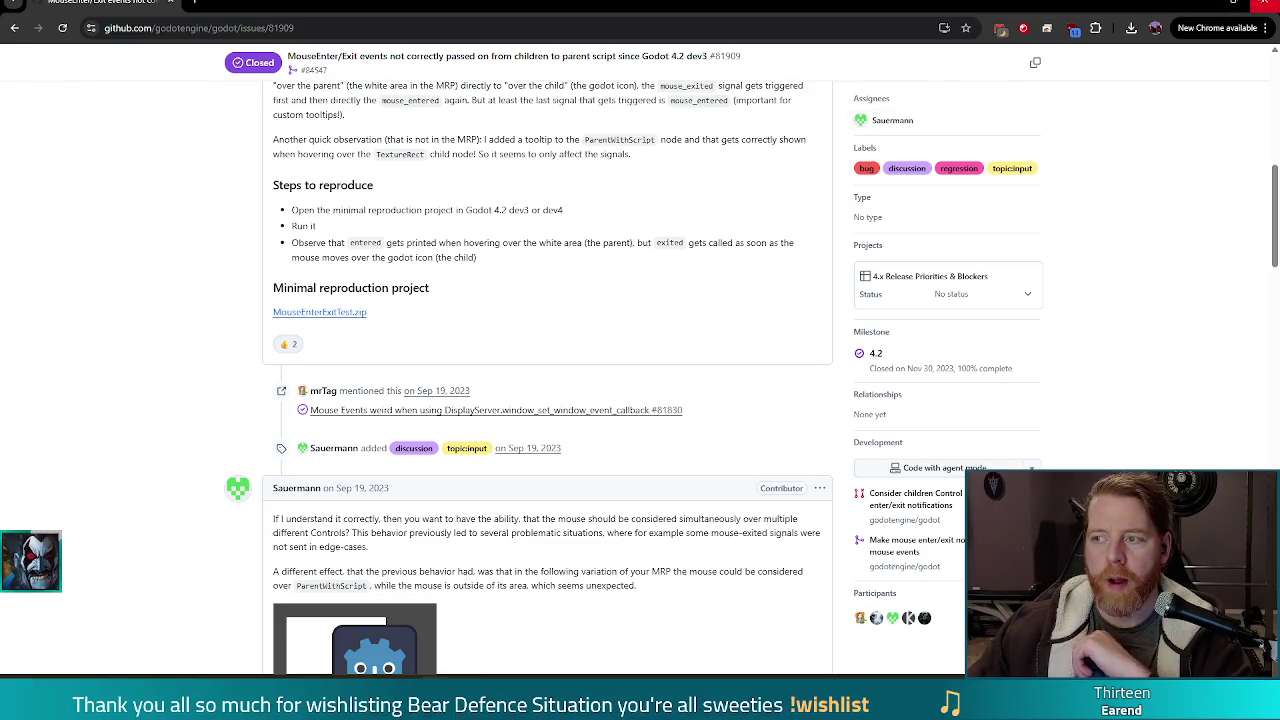
click(1256, 7)
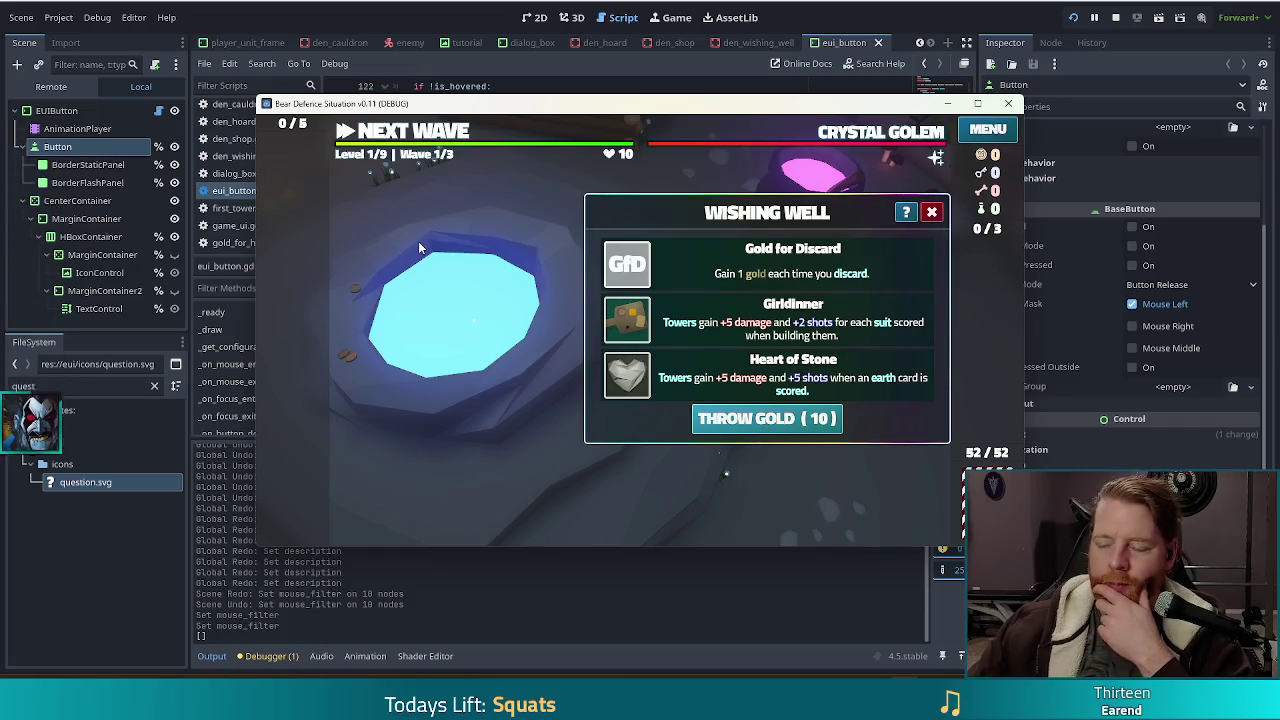
Dismiss the Wishing Well dialog, move the game window aside, and stop the running game.
click(931, 212)
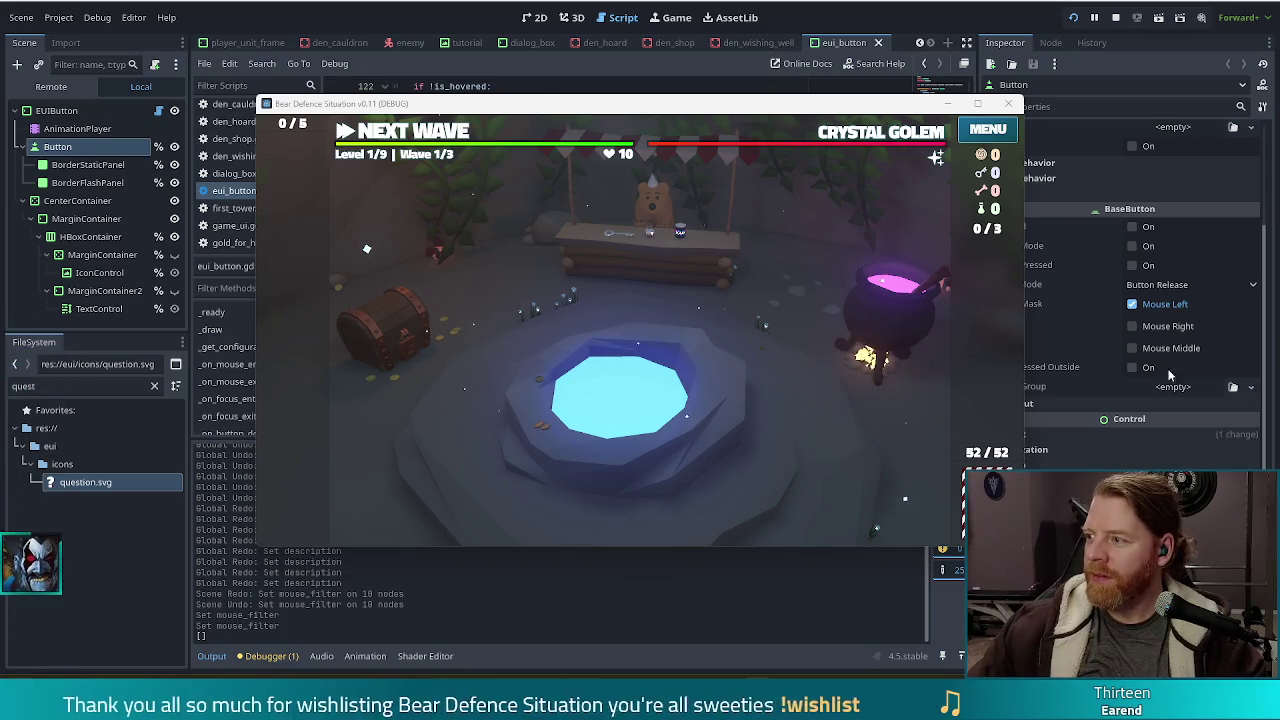
drag(574, 109, 517, 89)
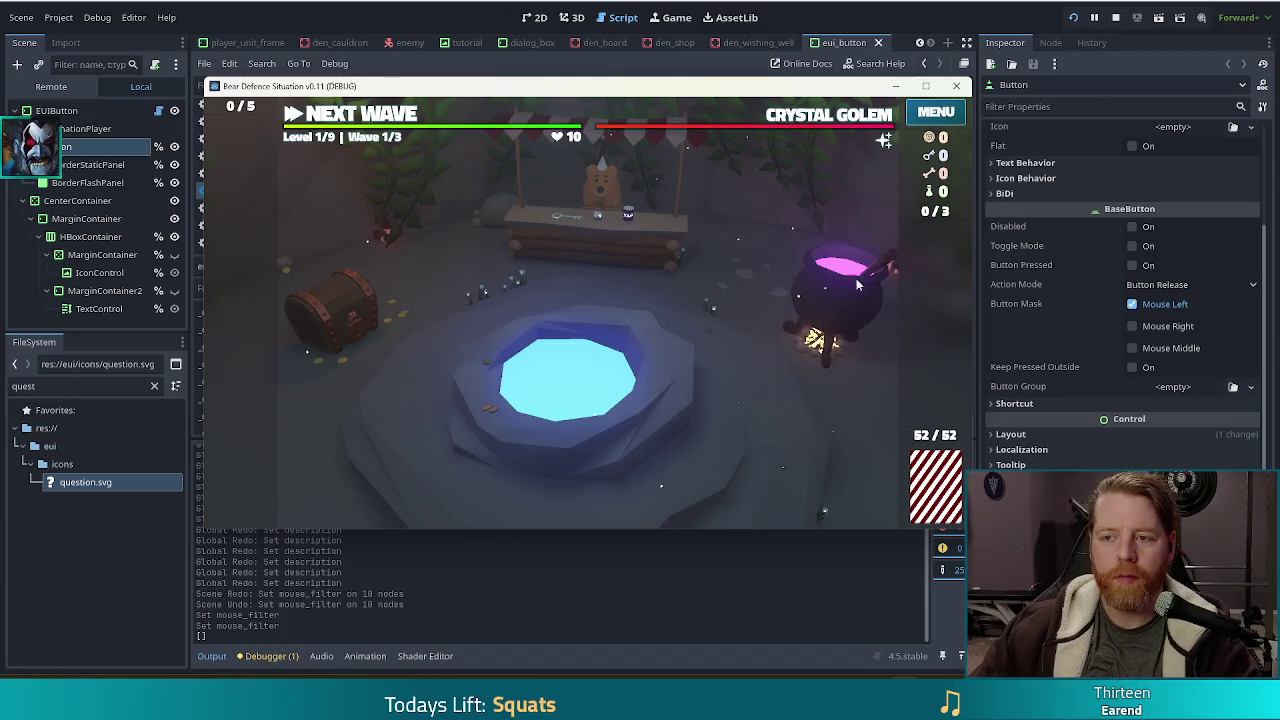
click(503, 28)
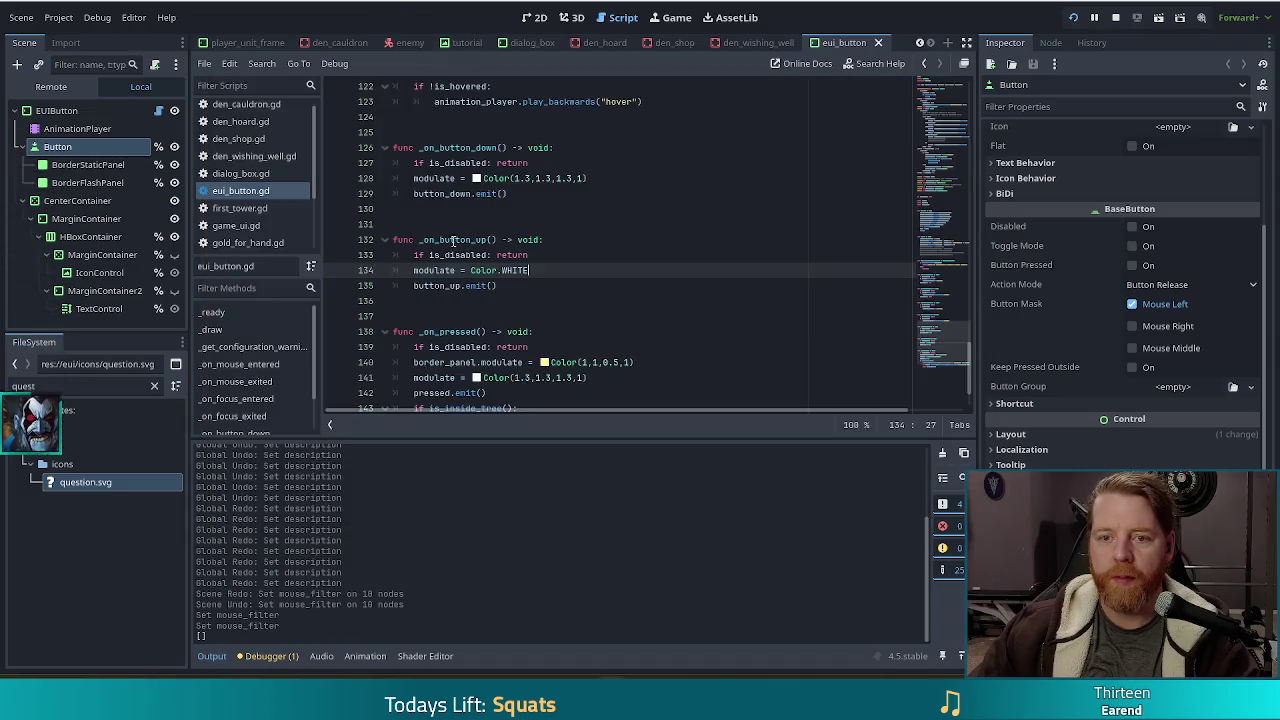
Switch back to player_unit_frame.gd and close the eui_button scene tab.
click(554, 238)
key(alt+Left)
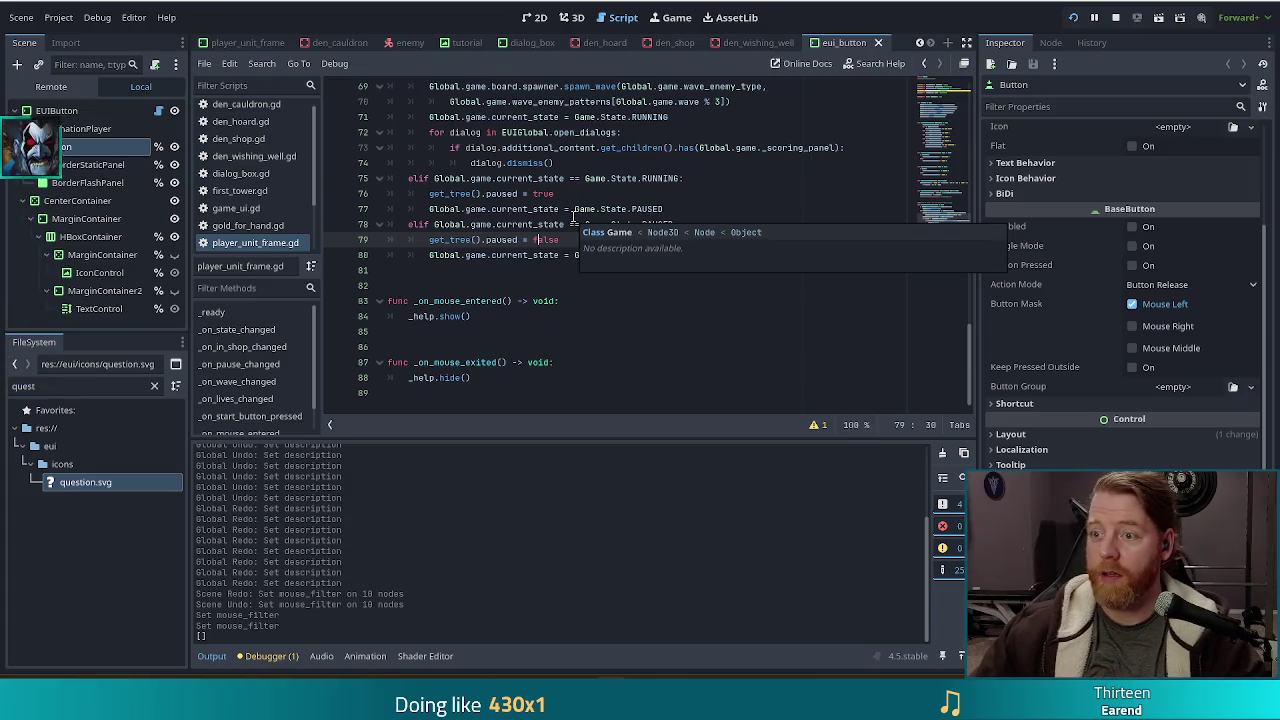
click(878, 42)
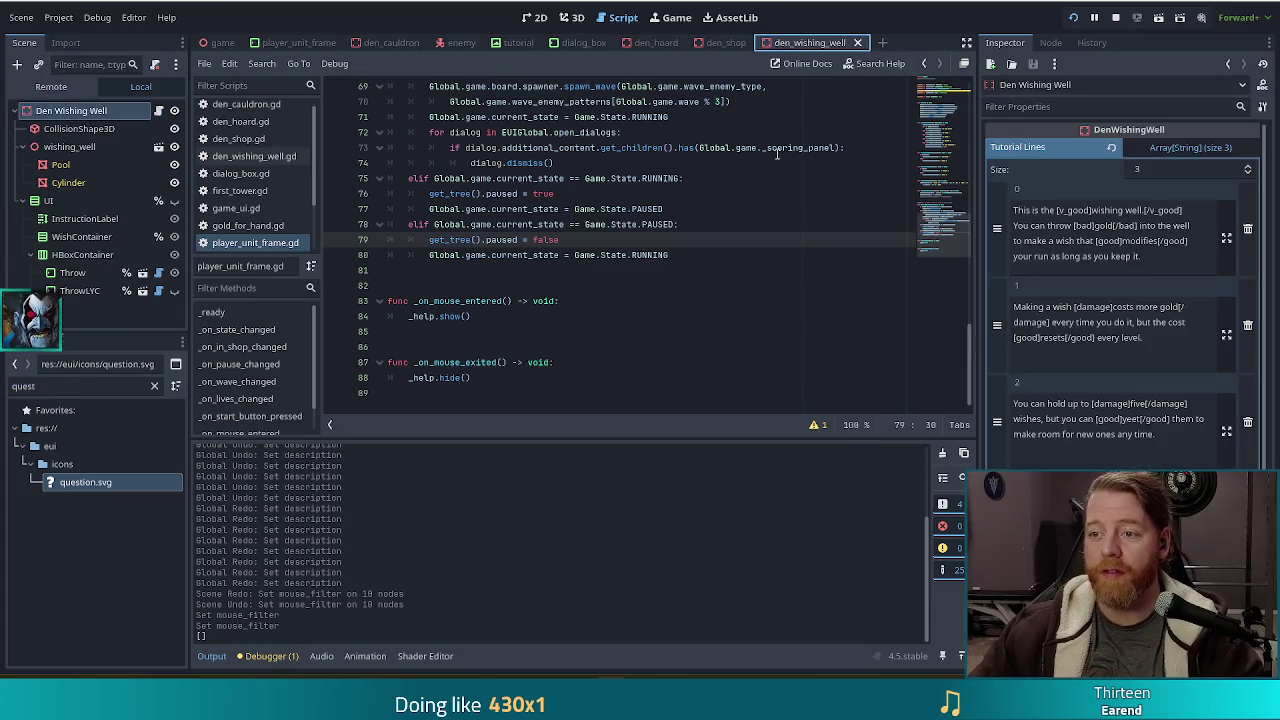
Insert a blank line after the mouse_exited connection on line 21 in _ready.
click(618, 316)
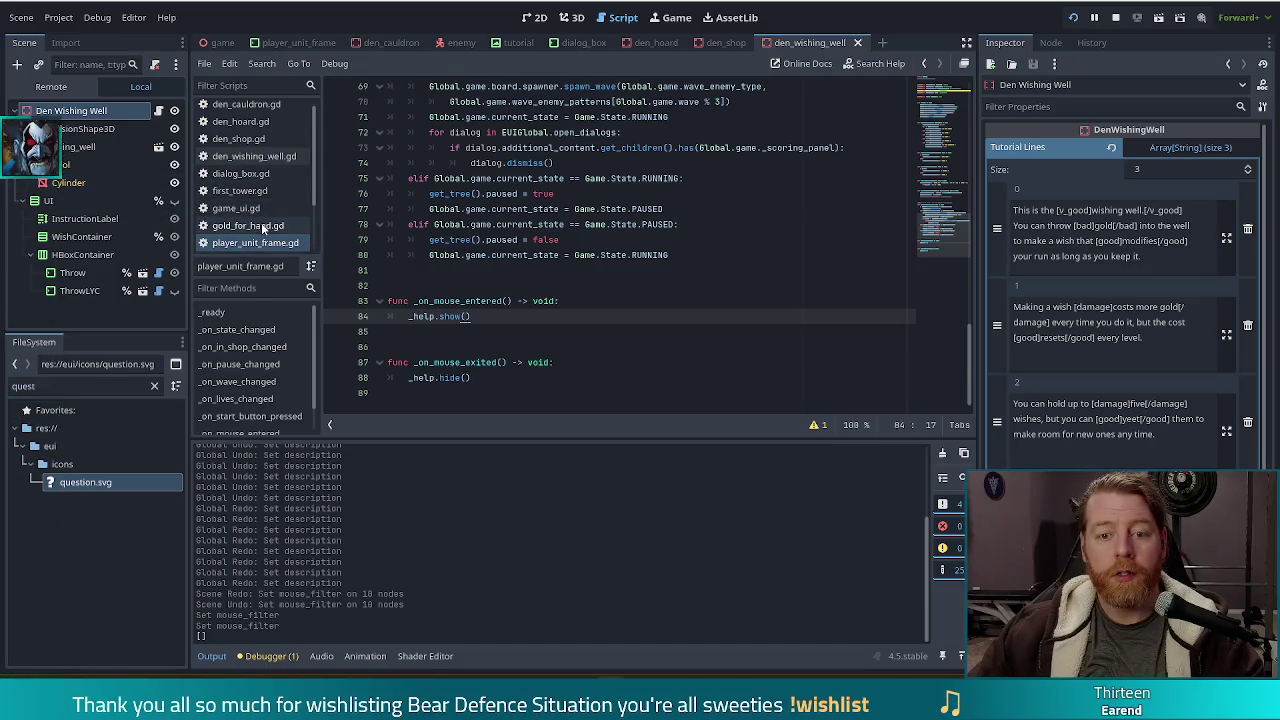
scroll(600, 270, up, 20)
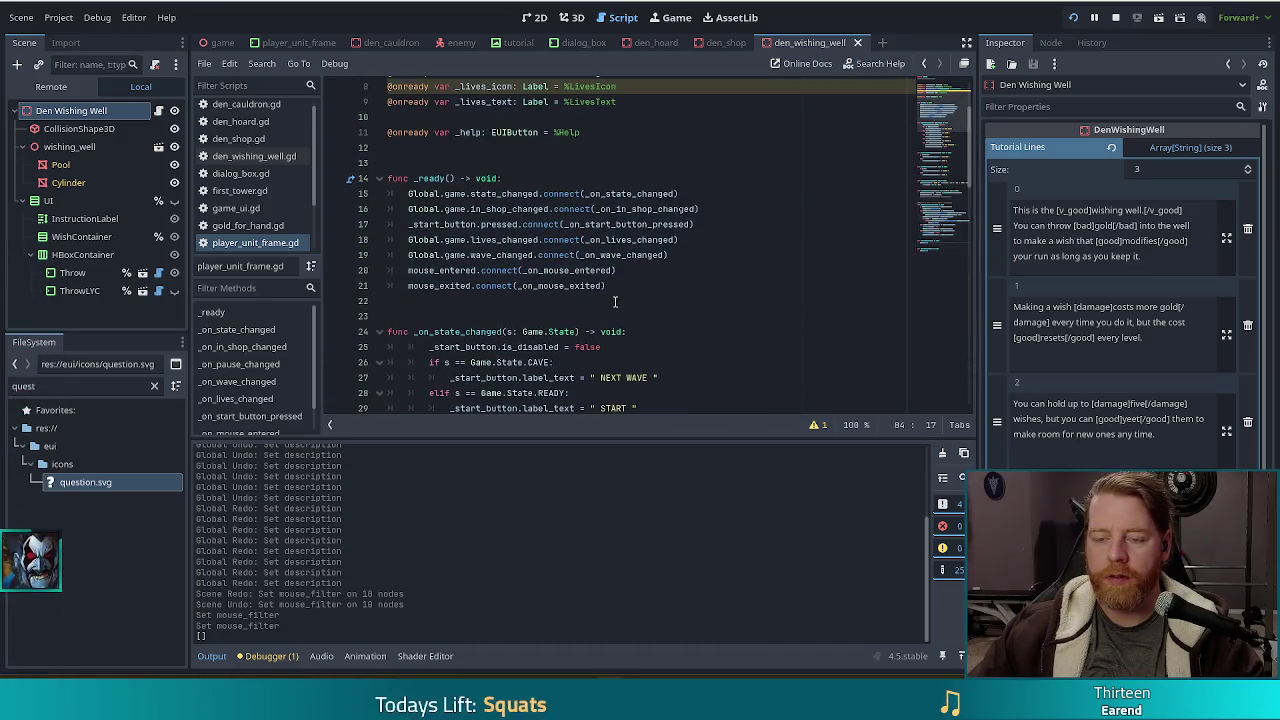
click(632, 284)
key(Return)
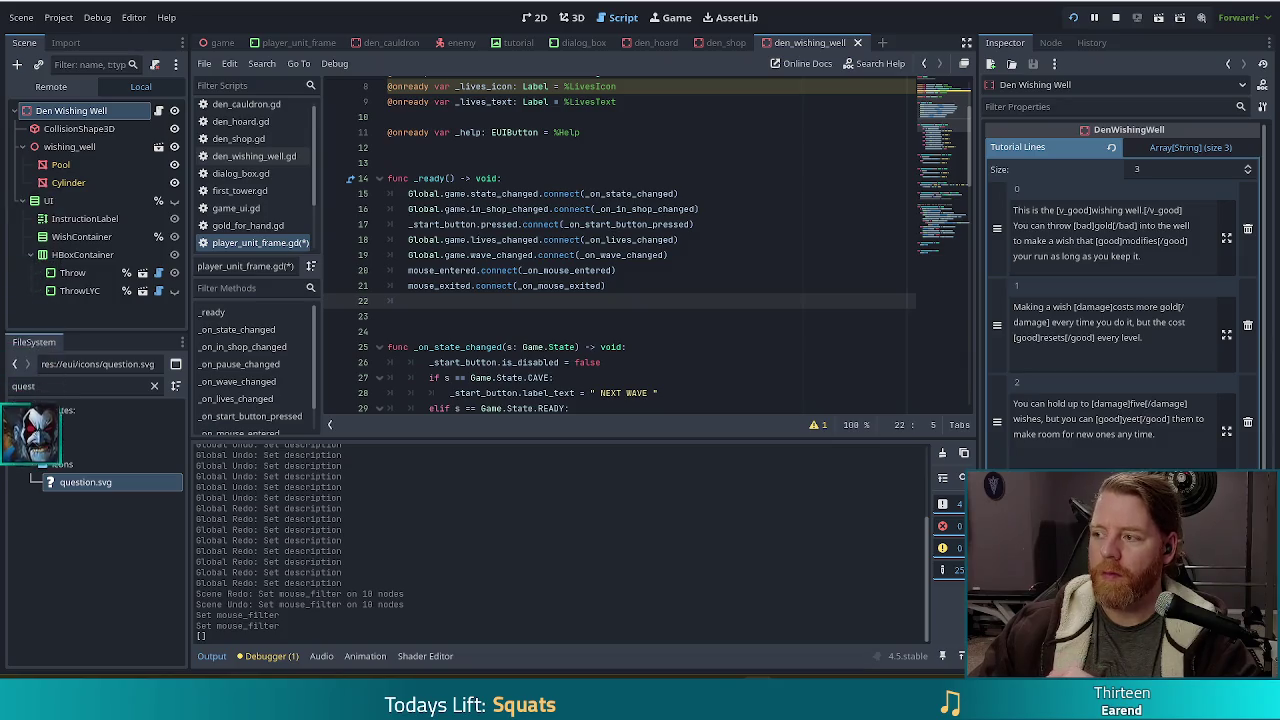
Correct the misspelled _help name on line 22.
click(660, 268)
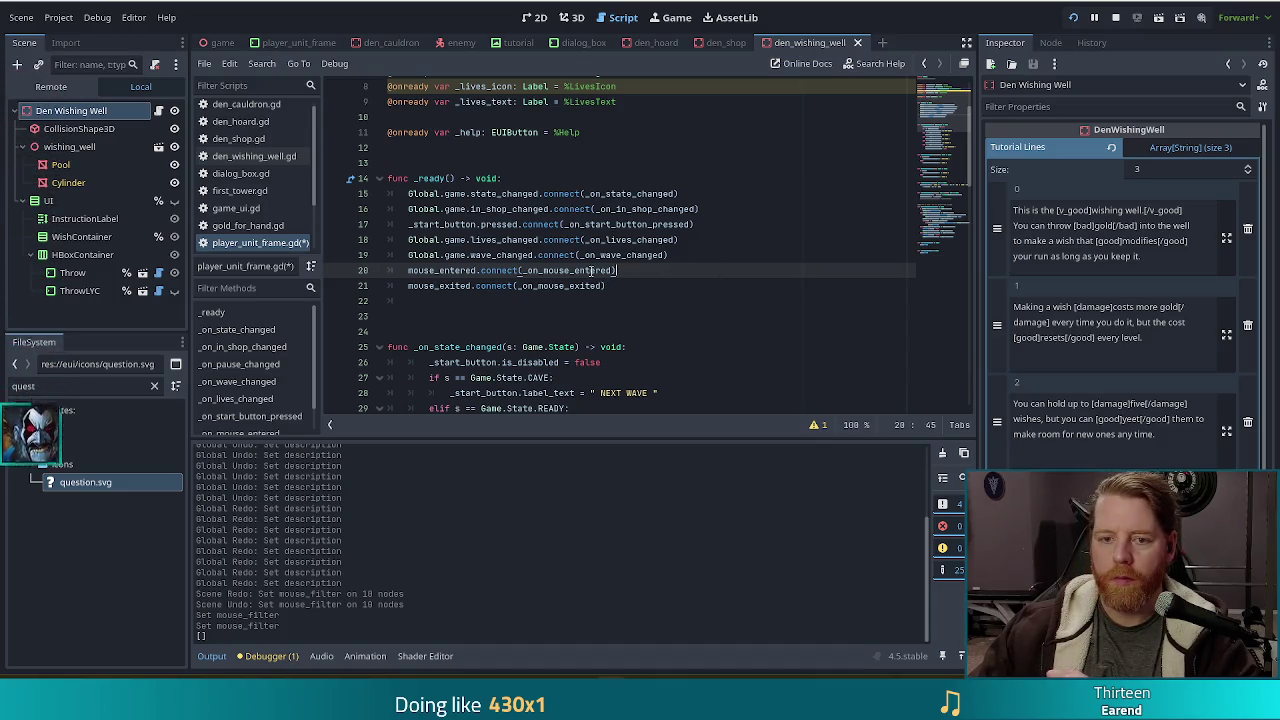
scroll(520, 320, up, 2)
mouse_move(506, 345)
scroll(506, 345, down, 2)
click(525, 267)
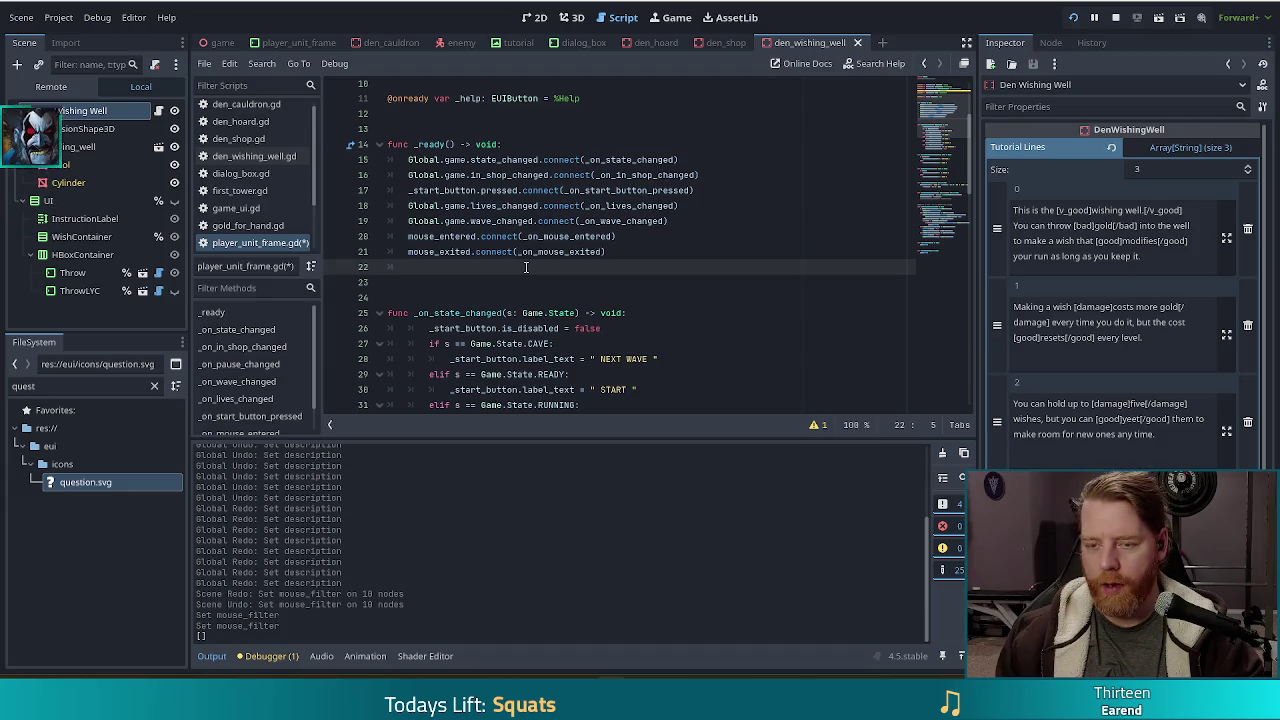
text(_hlep)
key(BackSpace)
key(BackSpace)
key(BackSpace)
Write _help.pressed(_on_help_pressed) on line 22, save, and open a line below the mouse-exit function.
text(elp.pressed(_)
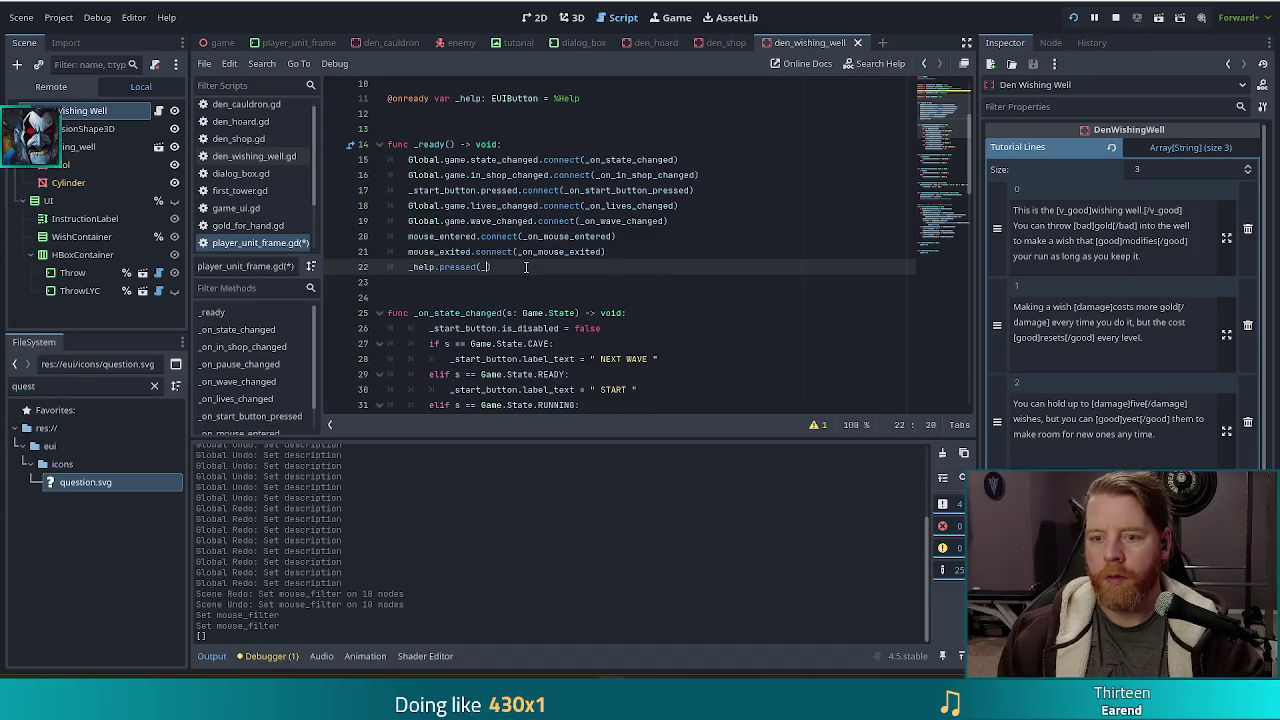
text(on_help_pre)
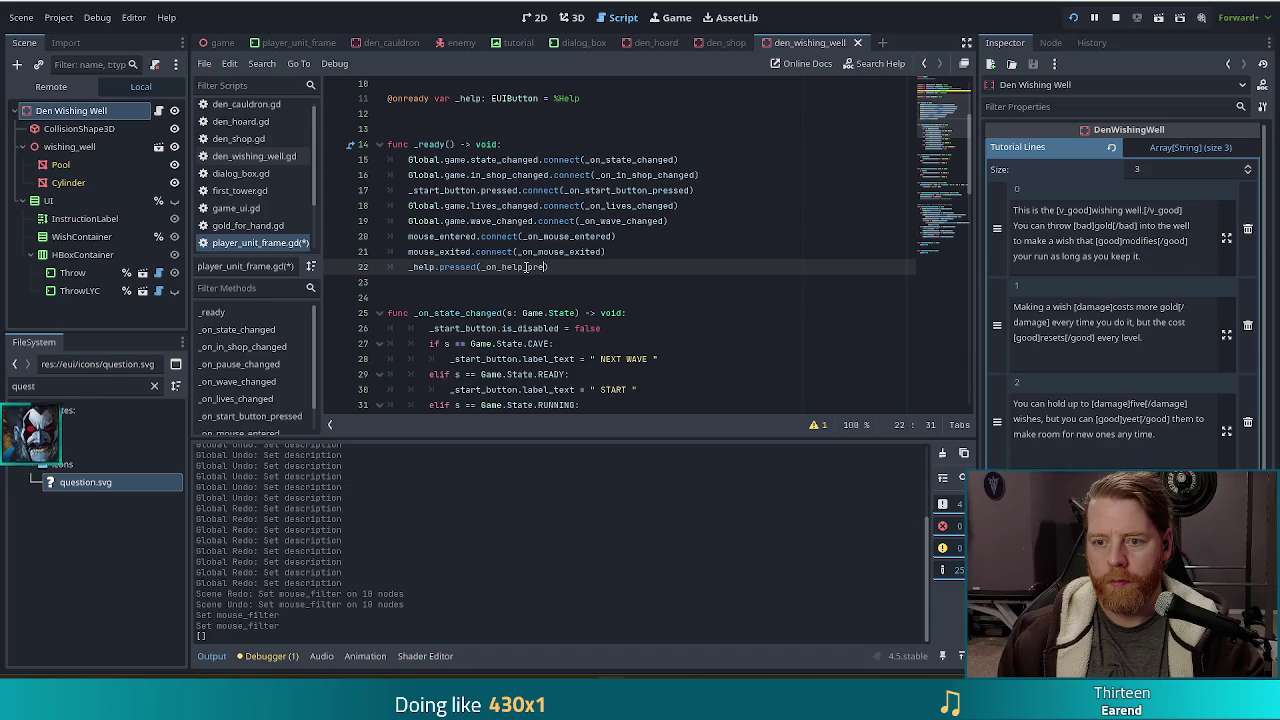
text(ssed))
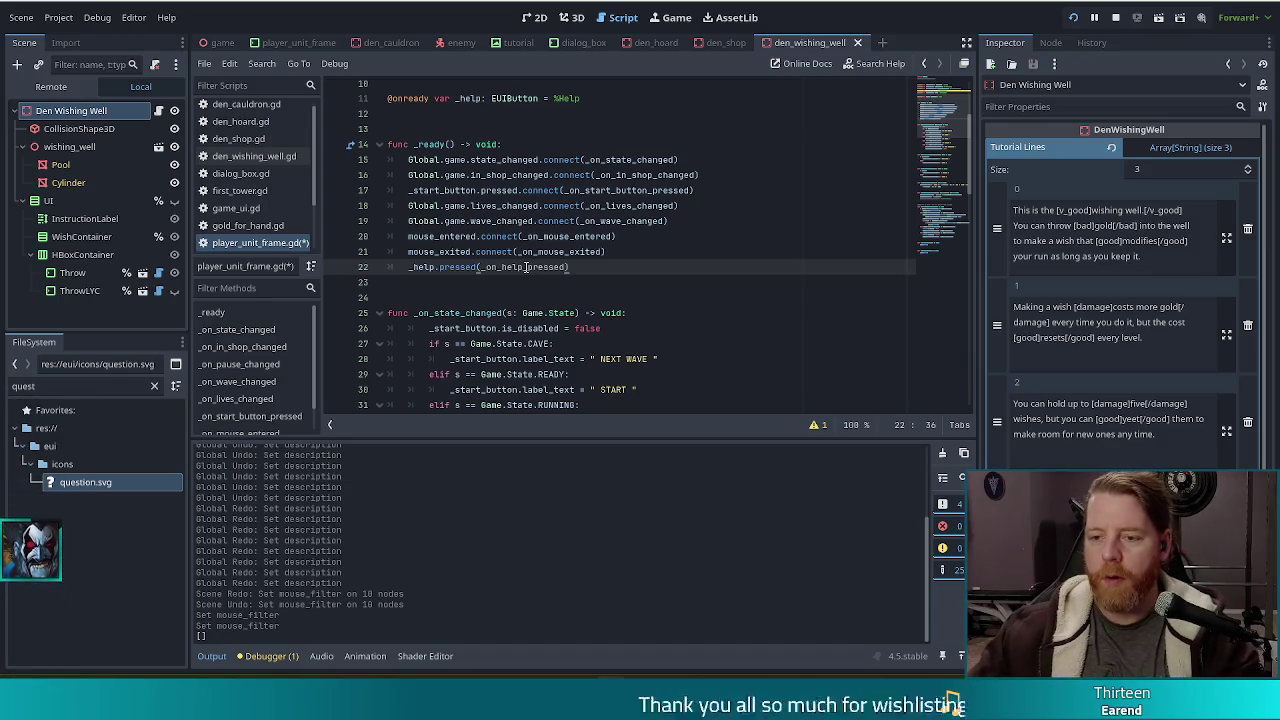
key(ctrl+s)
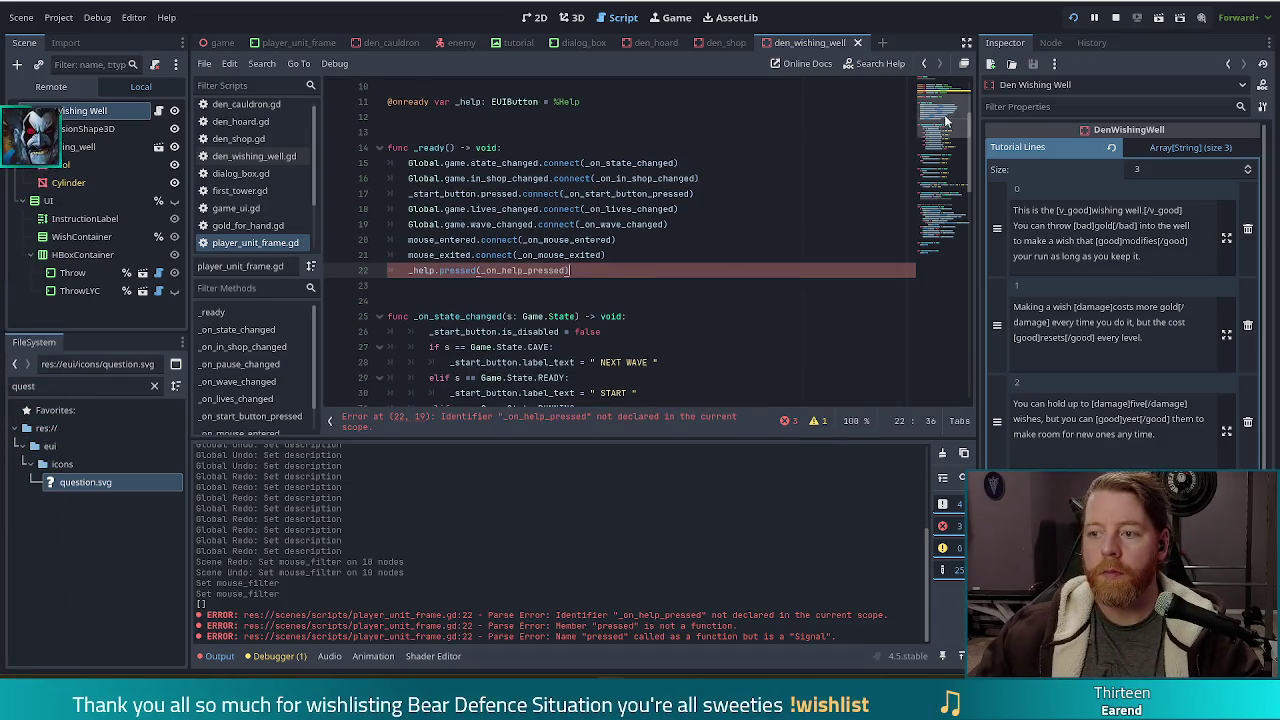
scroll(705, 328, down, 15)
click(533, 381)
key(Return)
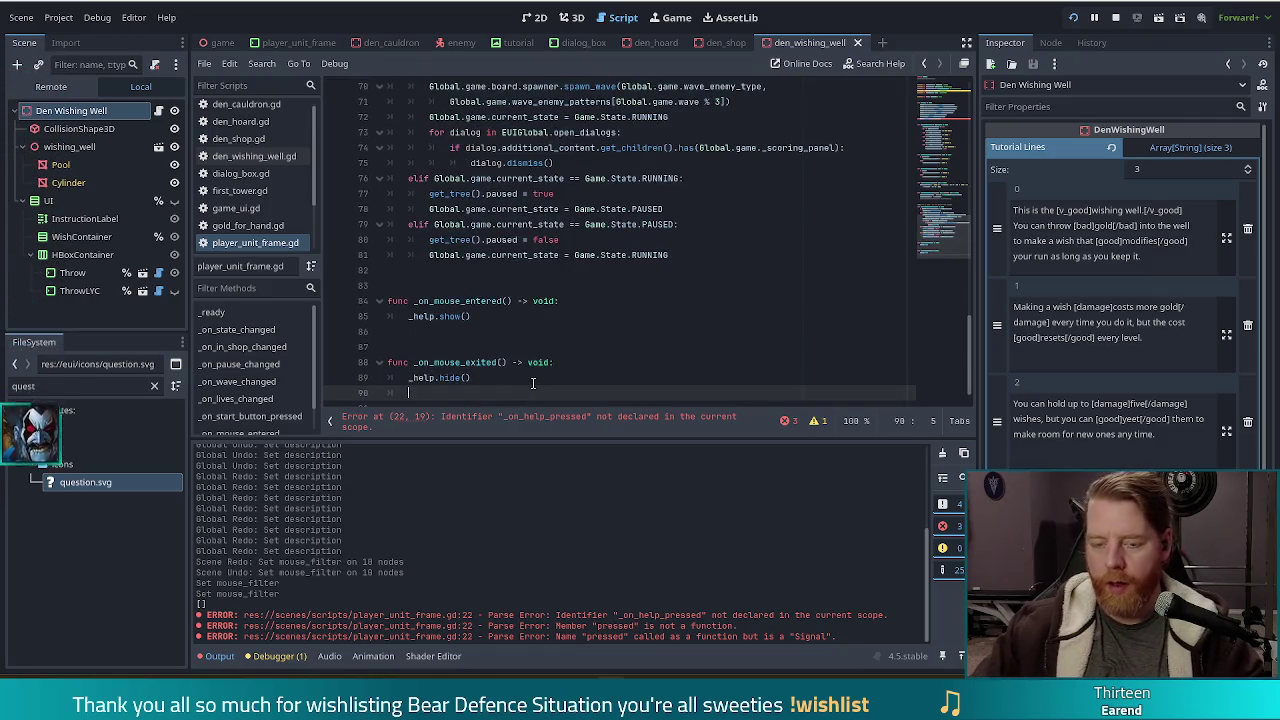
Add func _on_help_pressed() -> void: whose body prints a hello test message.
key(BackSpace)
key(Return)
key(Return)
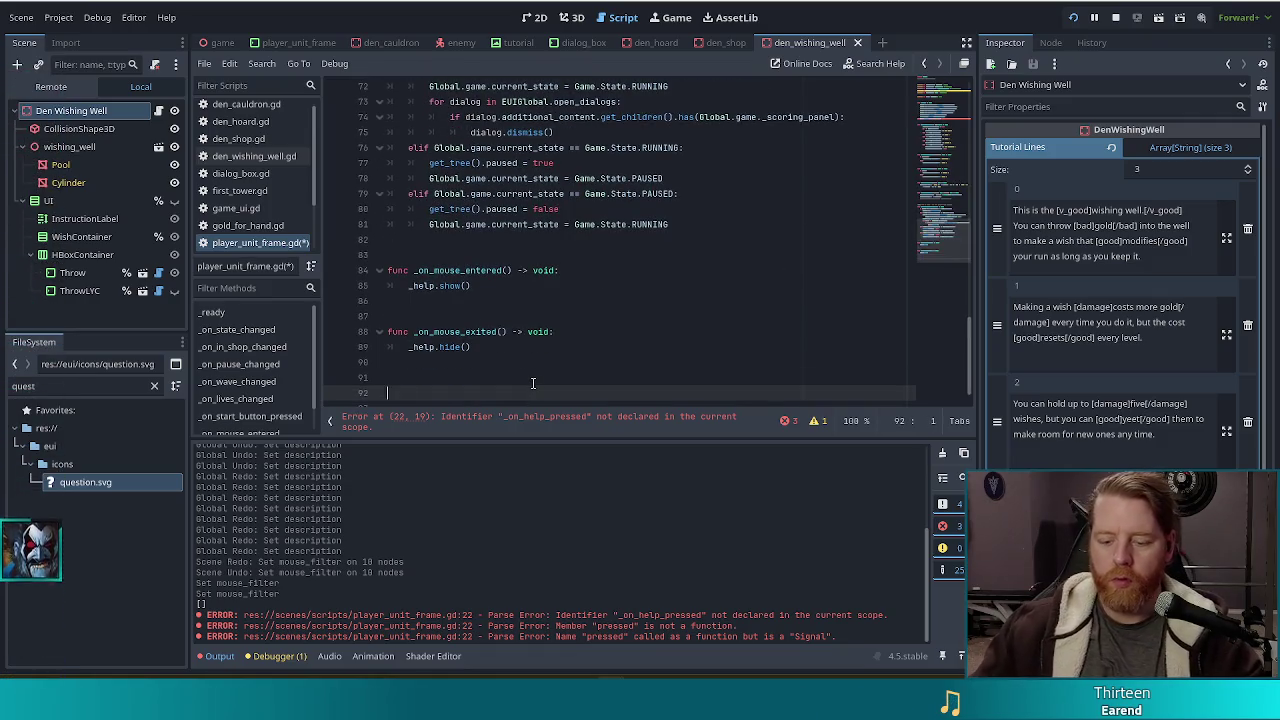
text(func)
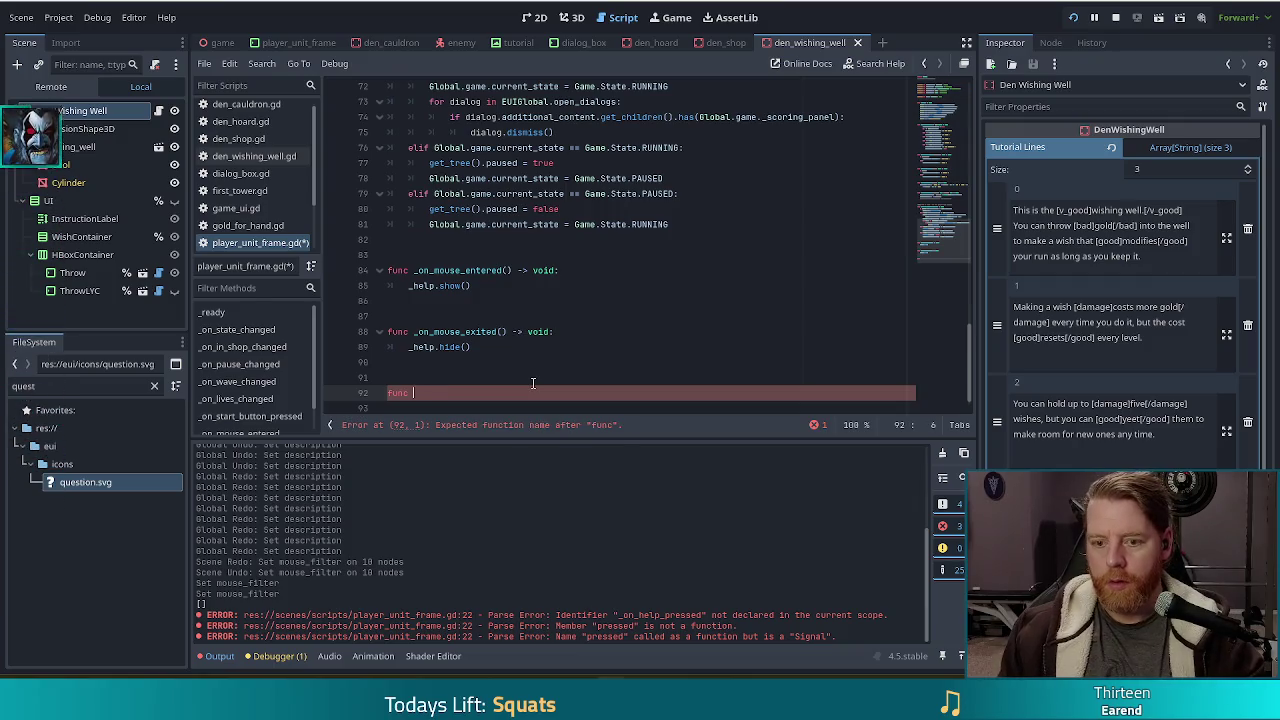
text(_on_help)
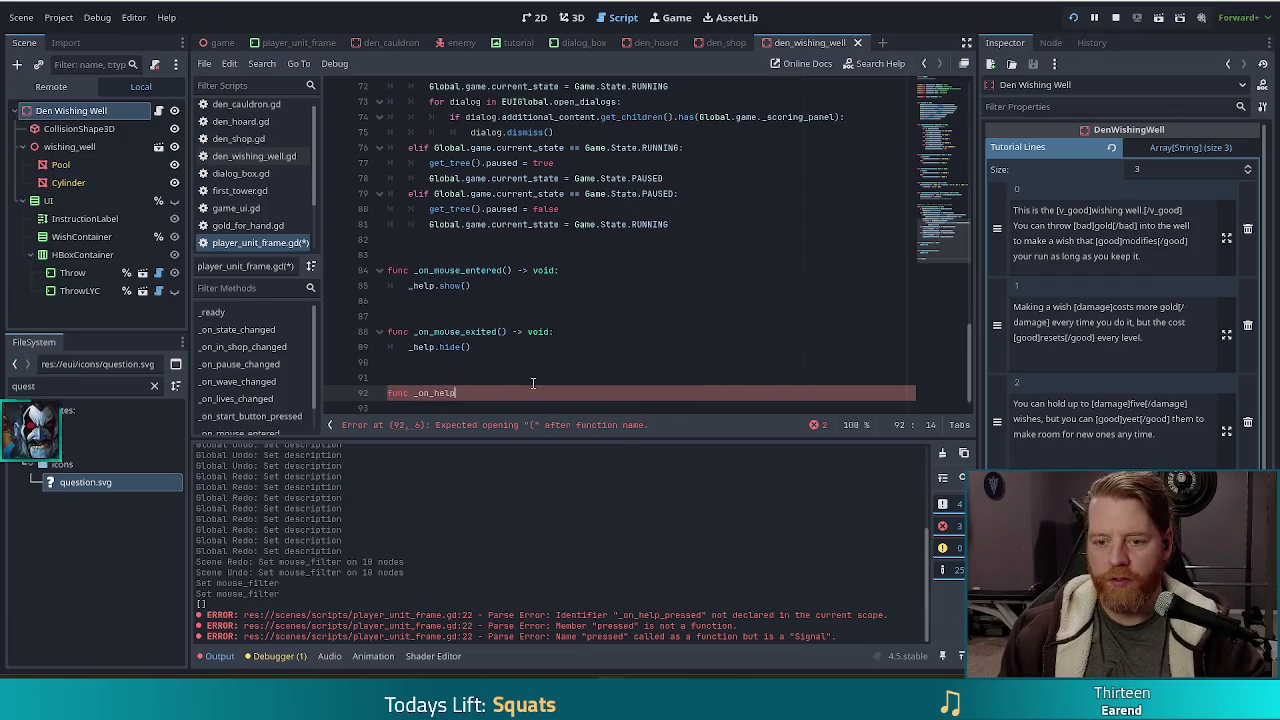
text(_pre)
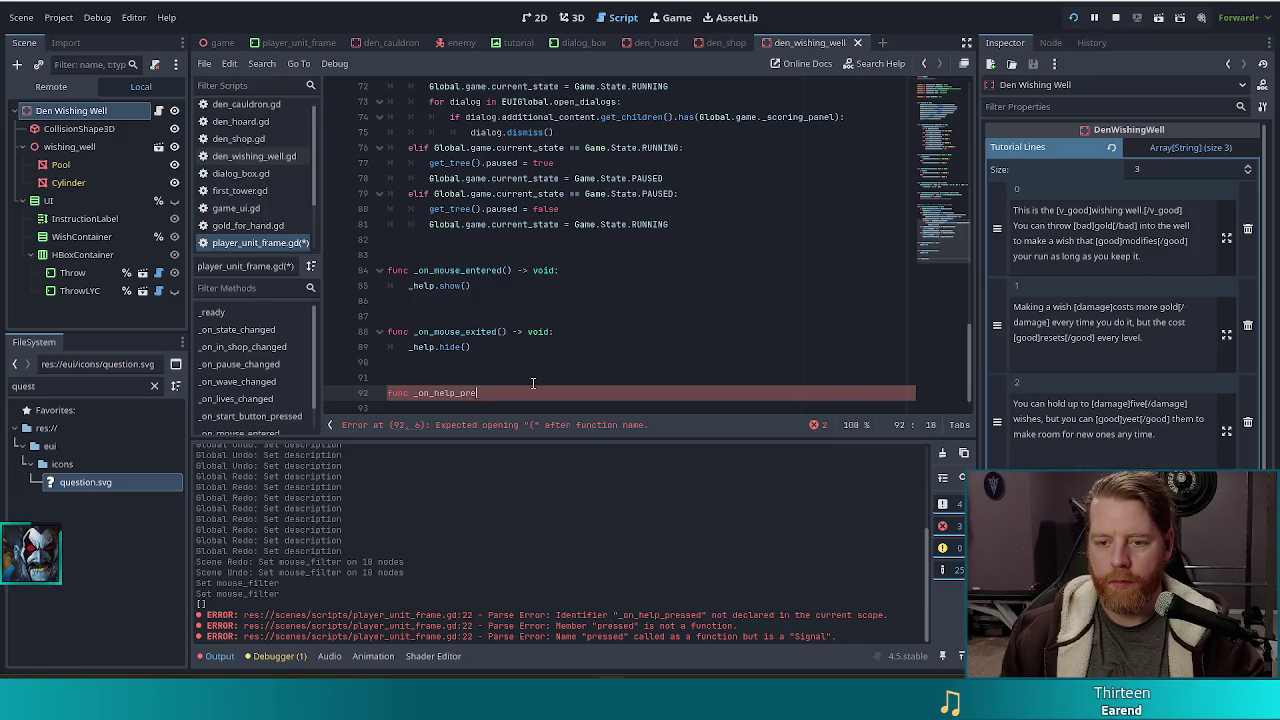
text(ssed() -> void)
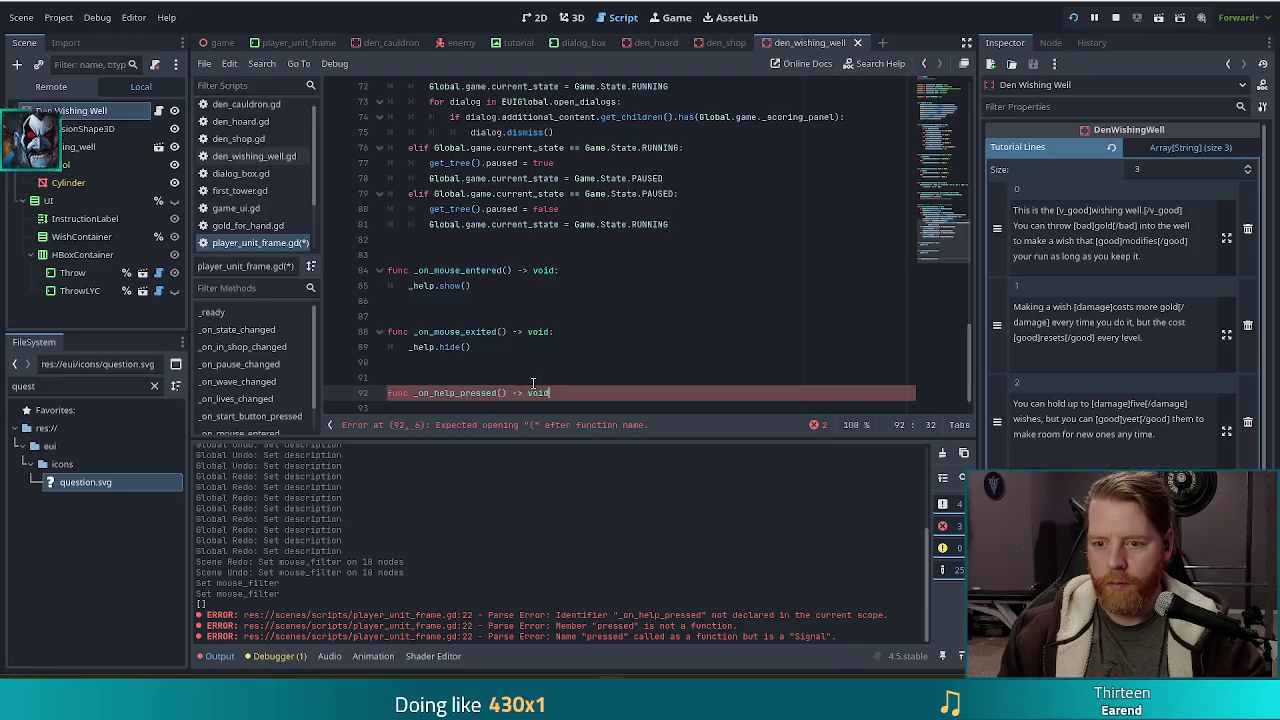
text(:)
key(Return)
text(print)
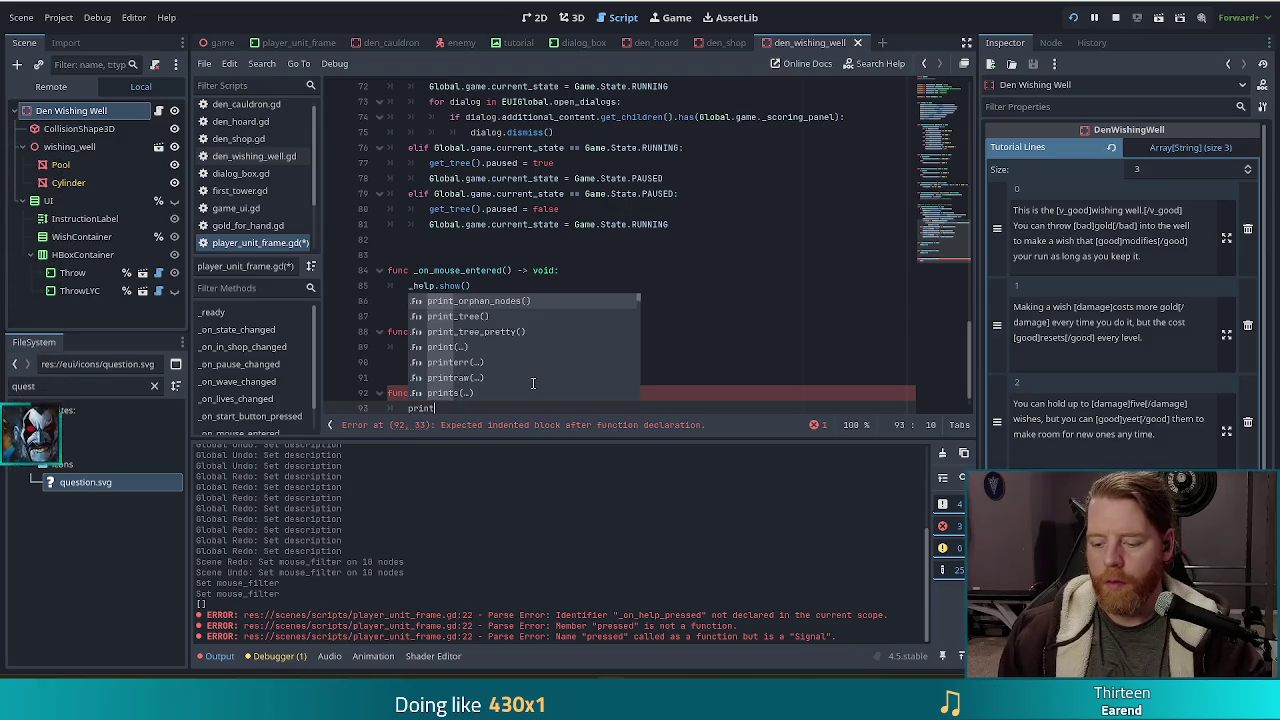
text(("hell)
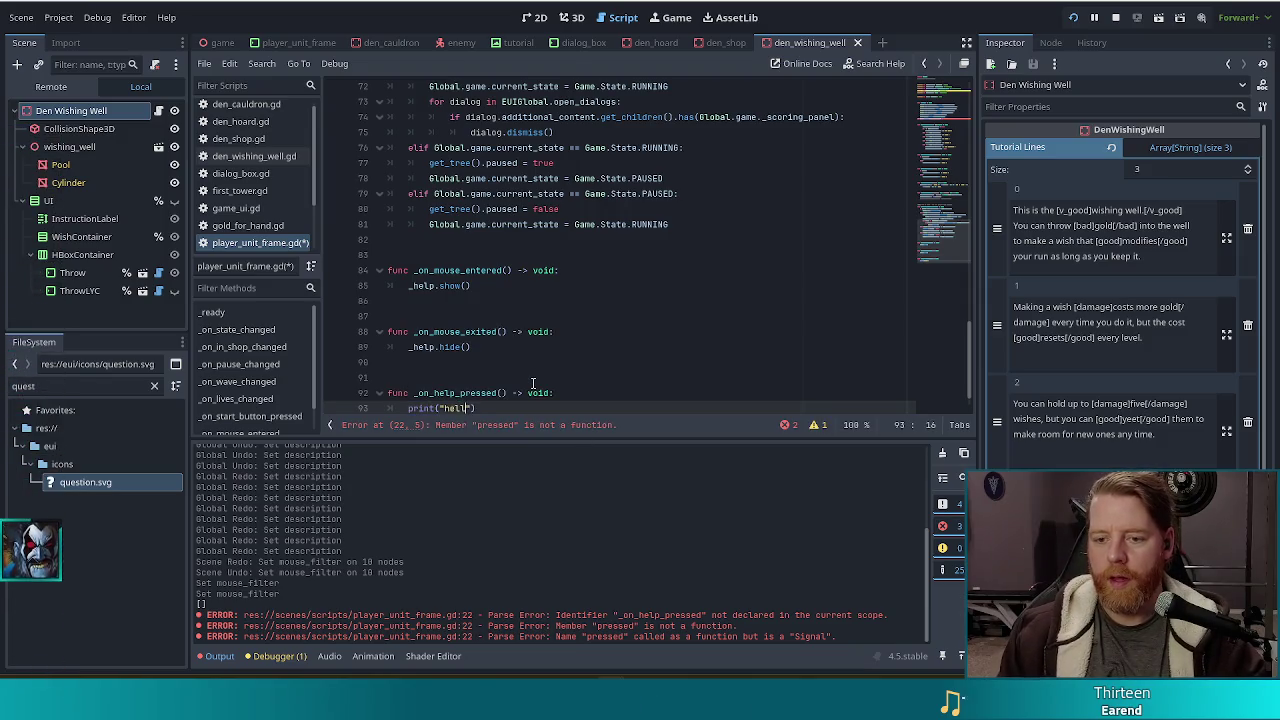
text(o fannyslam)
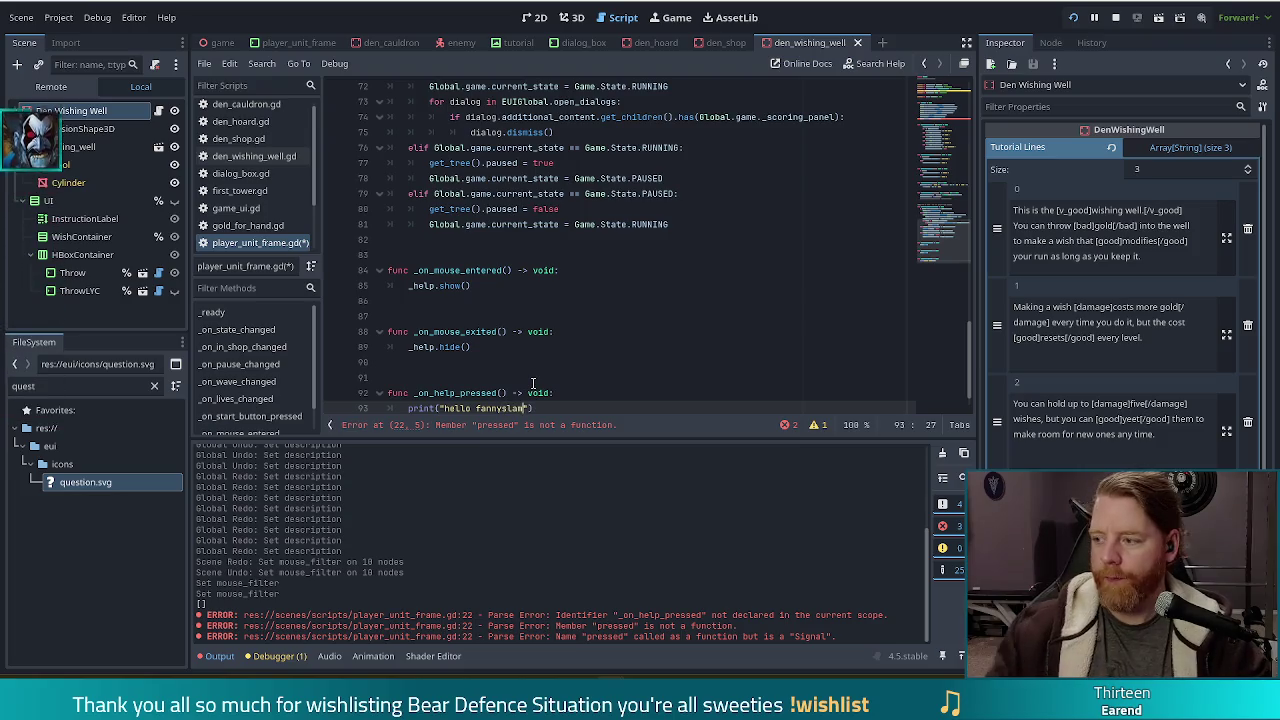
scroll(590, 325, down, 1)
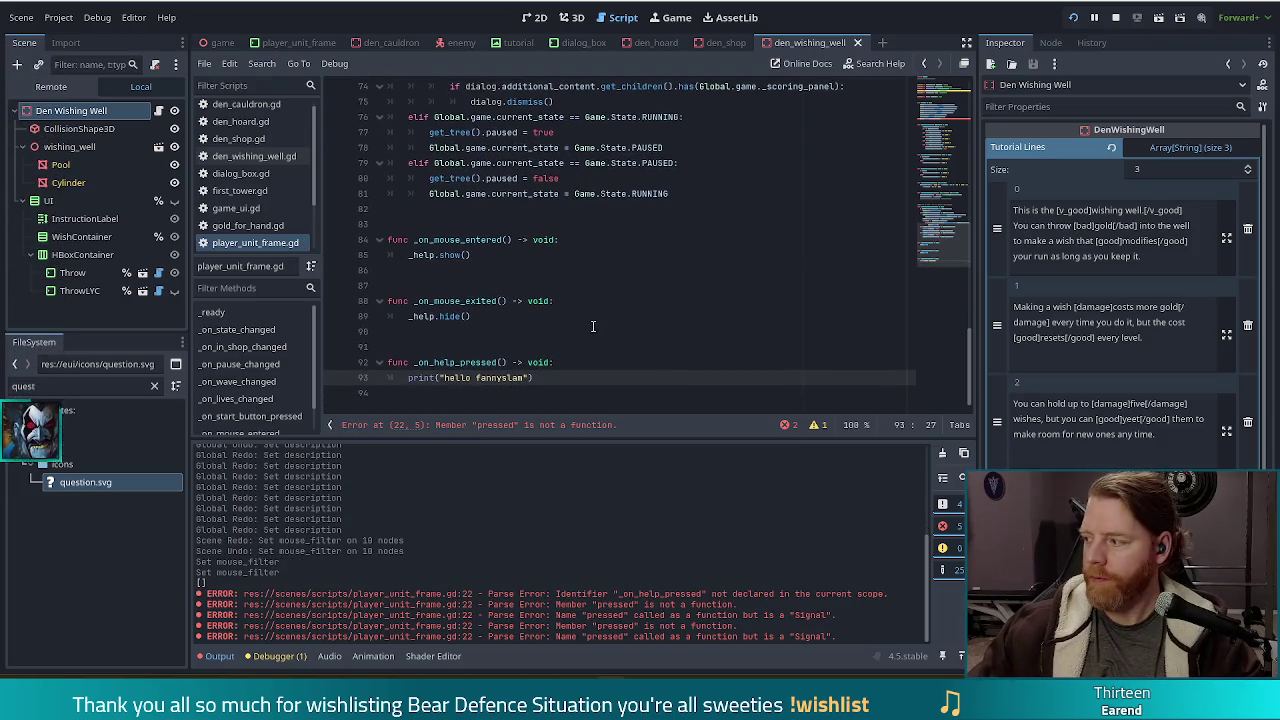
Attempt a project run, then change line 22 to _help.pressed.connect(_on_help_pressed).
click(1076, 17)
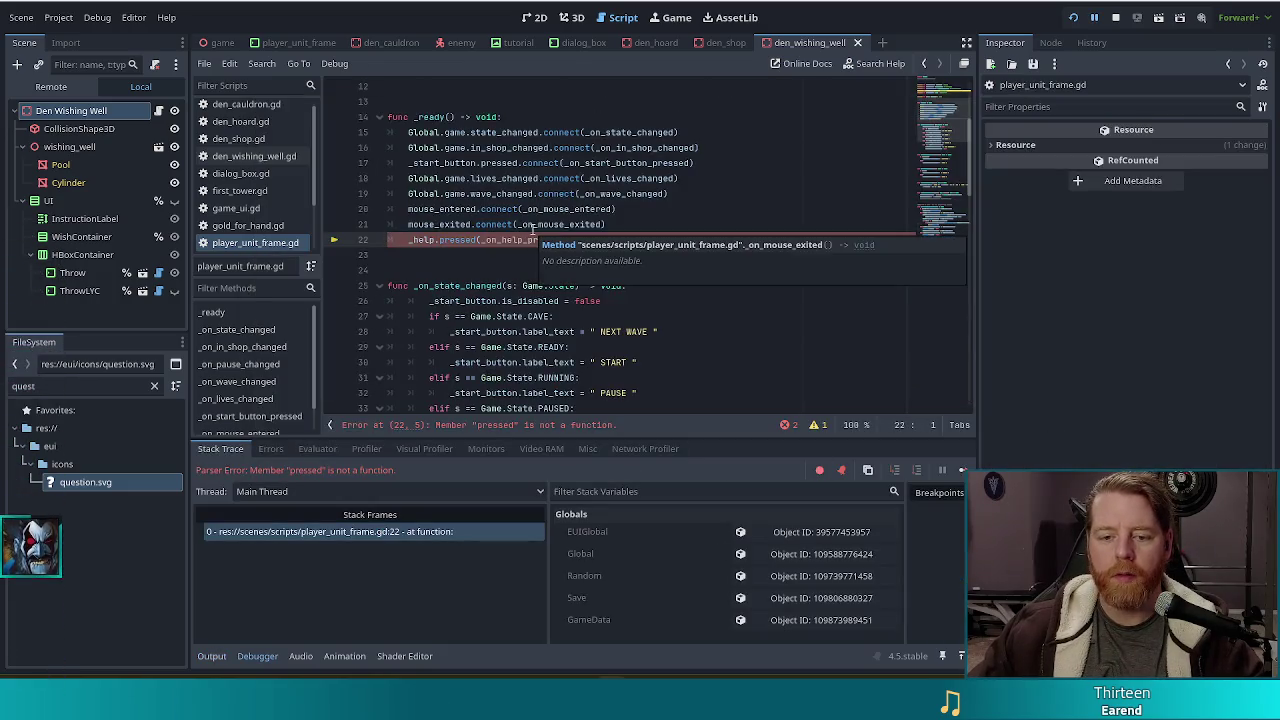
click(477, 240)
text(.co)
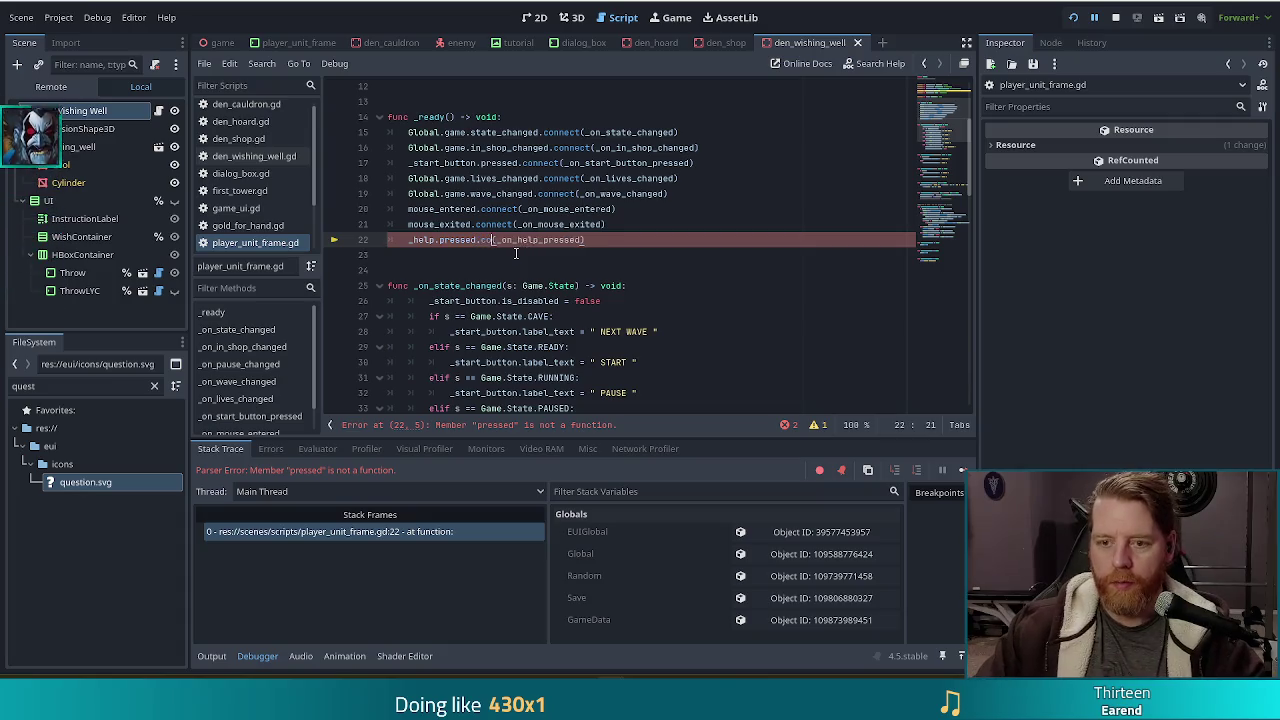
text(nnect)
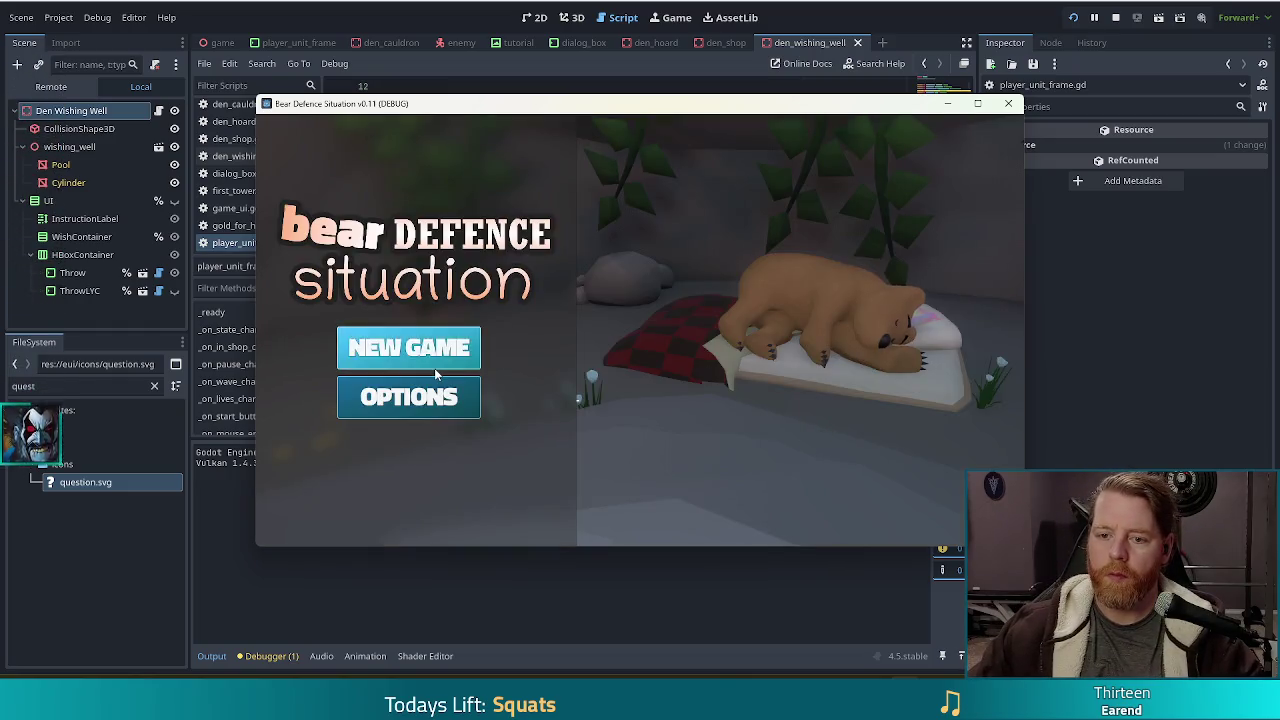
Start a new game and inspect the Help test message printed in the Output panel.
click(432, 362)
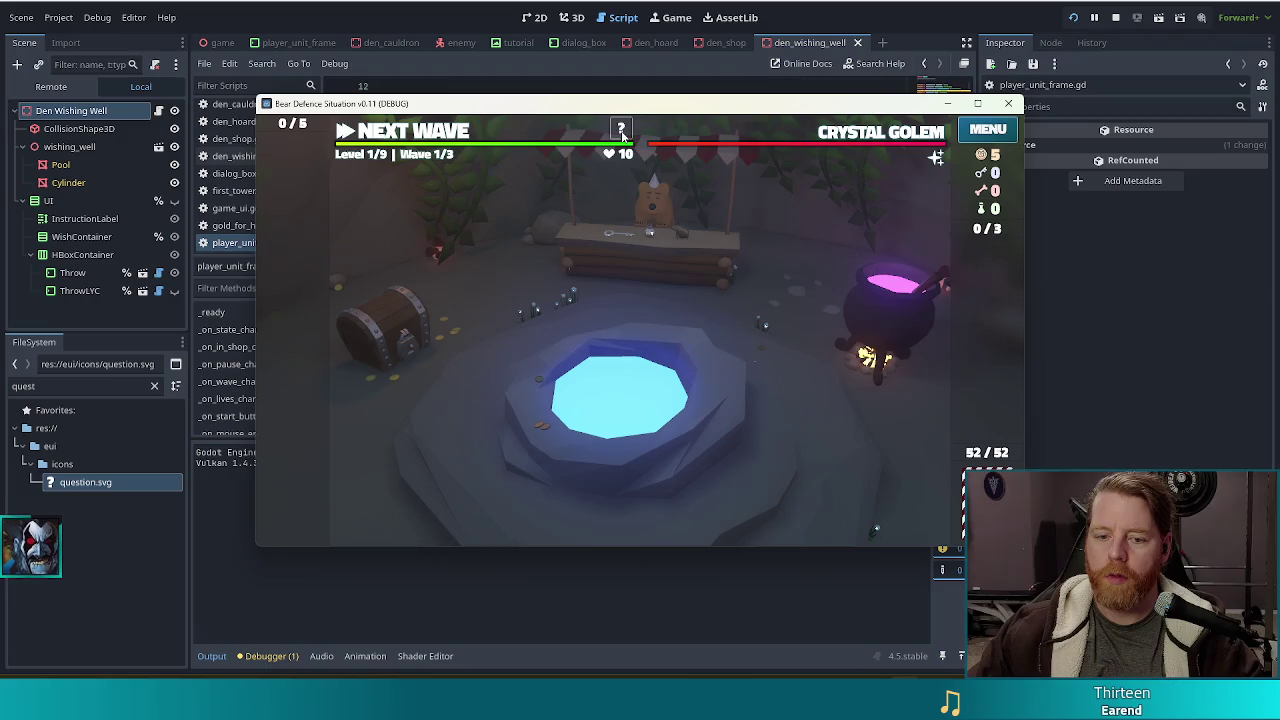
drag(600, 103, 612, 9)
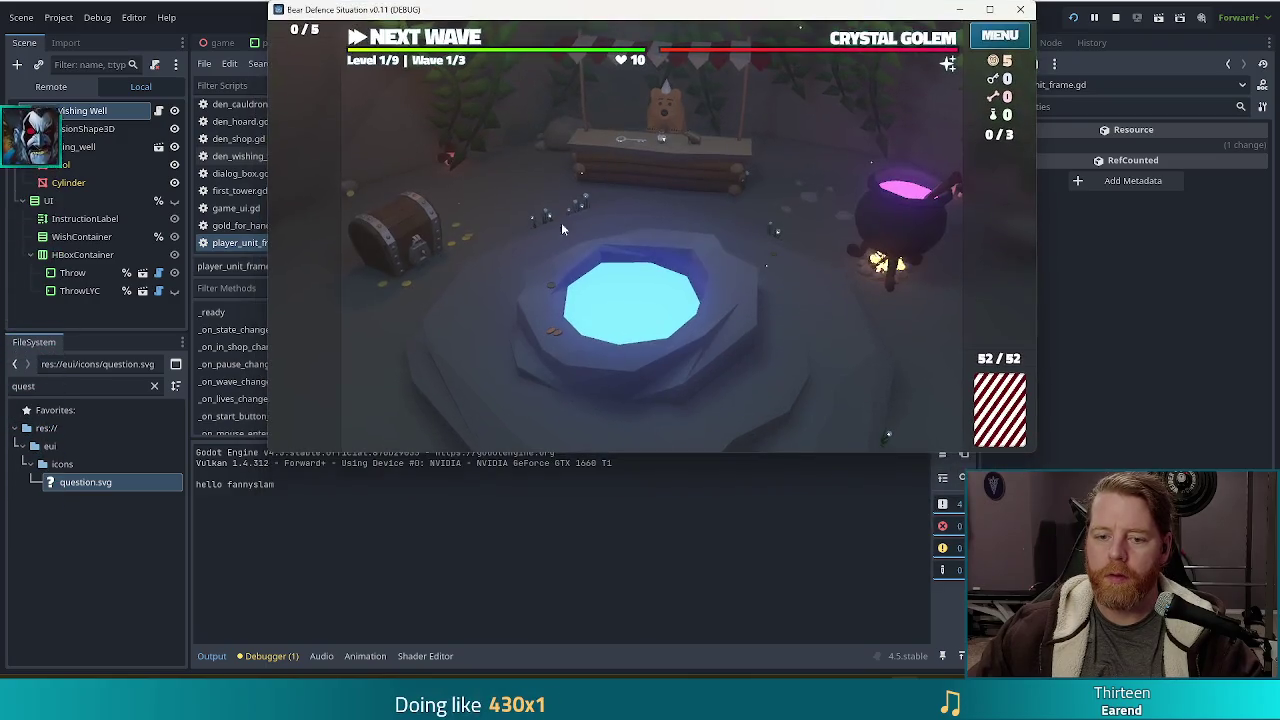
drag(284, 493, 196, 483)
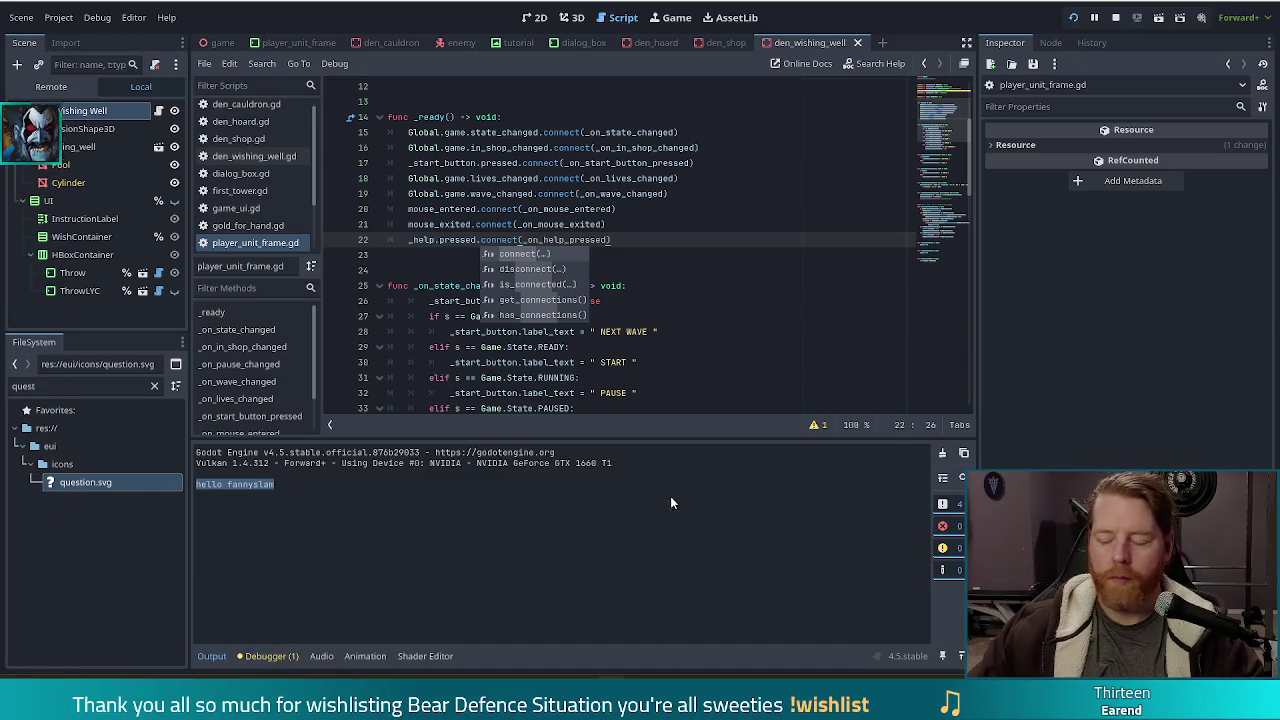
click(270, 484)
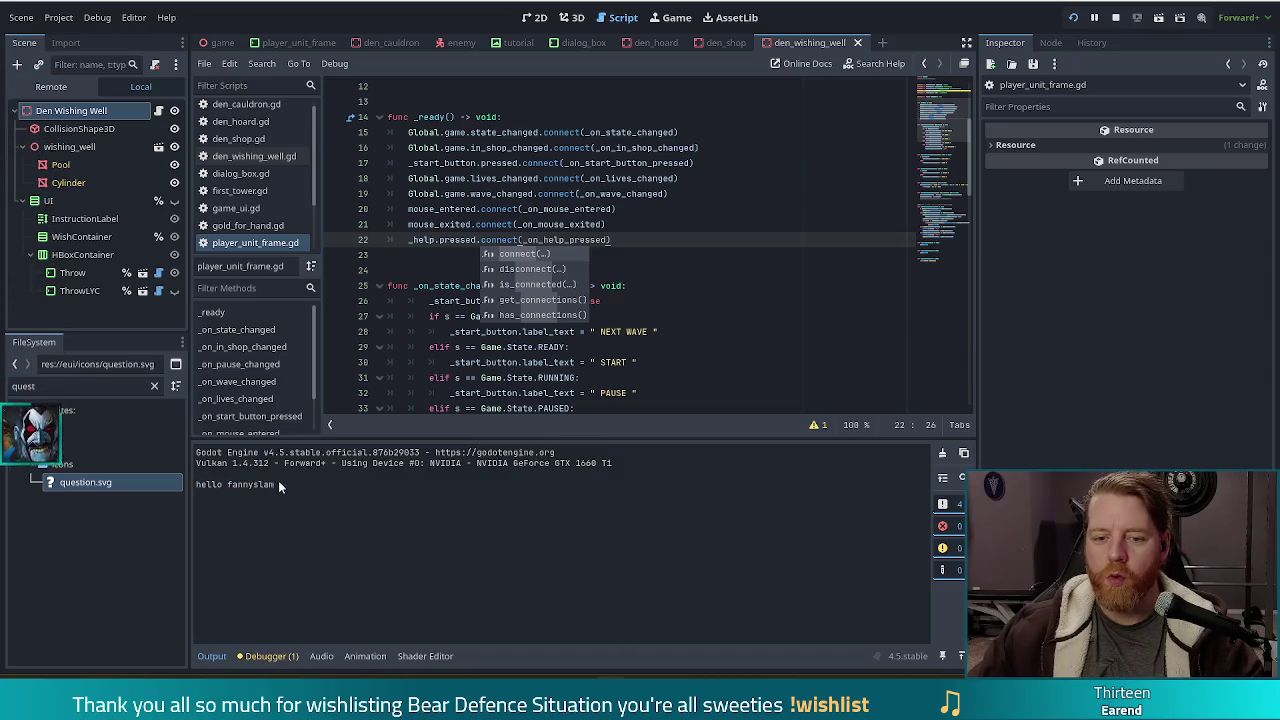
double_click(261, 486)
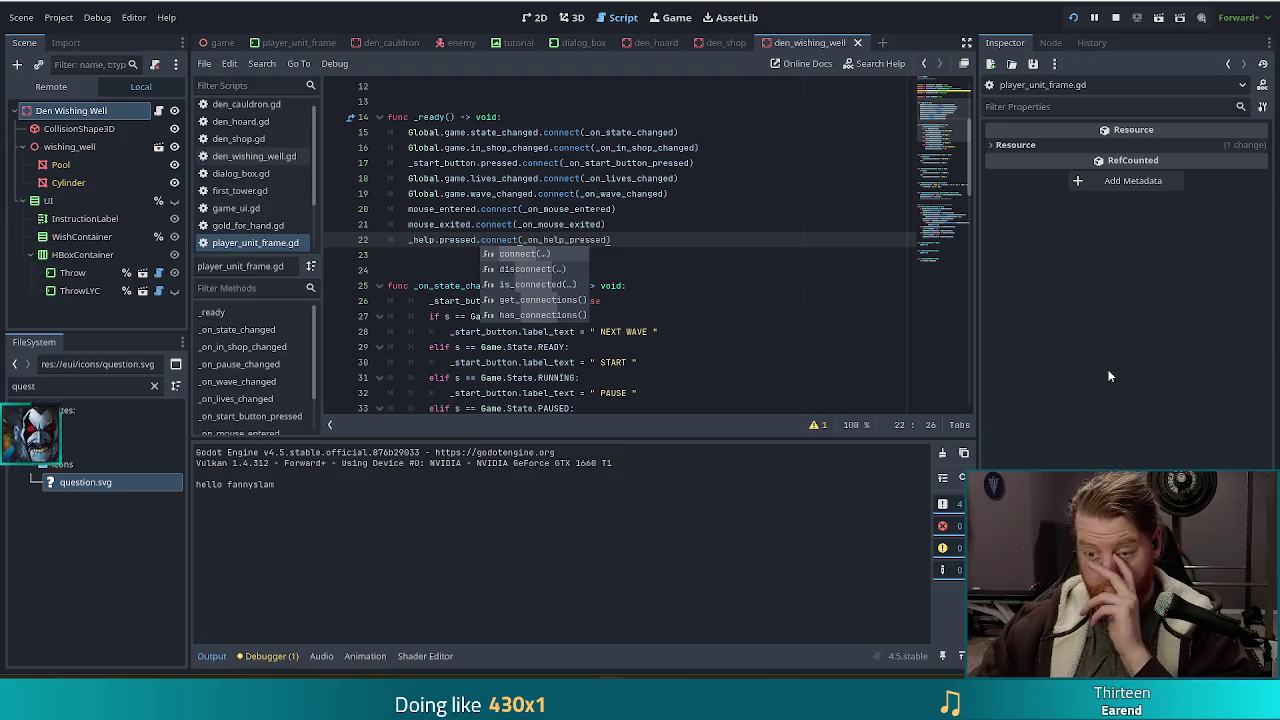
click(741, 220)
Rerun the project with F5, reposition the game window, then stop the game.
key(F5)
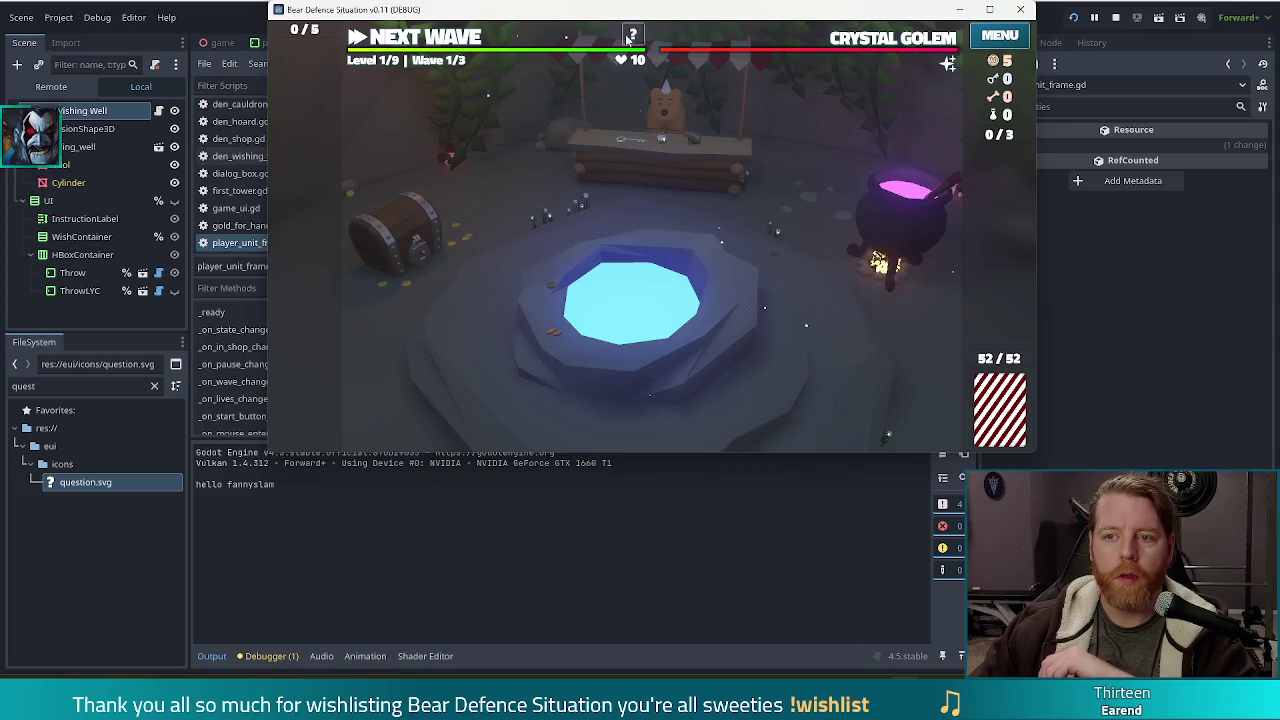
mouse_move(656, 45)
drag(779, 16, 717, 128)
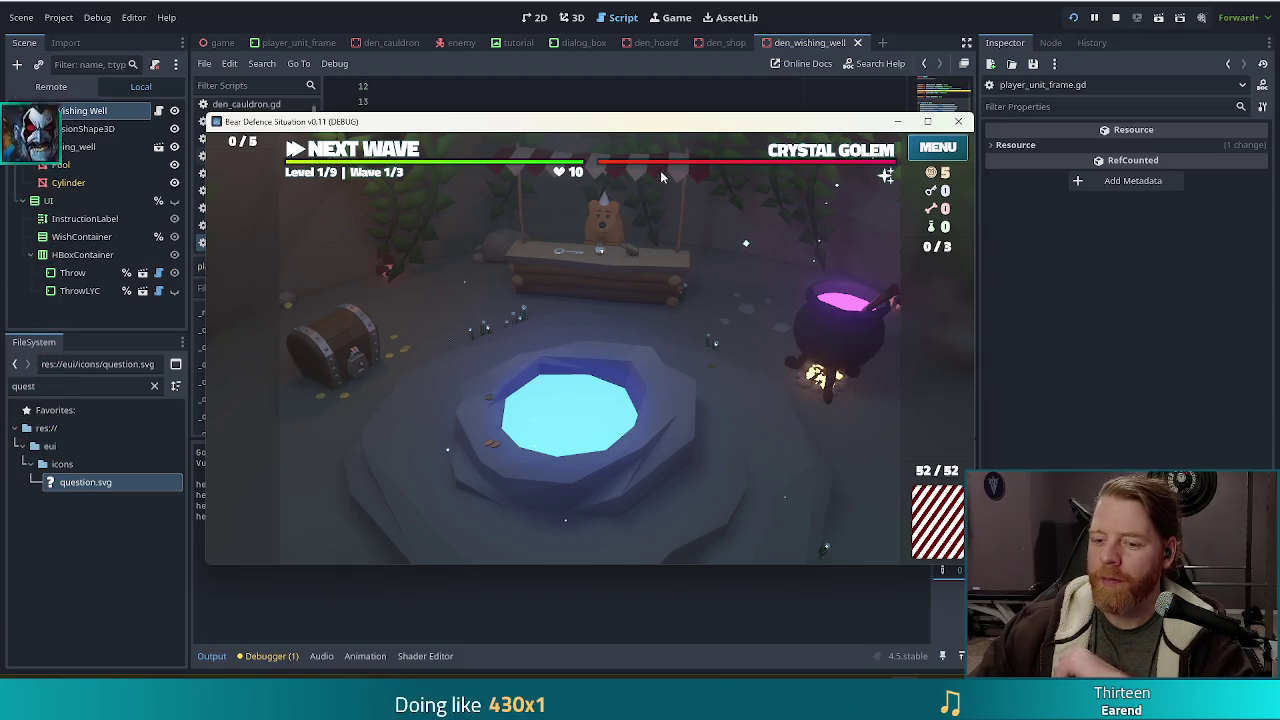
click(1115, 17)
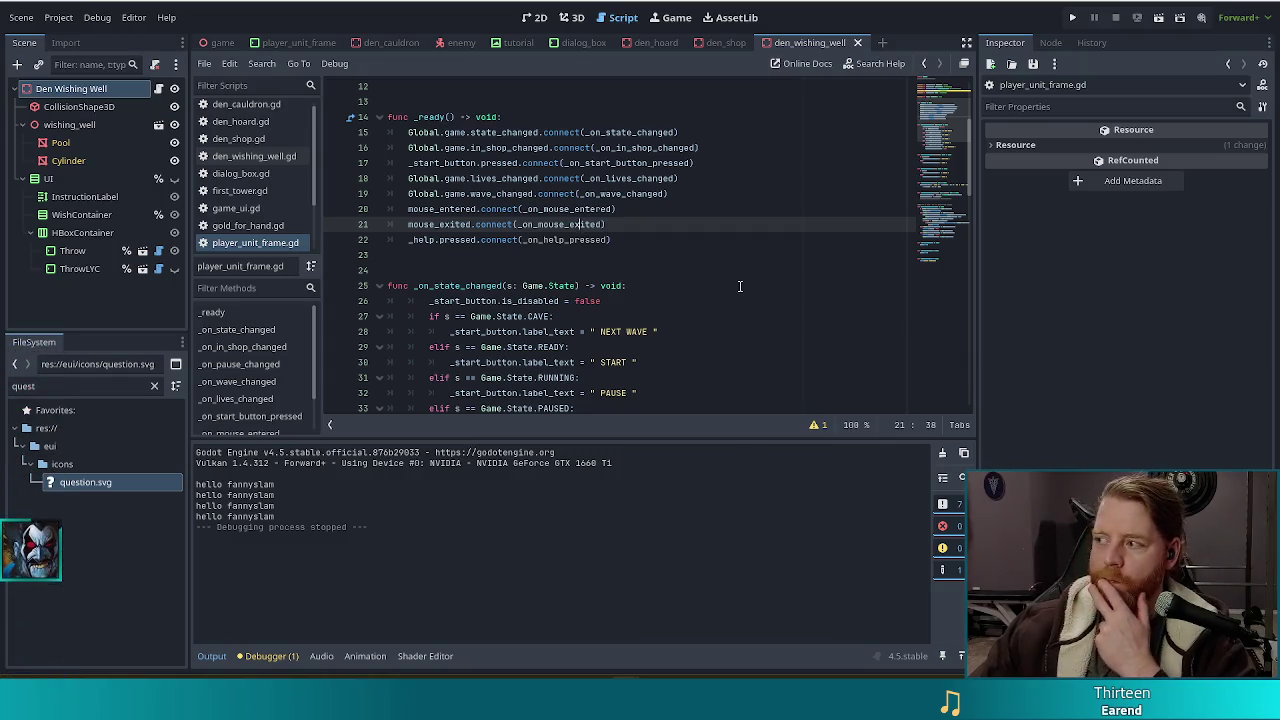
click(840, 212)
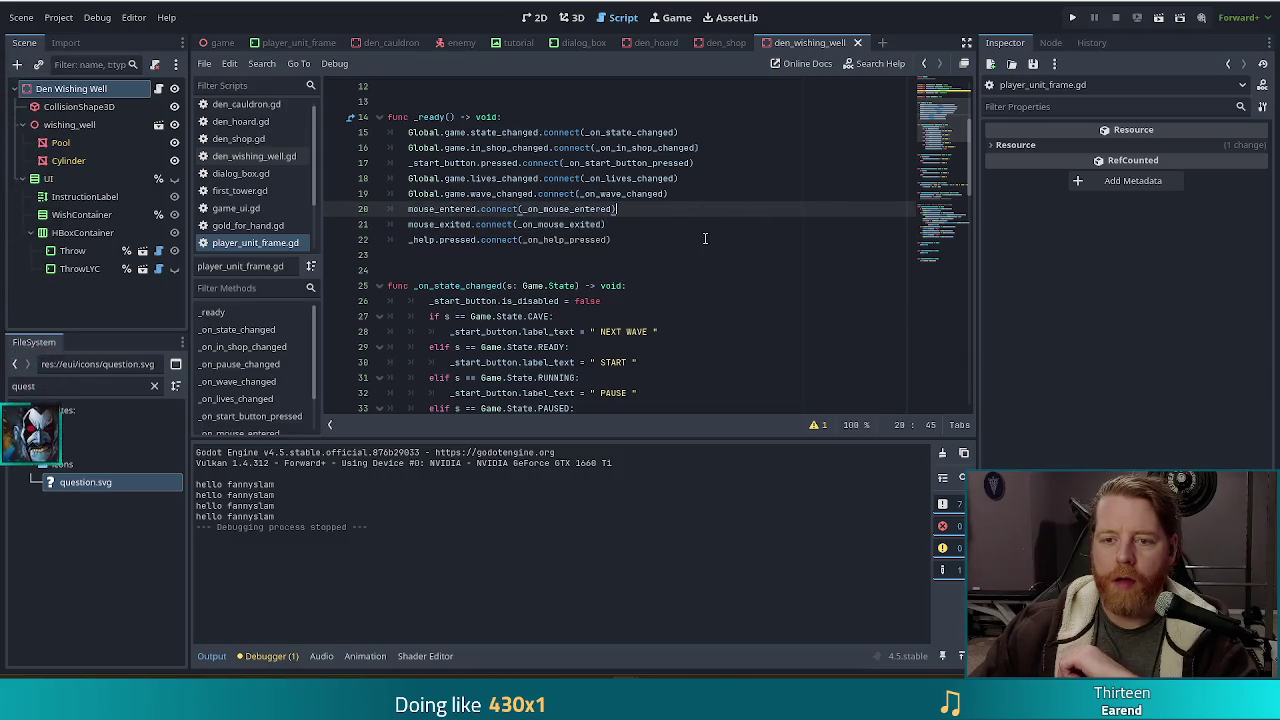
scroll(704, 238, up, 4)
click(660, 238)
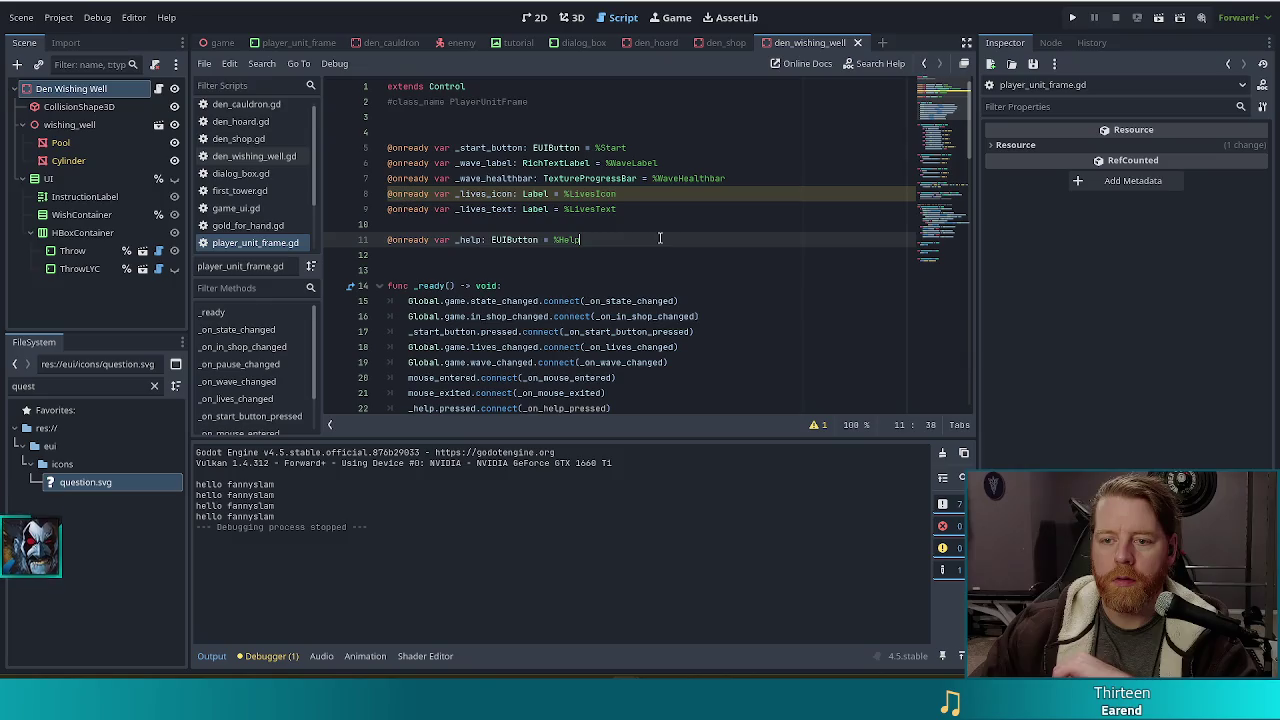
key(Return)
key(Return)
text(@export_mul)
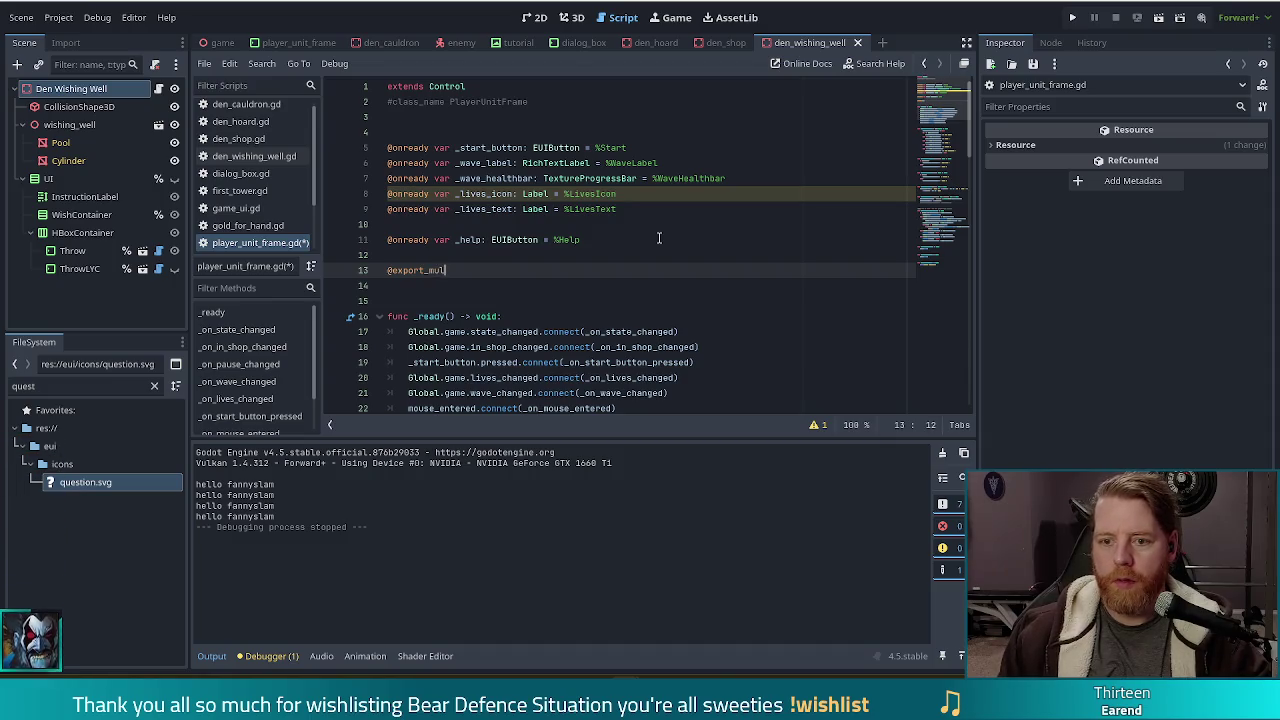
text(tiline var )
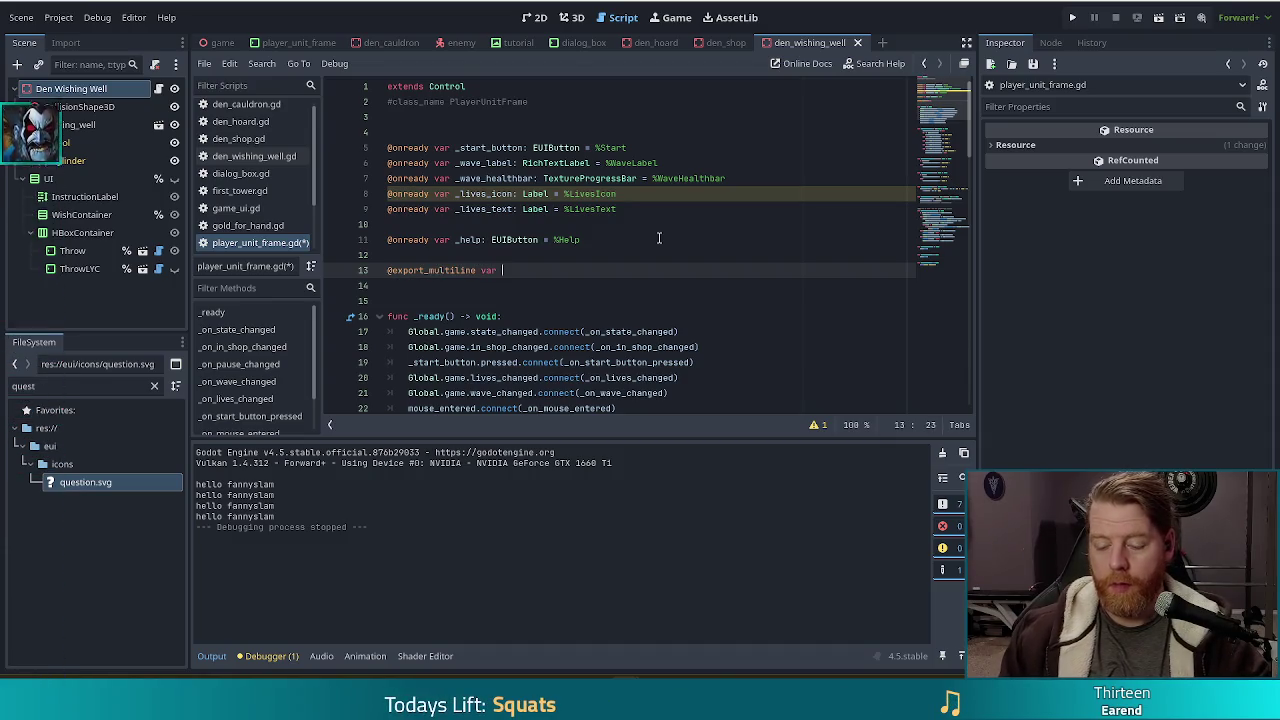
text(tutorial_lines)
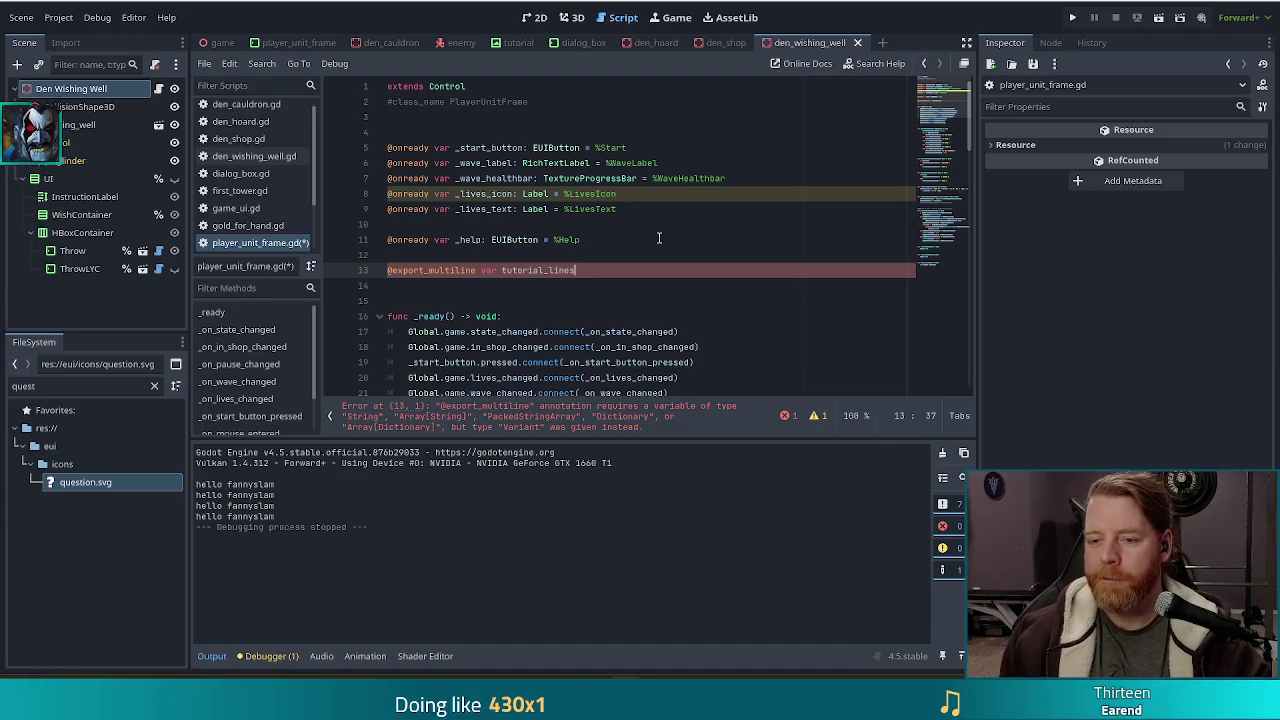
text(: )
text(Array)
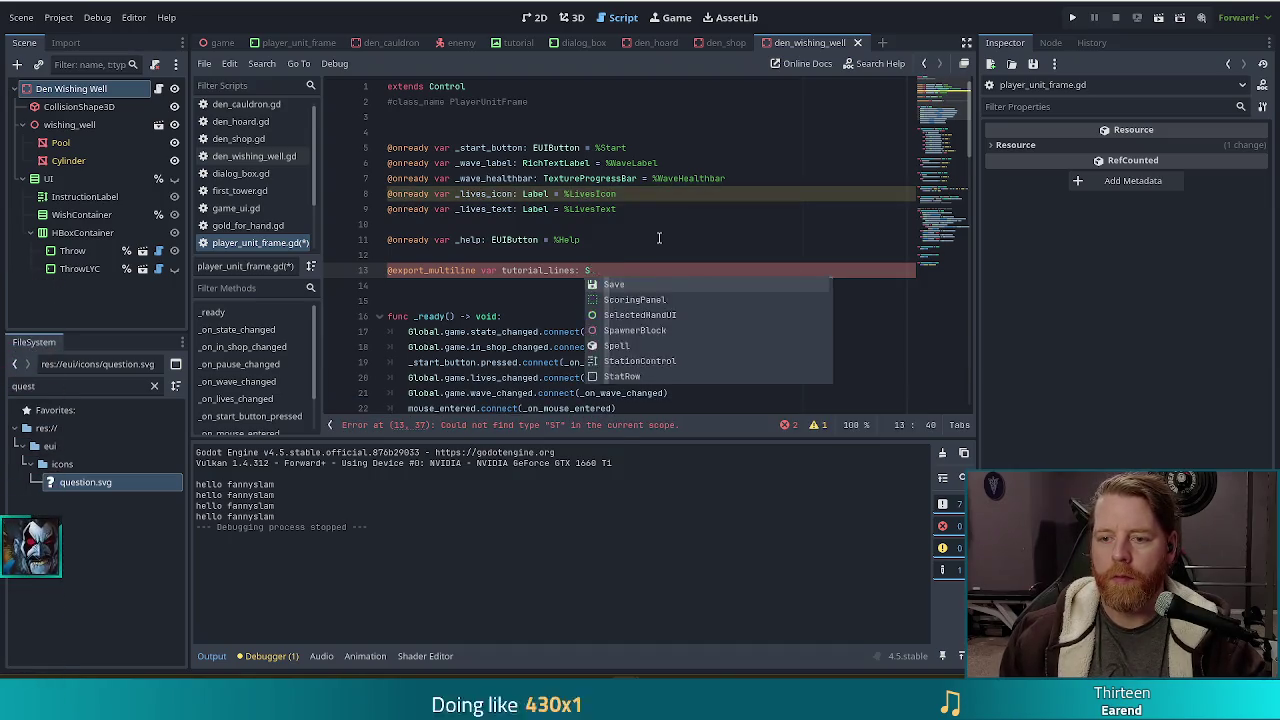
text([Str)
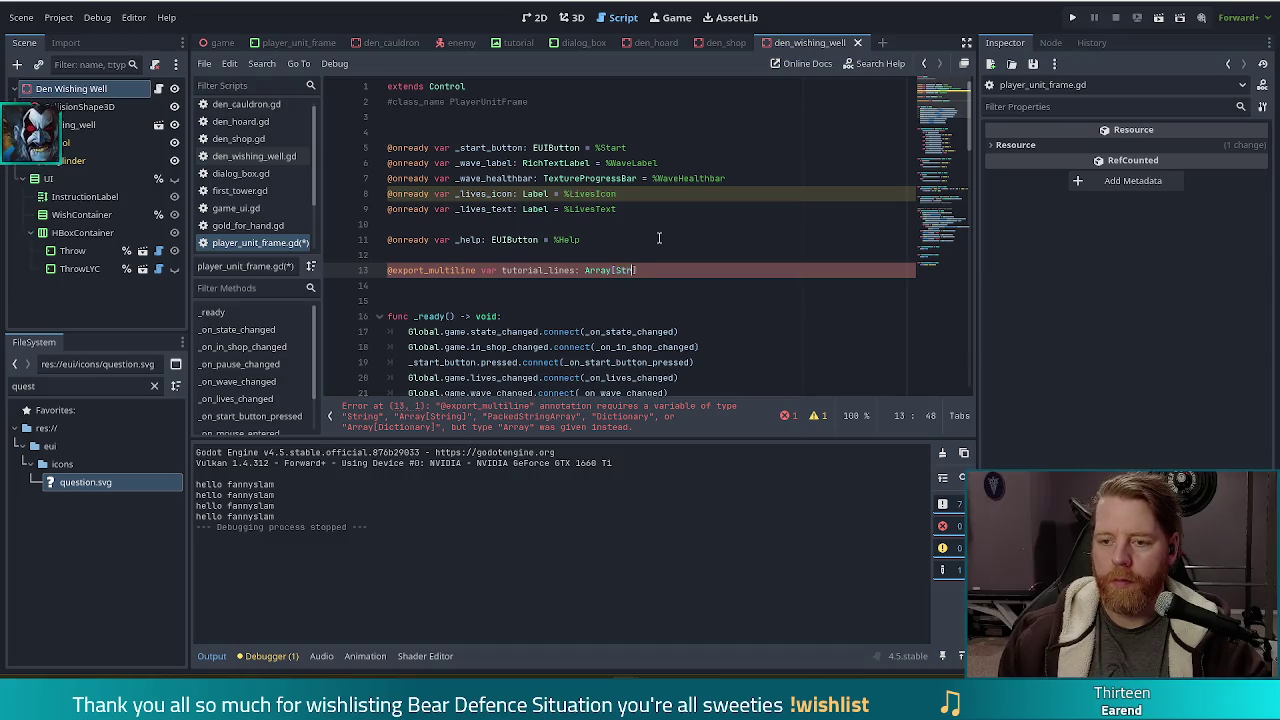
text(ing)
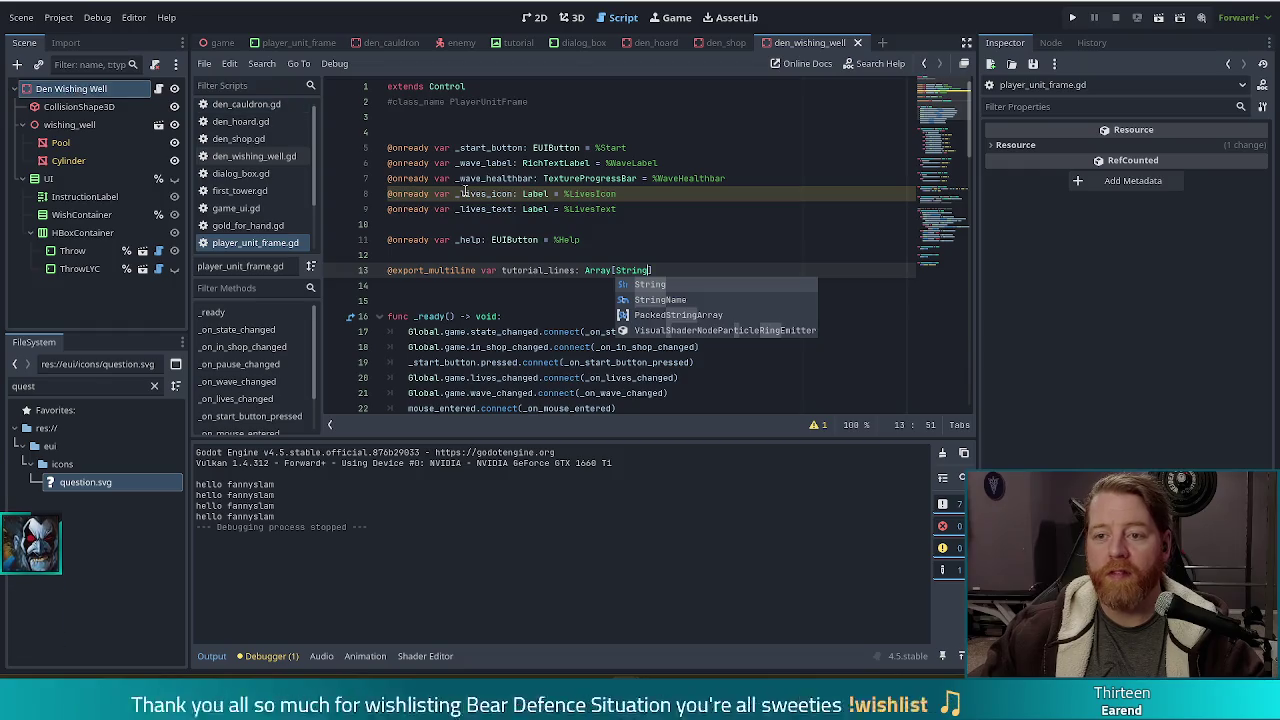
click(315, 41)
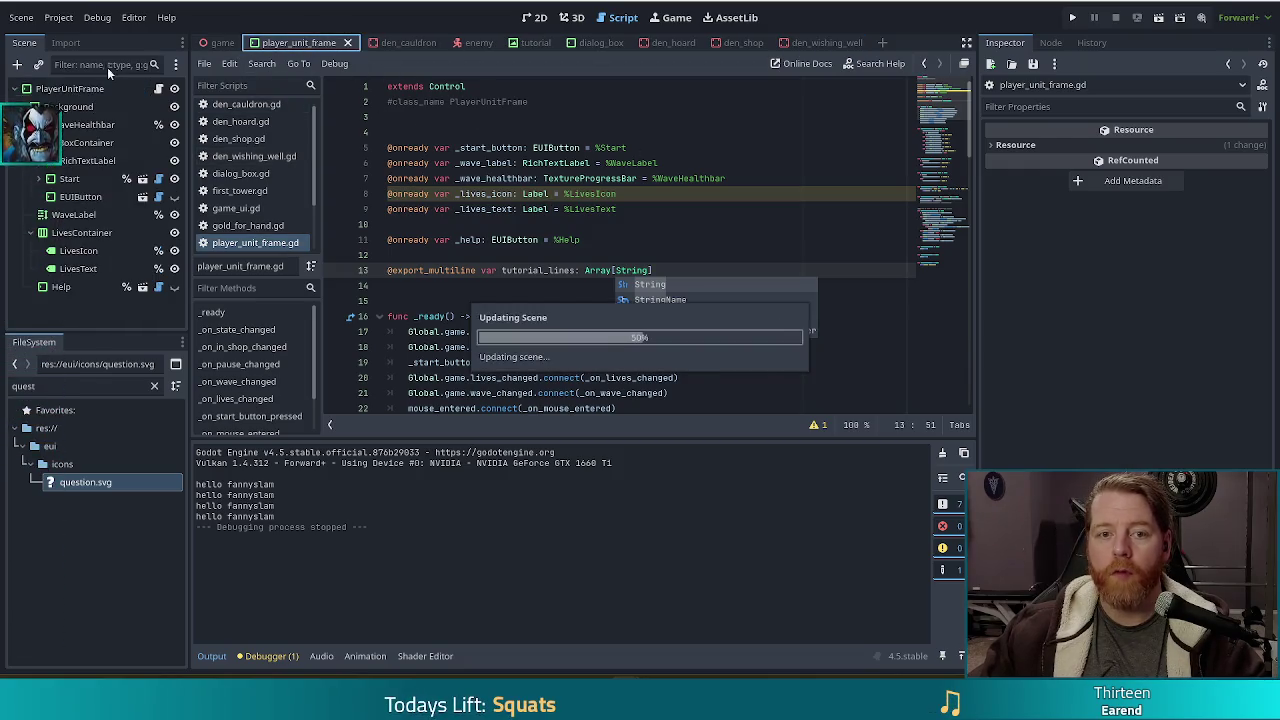
Select the PlayerUnitFrame root and expand its empty Tutorial Lines array in the Inspector.
click(98, 92)
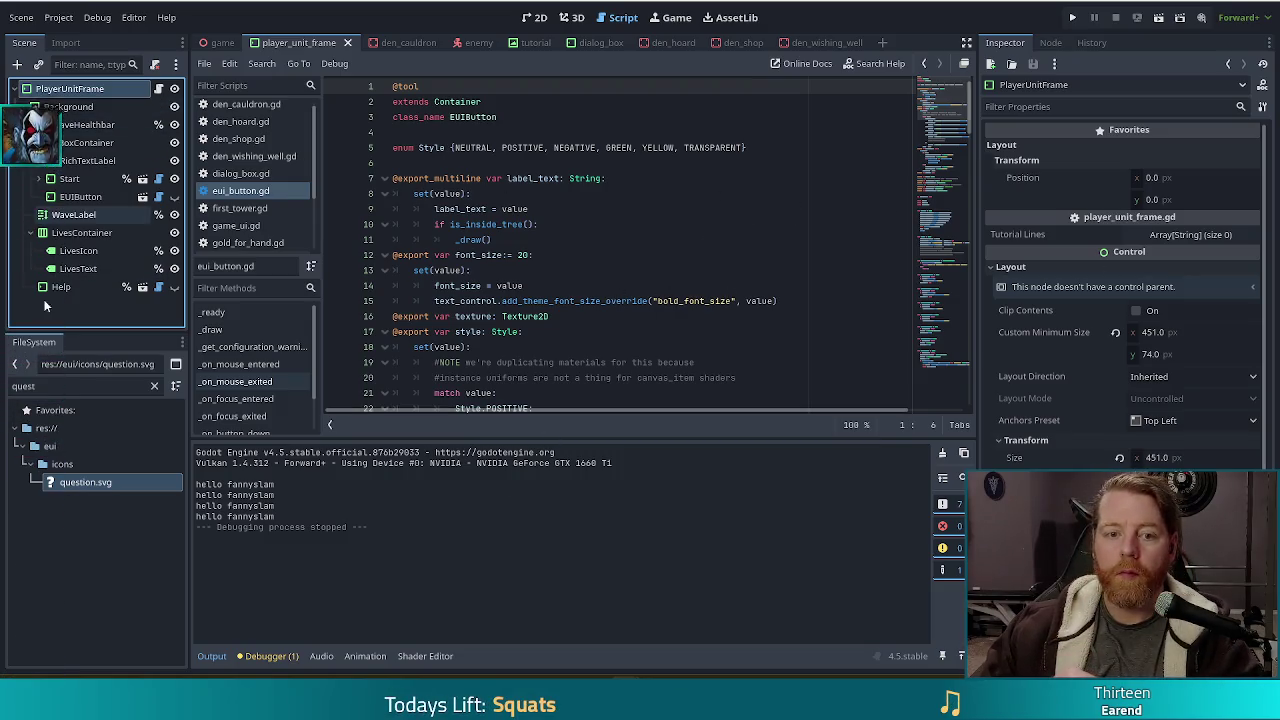
click(1195, 236)
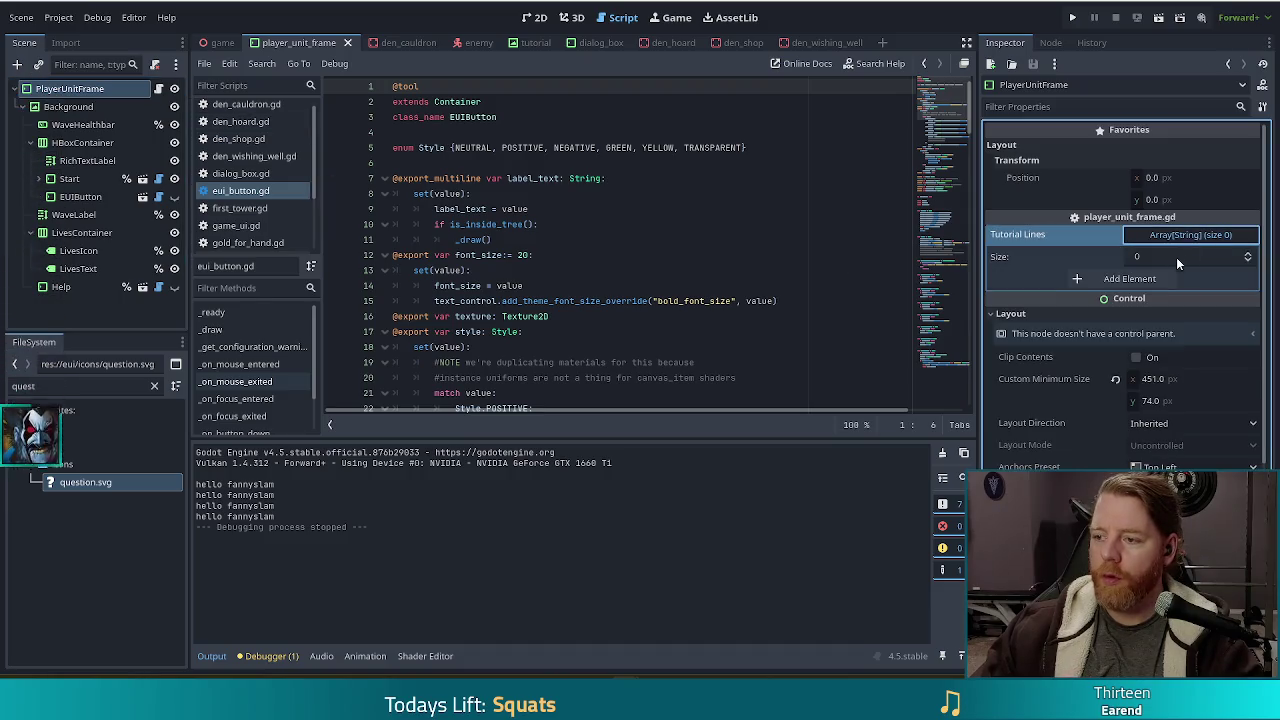
Add a first Tutorial Lines entry introducing the tutorial for the player unit frame.
click(1120, 278)
click(1135, 318)
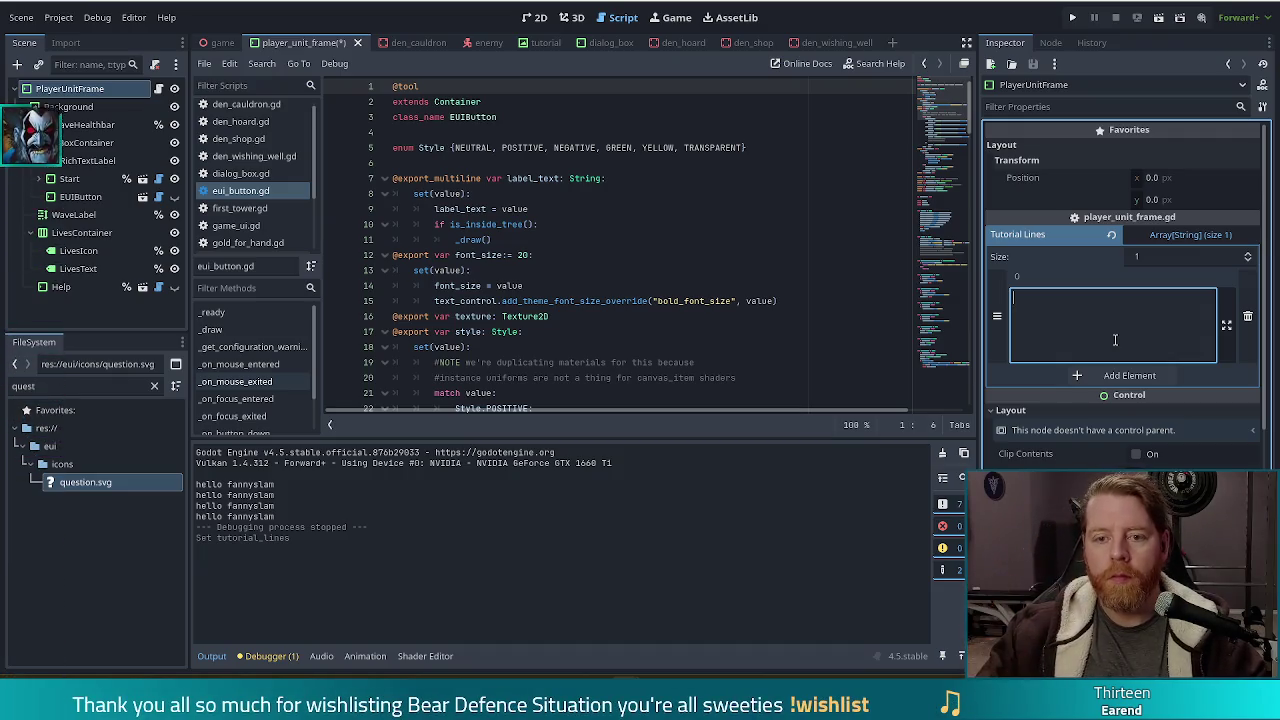
text(hell)
text(ello this is the)
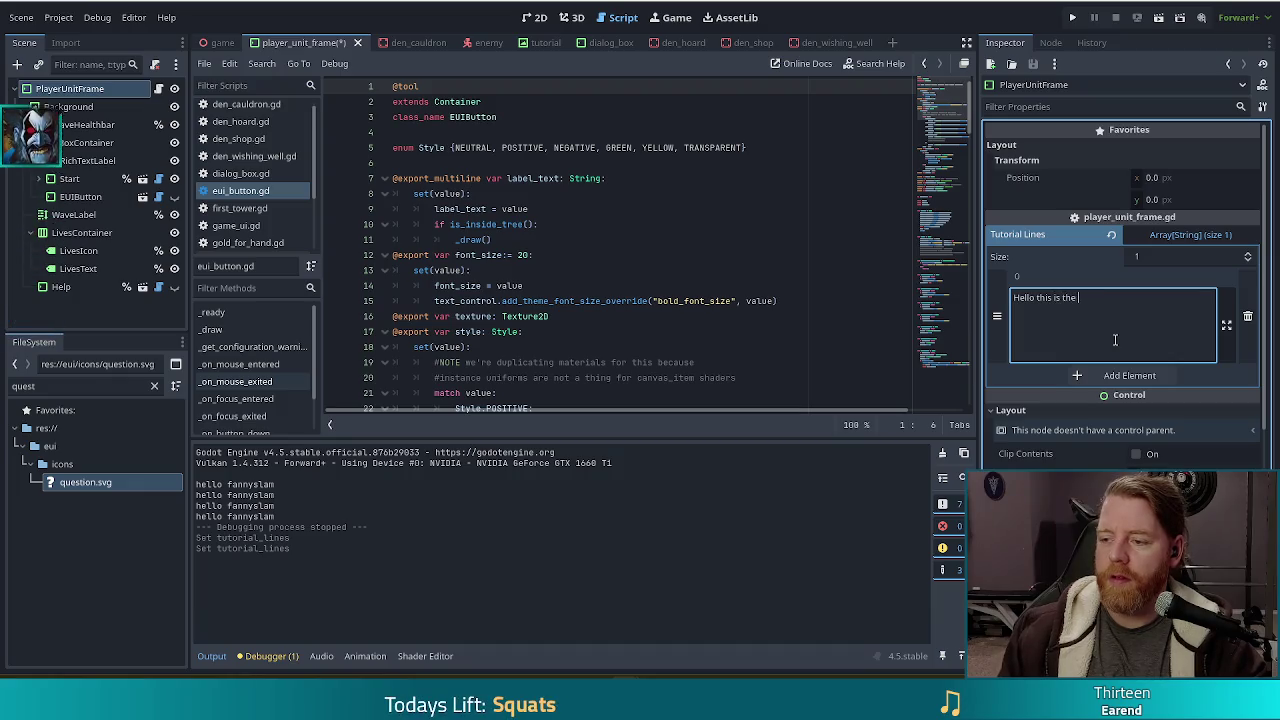
text( tutorial for the pla)
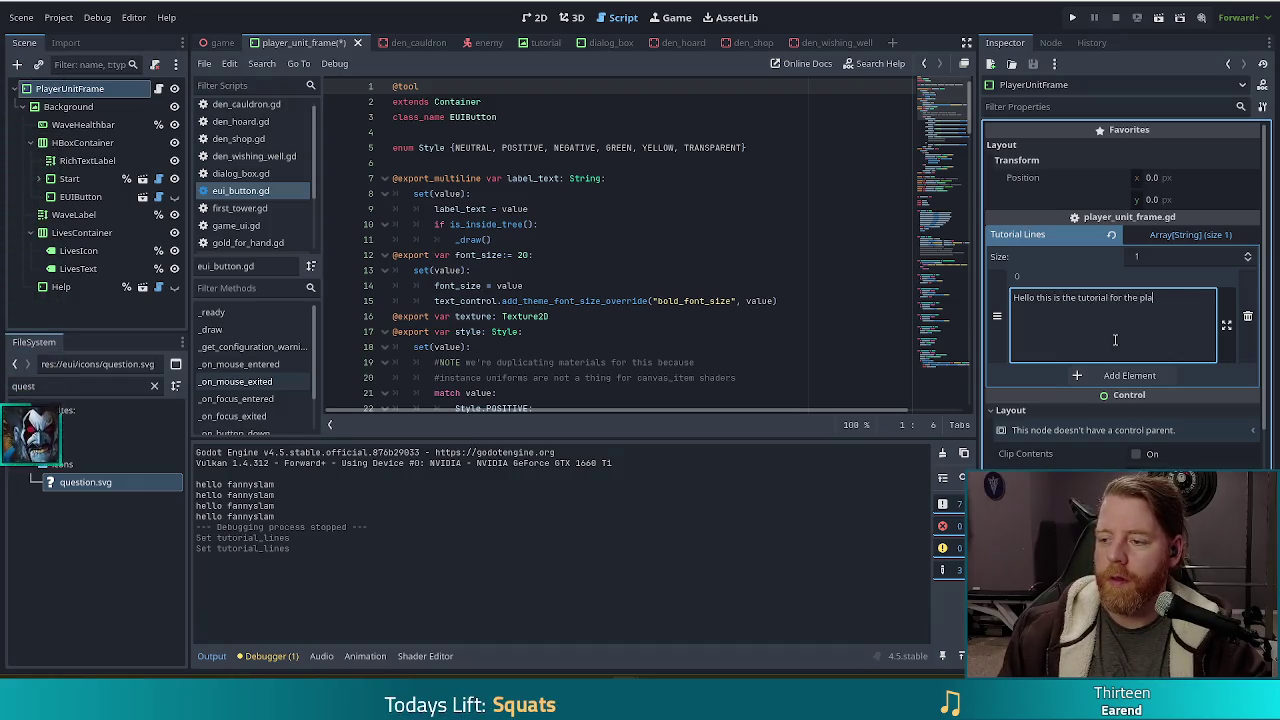
text(yer u frame.)
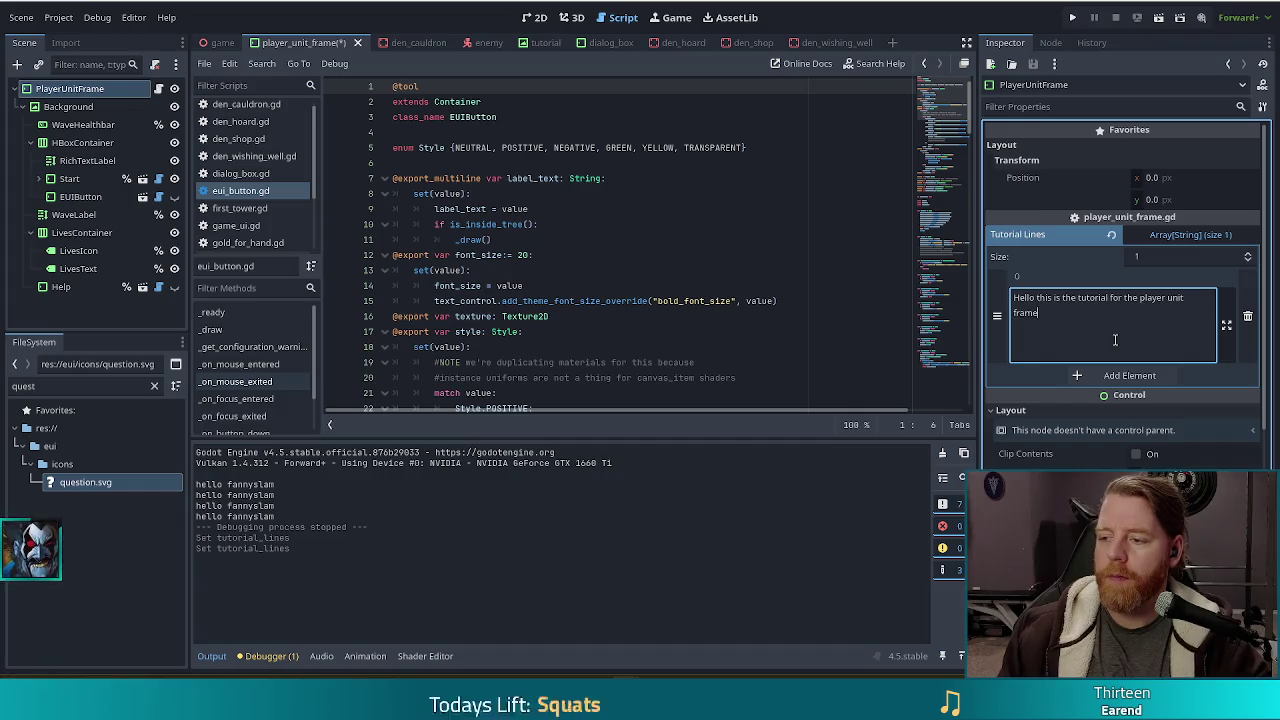
Add a second entry covering the health bar, levels, waves and lives, then save the scene.
click(1091, 376)
click(1046, 418)
text(H should explain the health bar, levels and waves, lives)
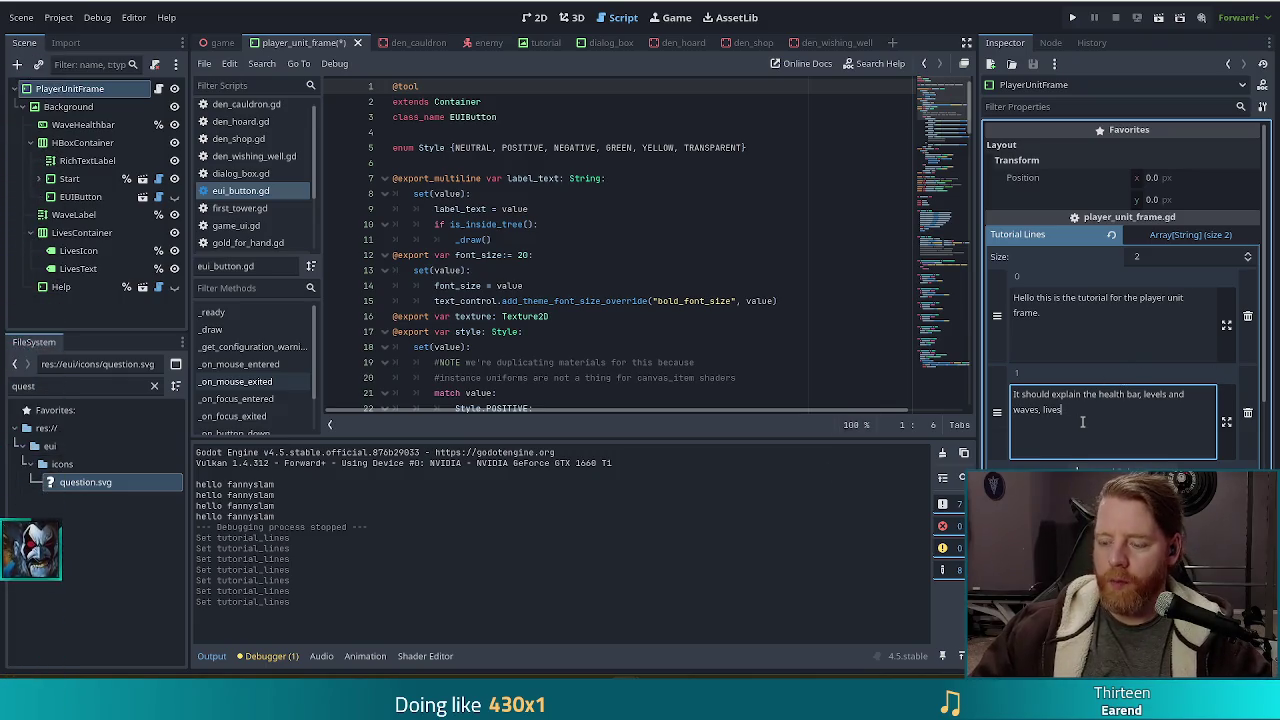
key(ctrl+s)
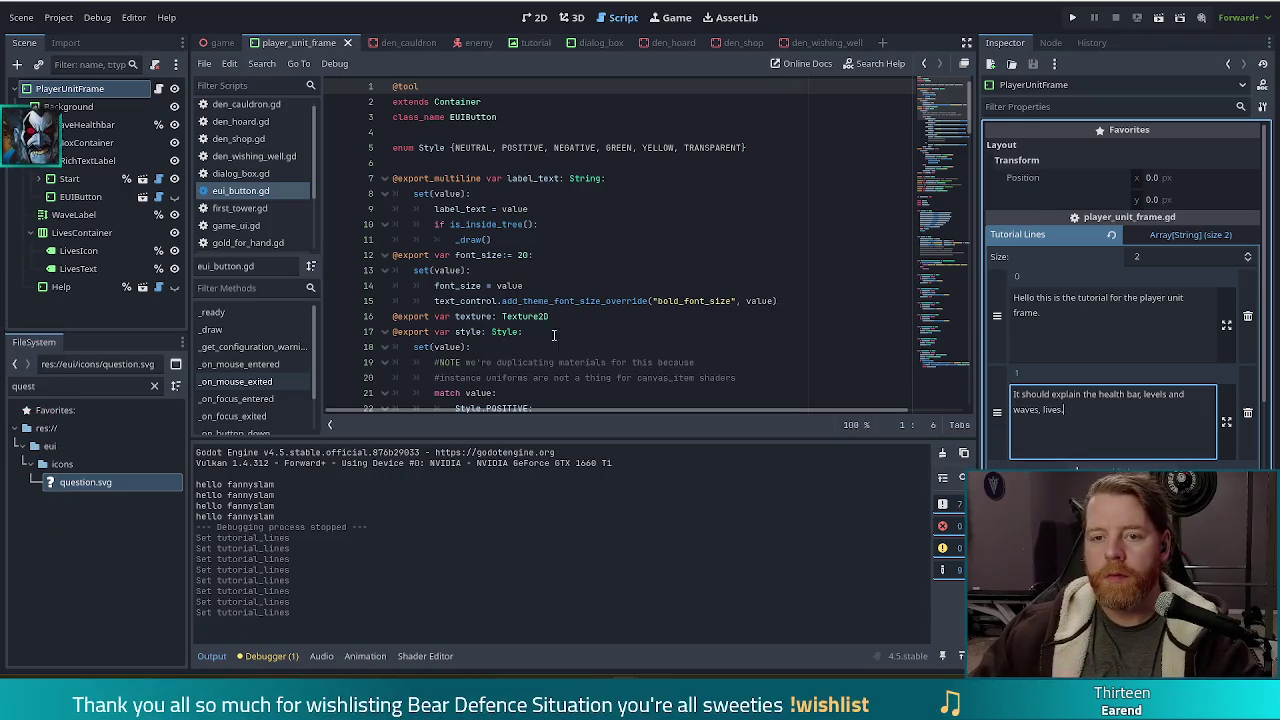
scroll(650, 224, down, 8)
scroll(650, 224, down, 4)
scroll(650, 224, up, 9)
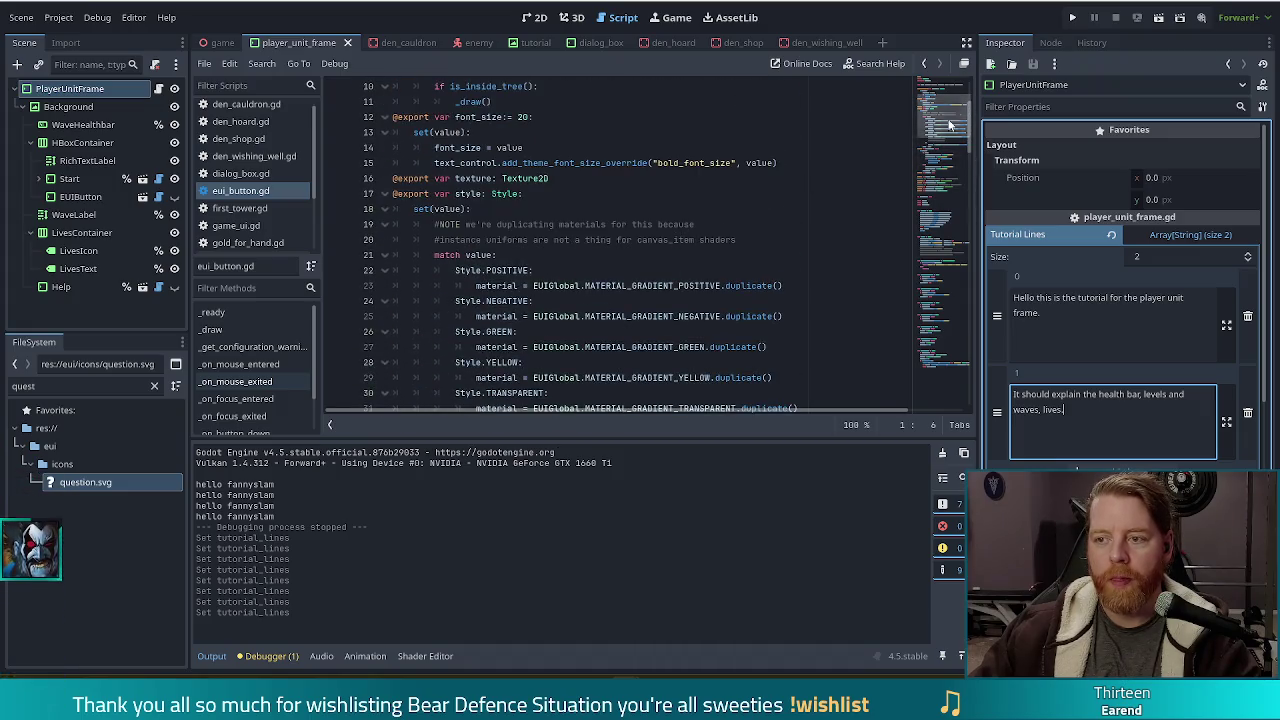
Switch to player_unit_frame.gd and scroll to the _on_help_pressed handler at the end of the file.
click(930, 400)
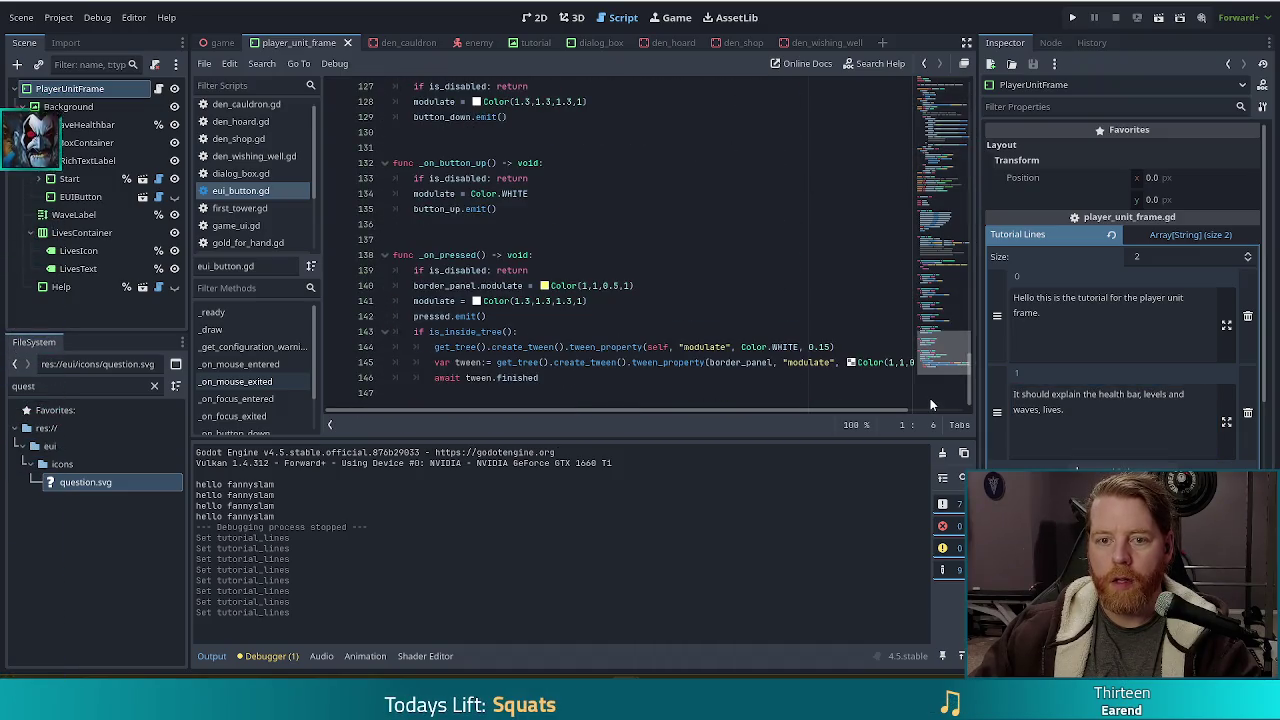
key(alt+Left)
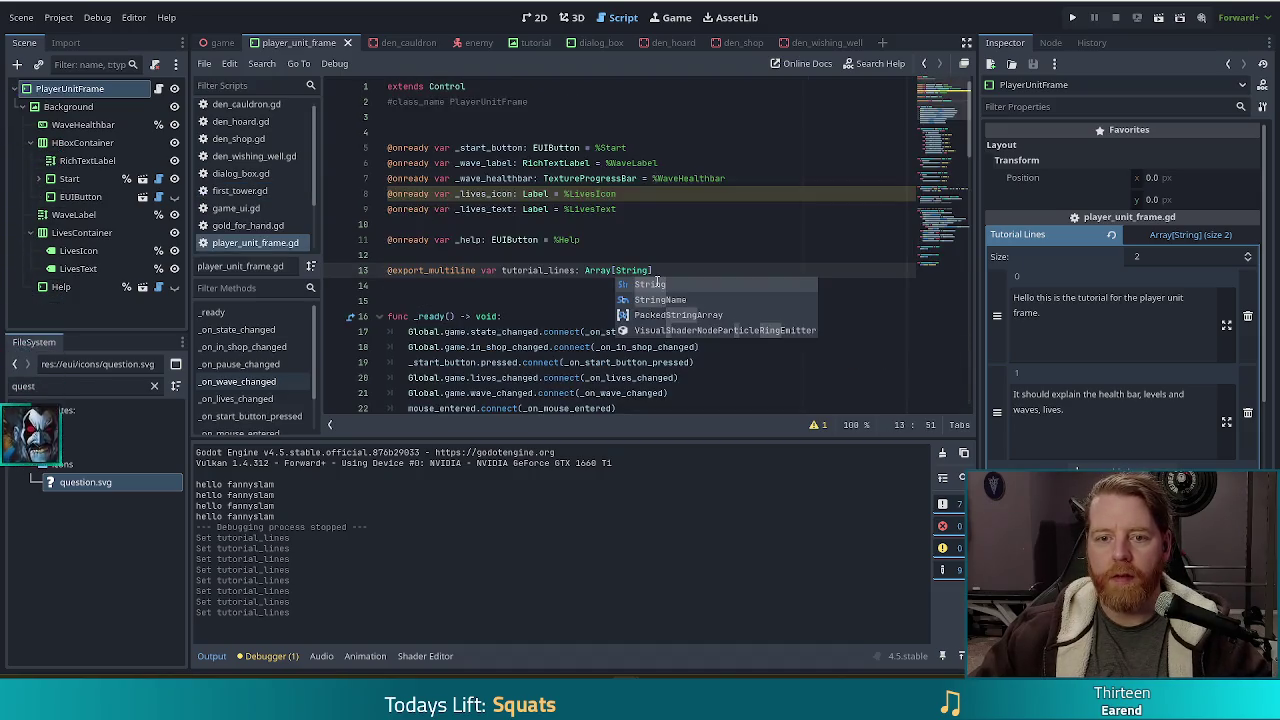
click(580, 192)
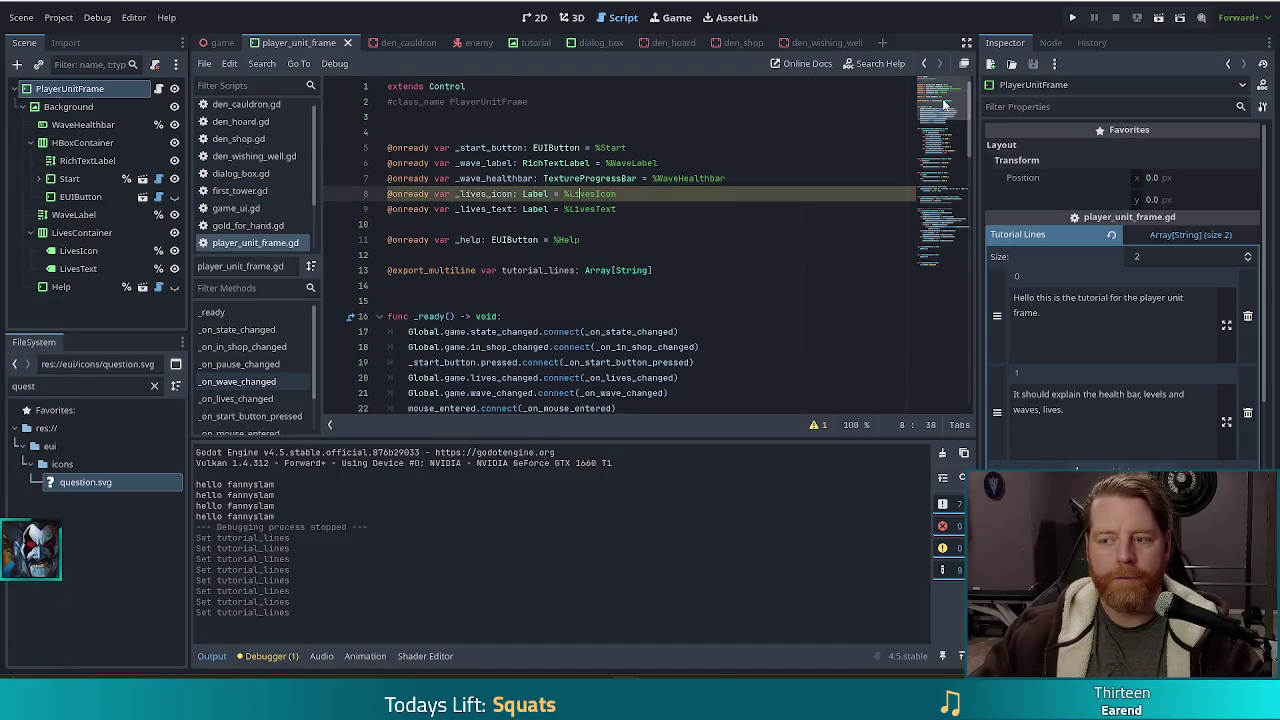
click(947, 348)
click(584, 378)
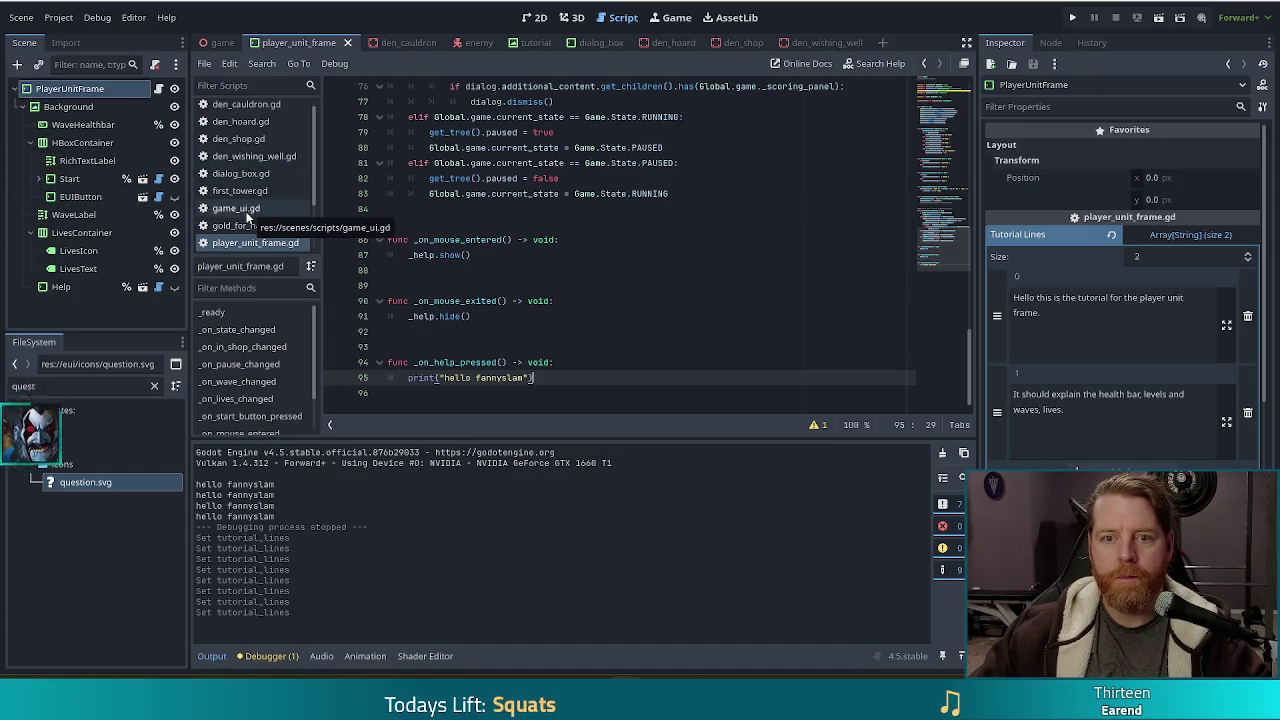
Replace the print line in _on_help_pressed with the show_tutorial call copied from den_wishing_well.gd.
click(272, 157)
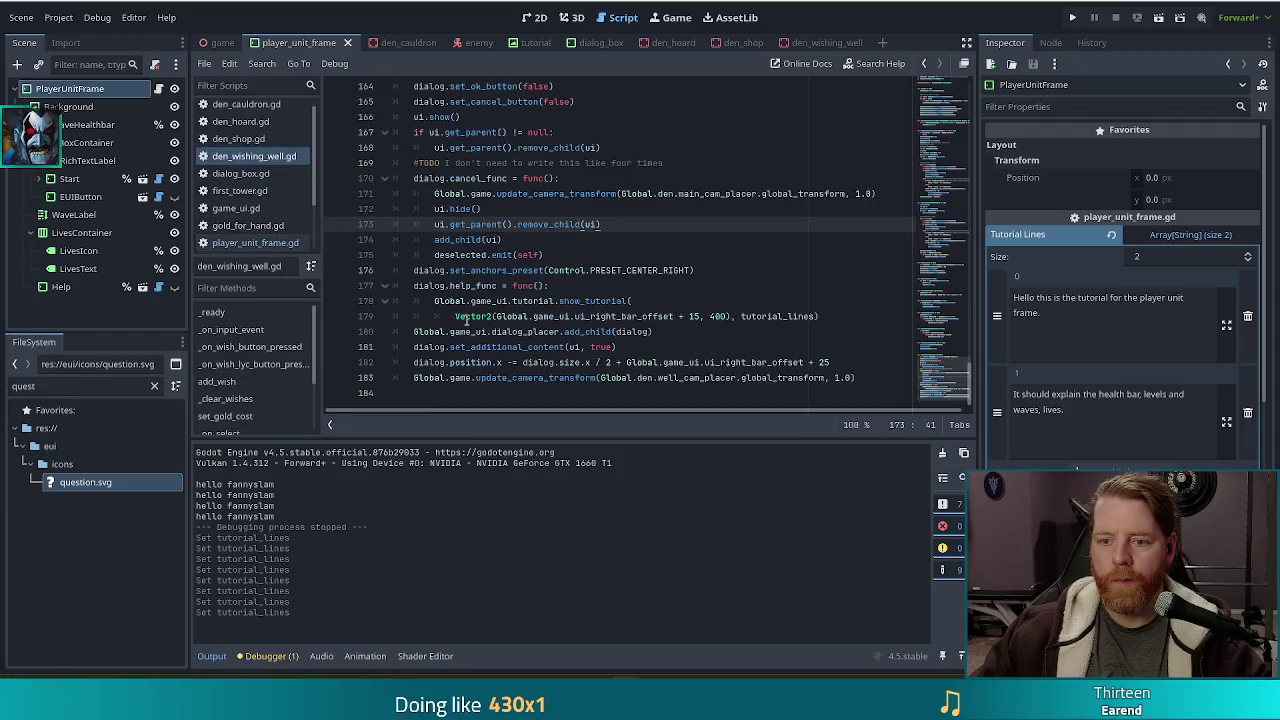
drag(430, 300, 819, 317)
key(ctrl+c)
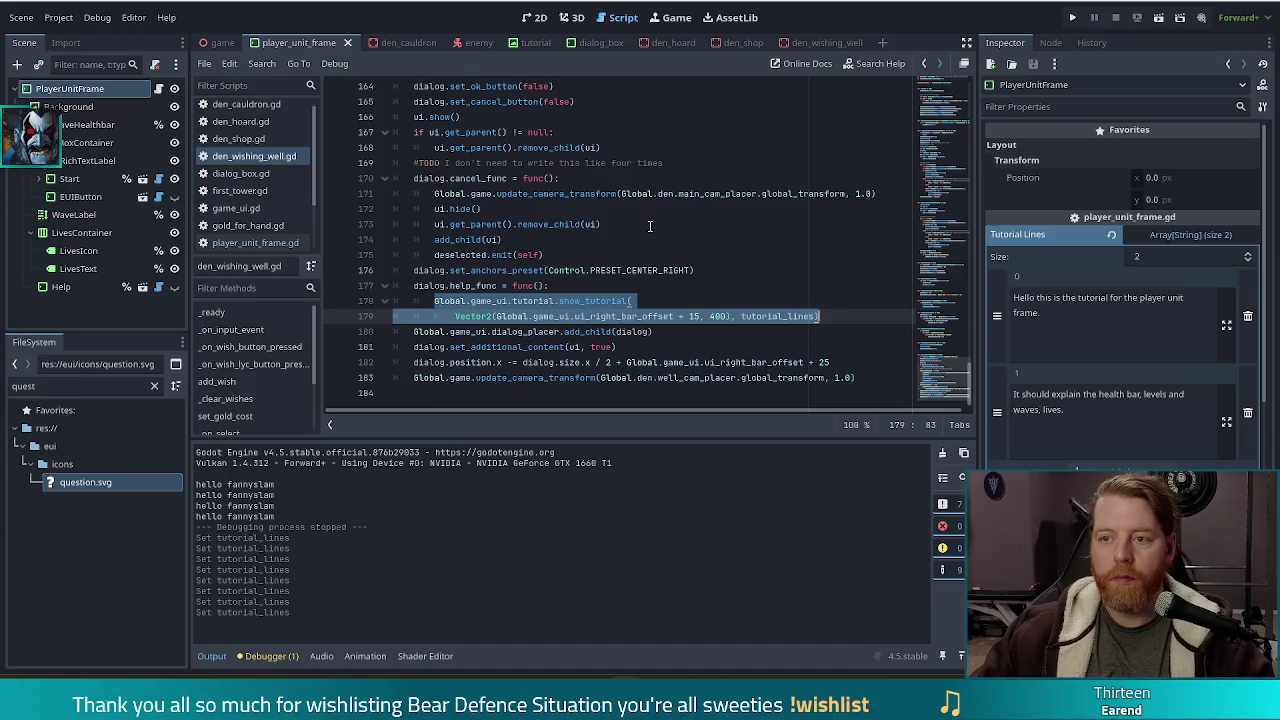
key(alt+Left)
drag(533, 377, 406, 377)
key(ctrl+v)
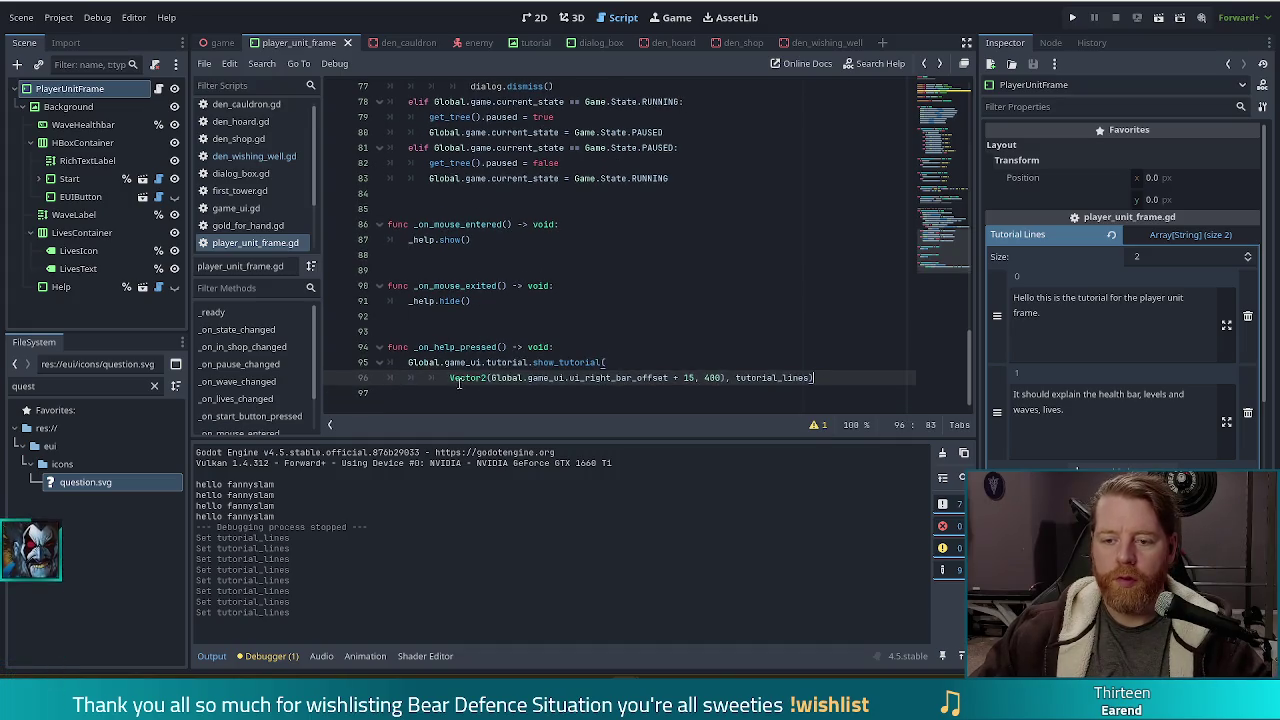
Change the tutorial height argument from 400 to 150 and run the game.
double_click(713, 377)
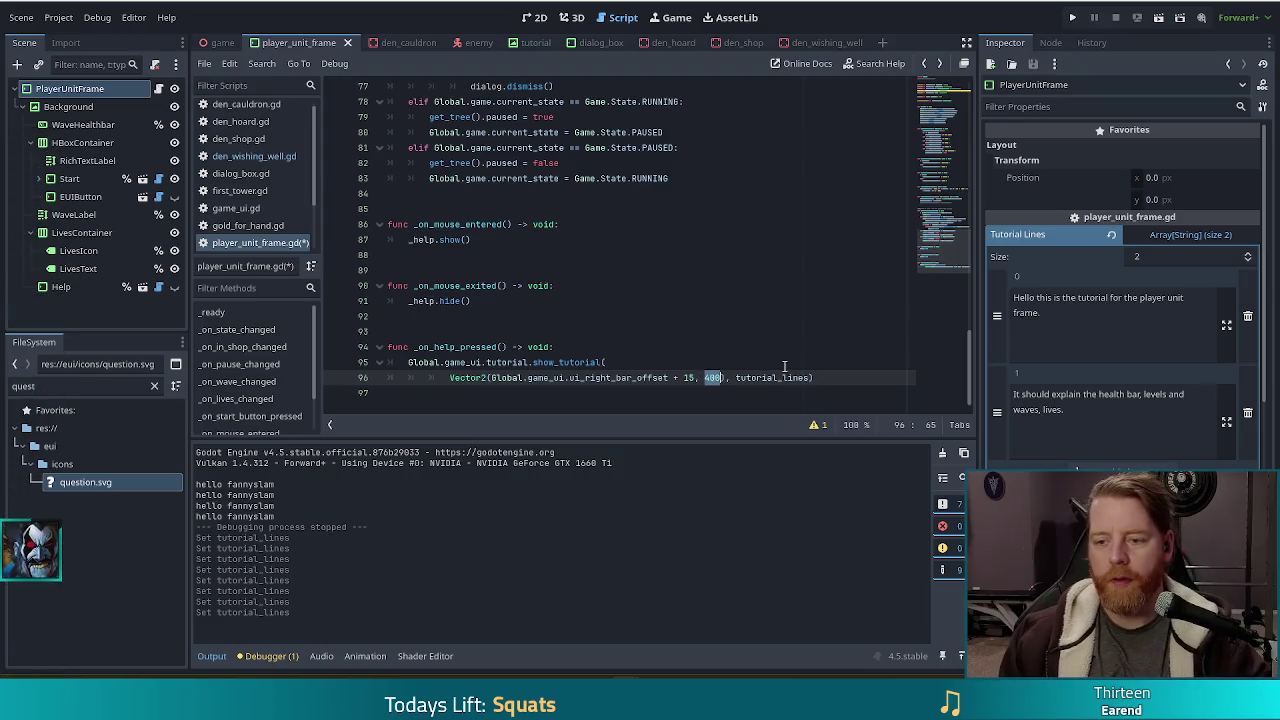
text(150)
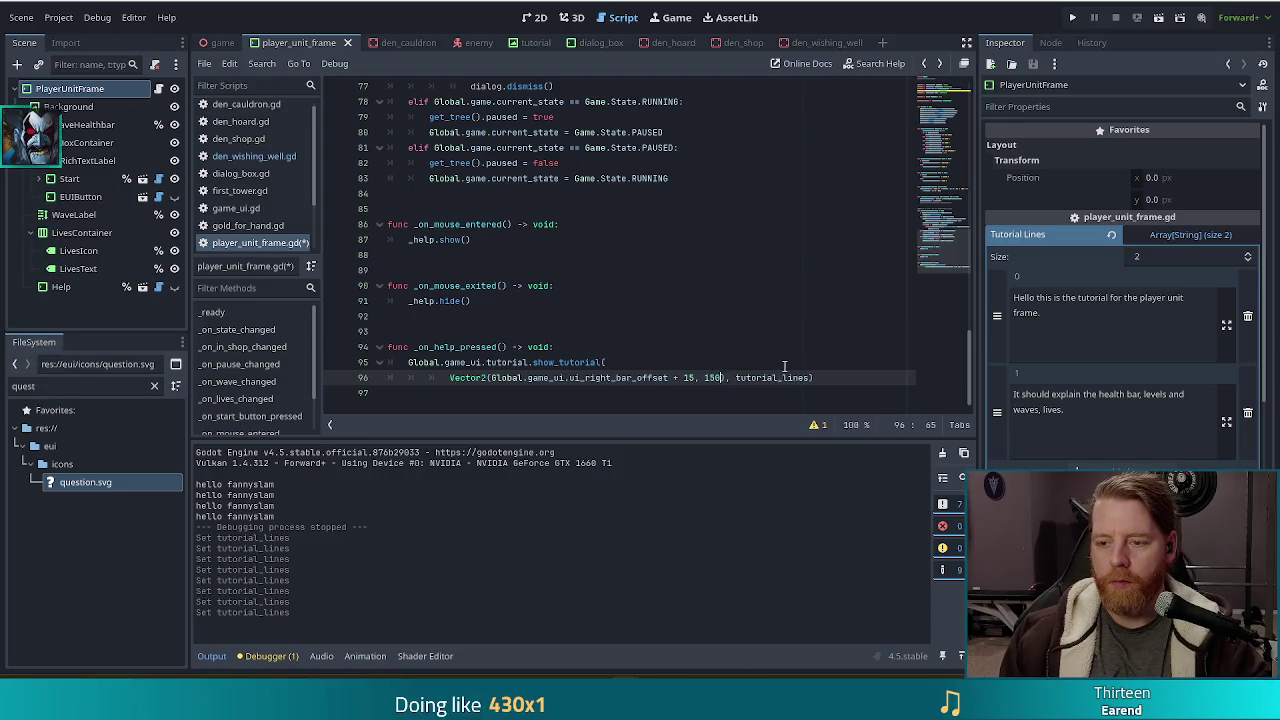
text())
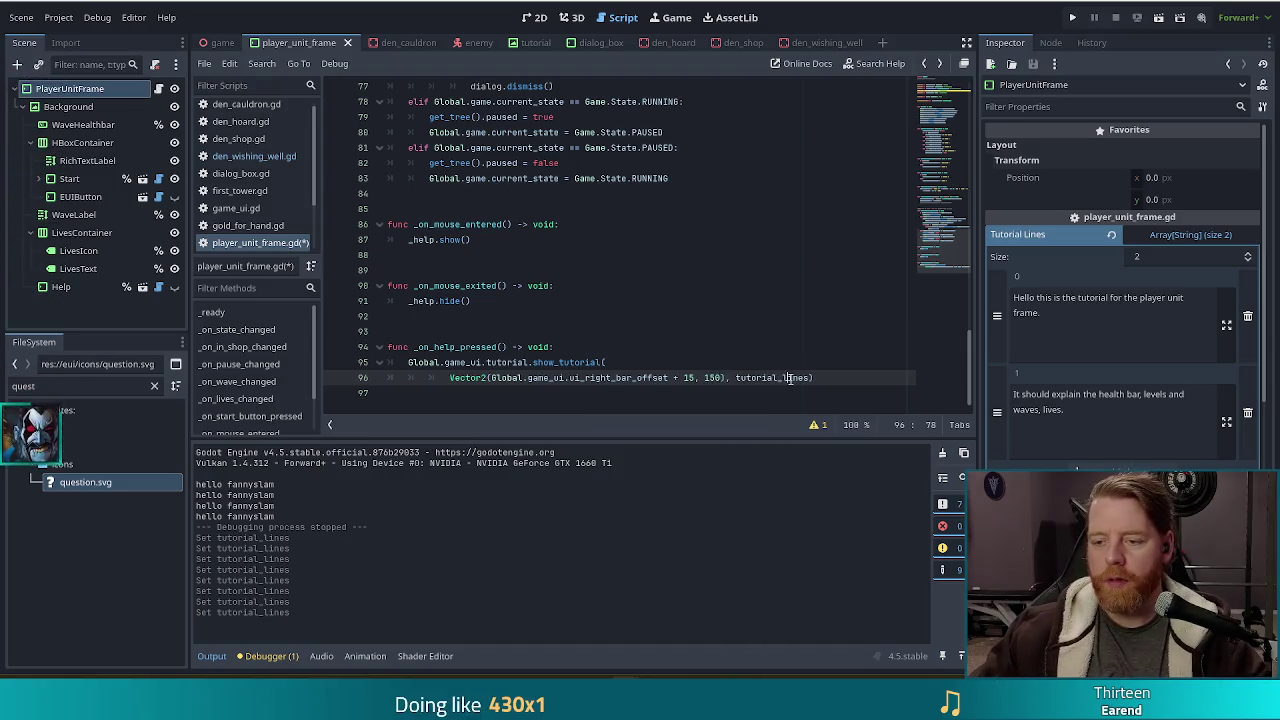
click(786, 378)
click(1072, 17)
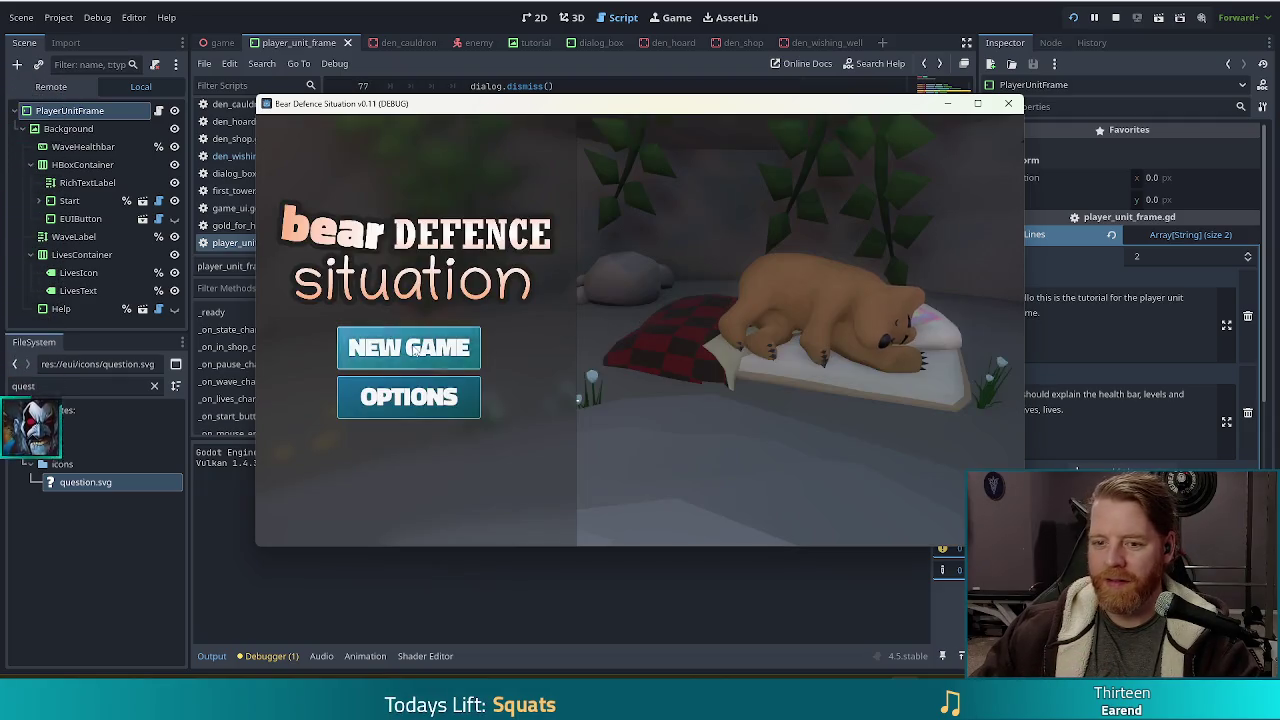
Start a new game, click through the Help tutorial, close the shop panel, then switch to the browser.
click(413, 347)
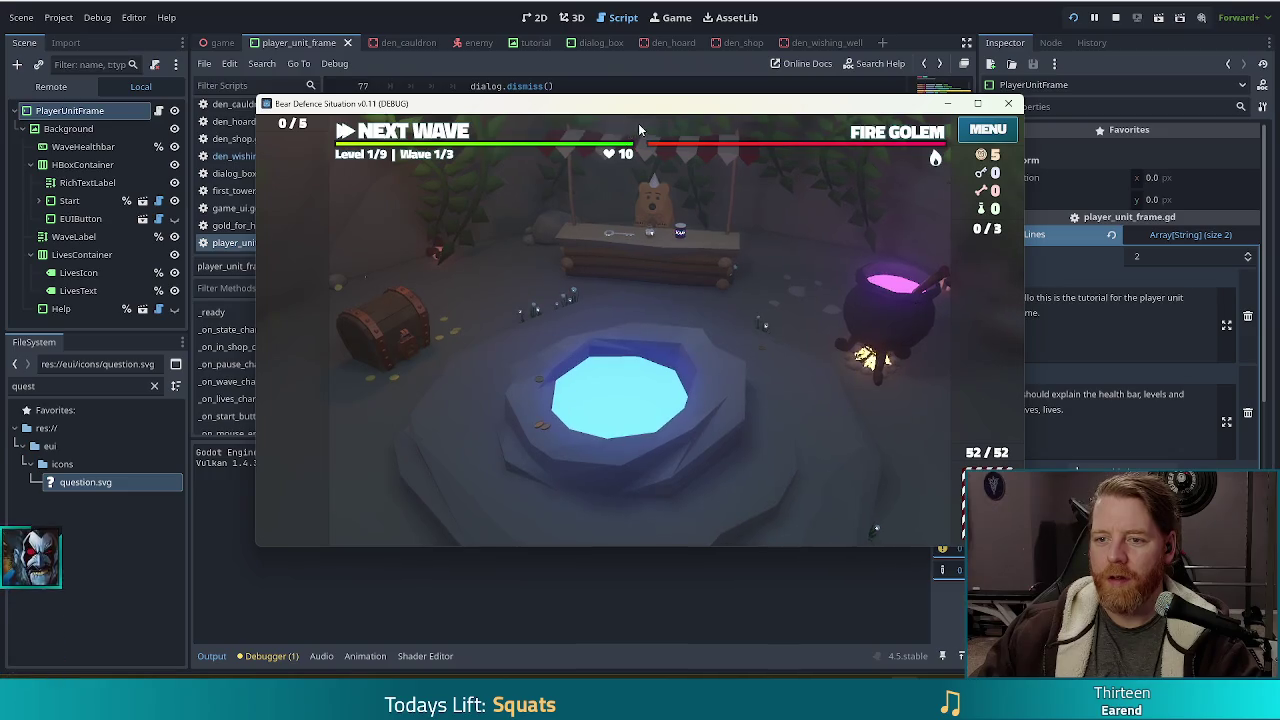
click(619, 129)
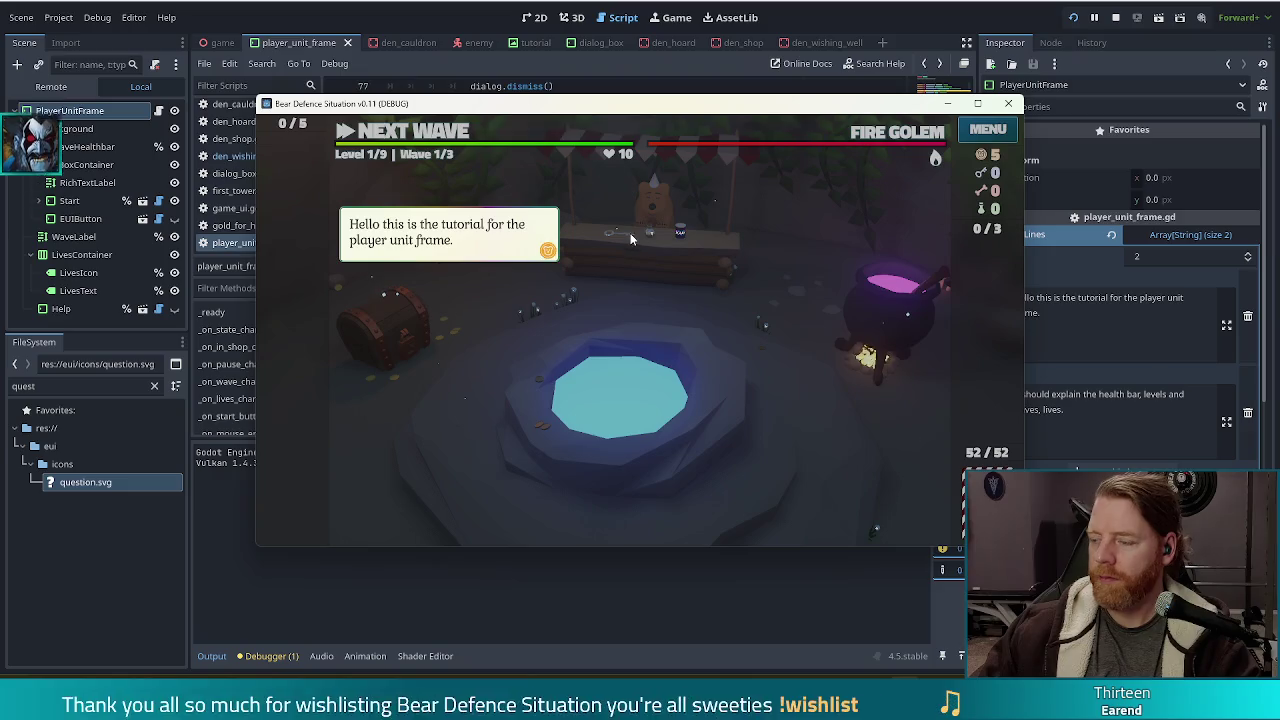
click(585, 220)
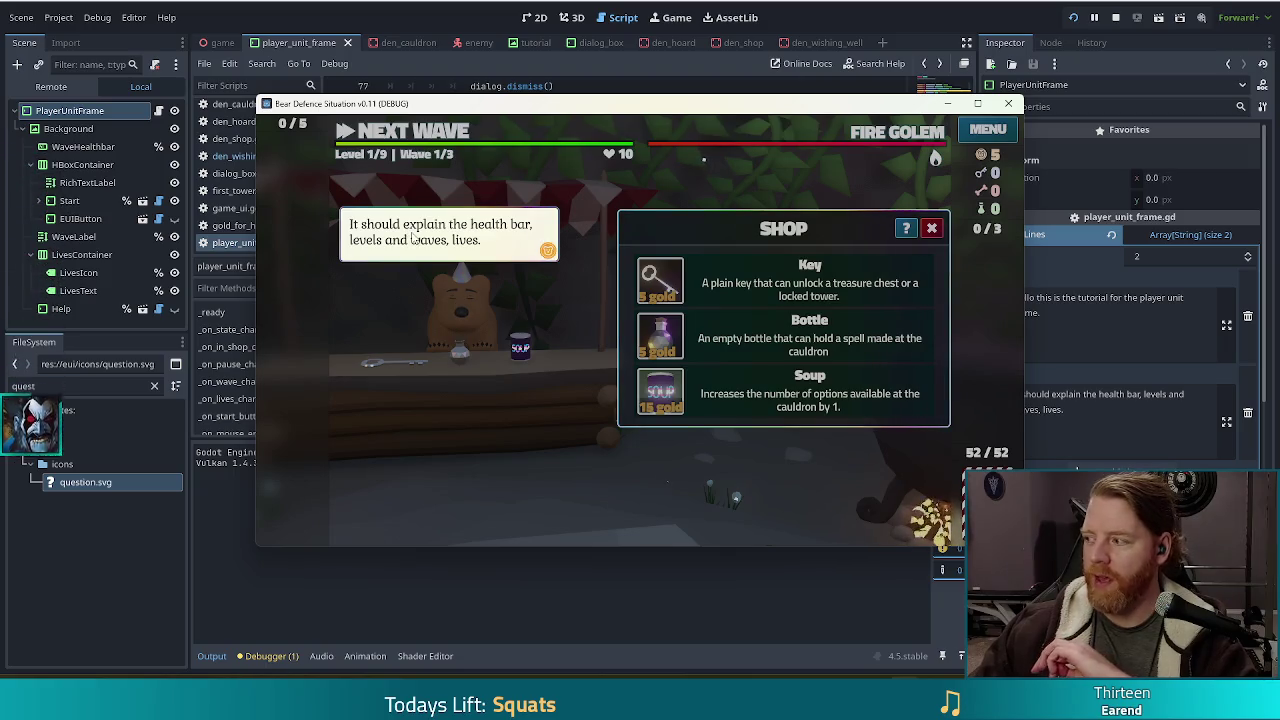
click(933, 231)
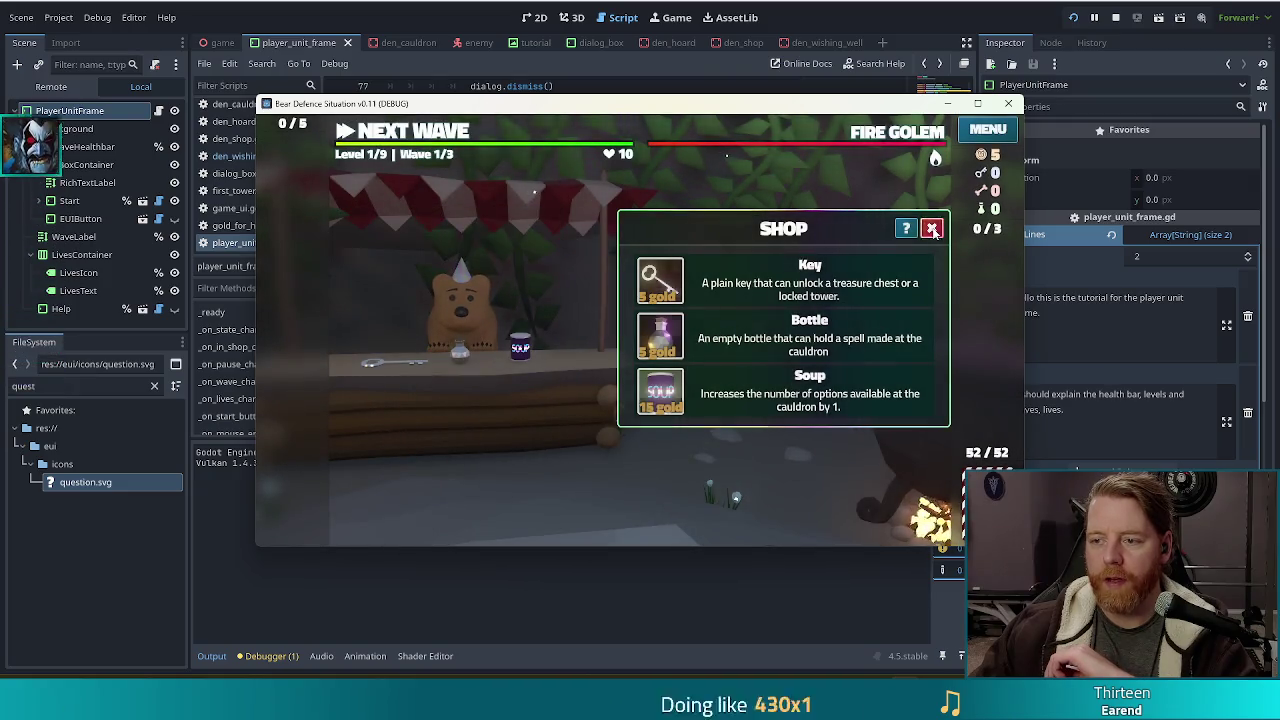
click(933, 231)
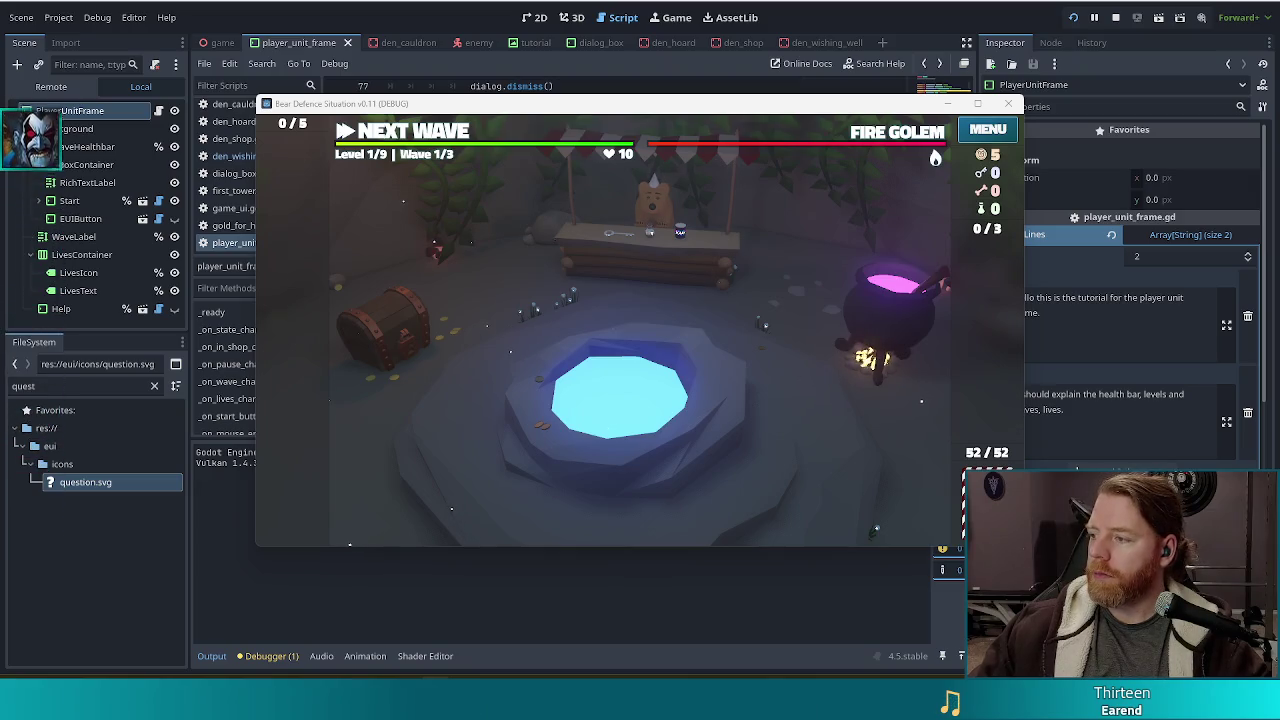
key(alt+Tab)
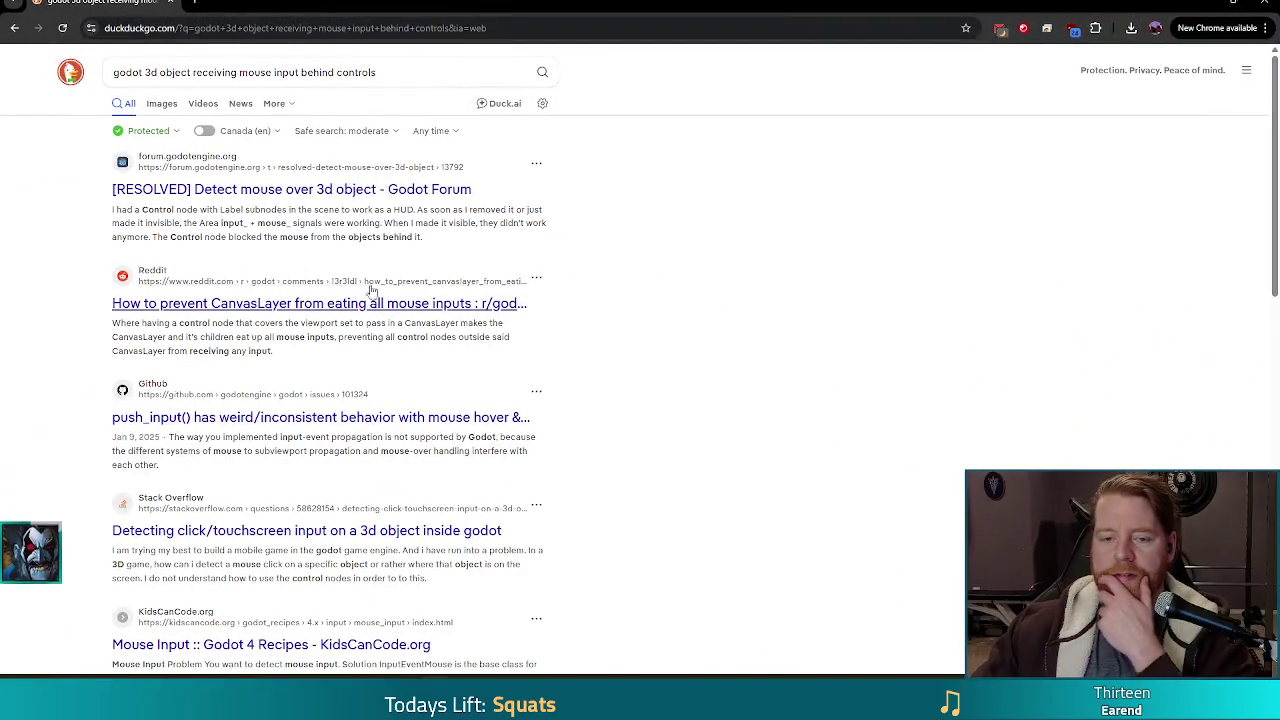
Scroll through the DuckDuckGo results for 'godot 3d object receiving mouse input behind controls'.
scroll(310, 315, down, 1)
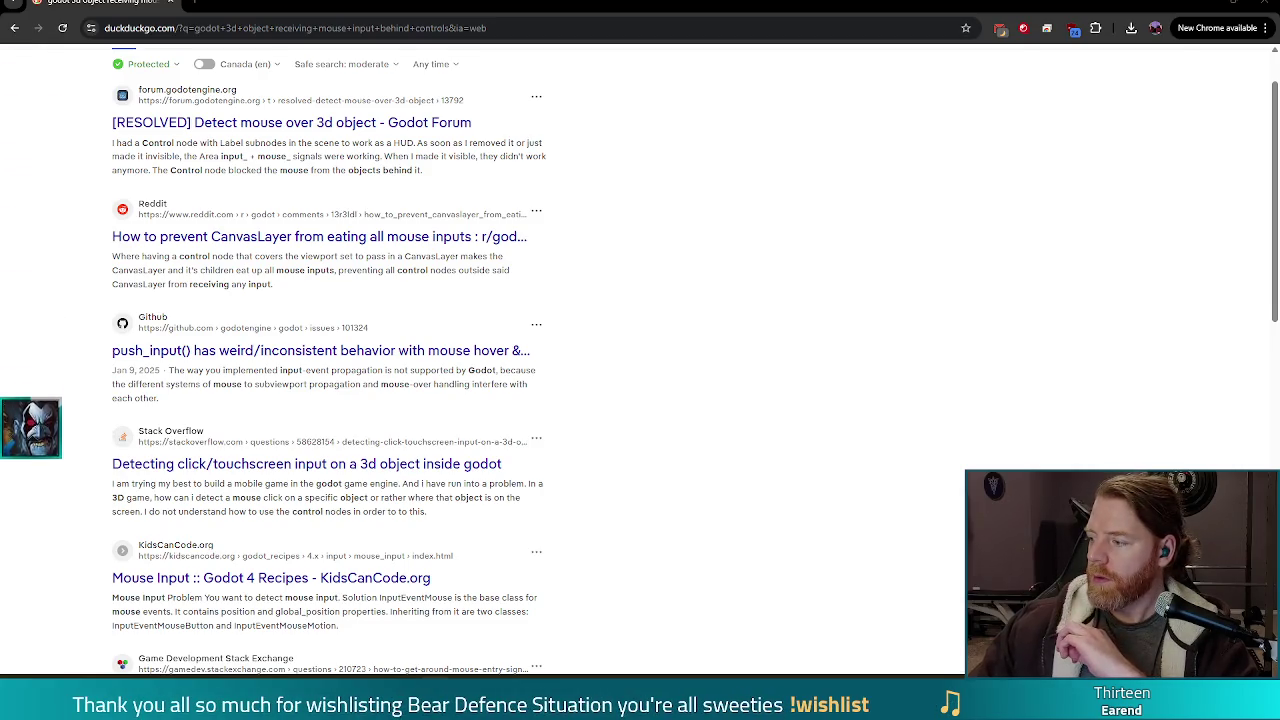
scroll(586, 303, down, 2)
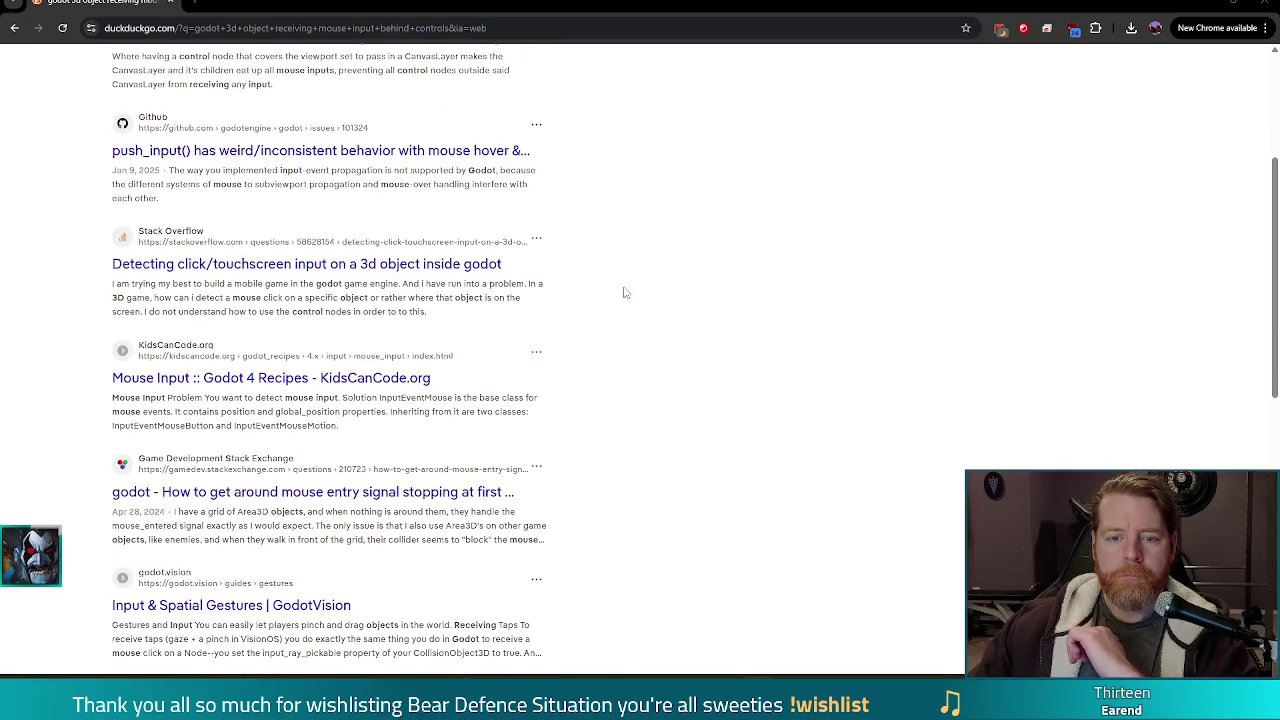
scroll(580, 315, down, 2)
scroll(580, 320, down, 2)
scroll(578, 320, up, 5)
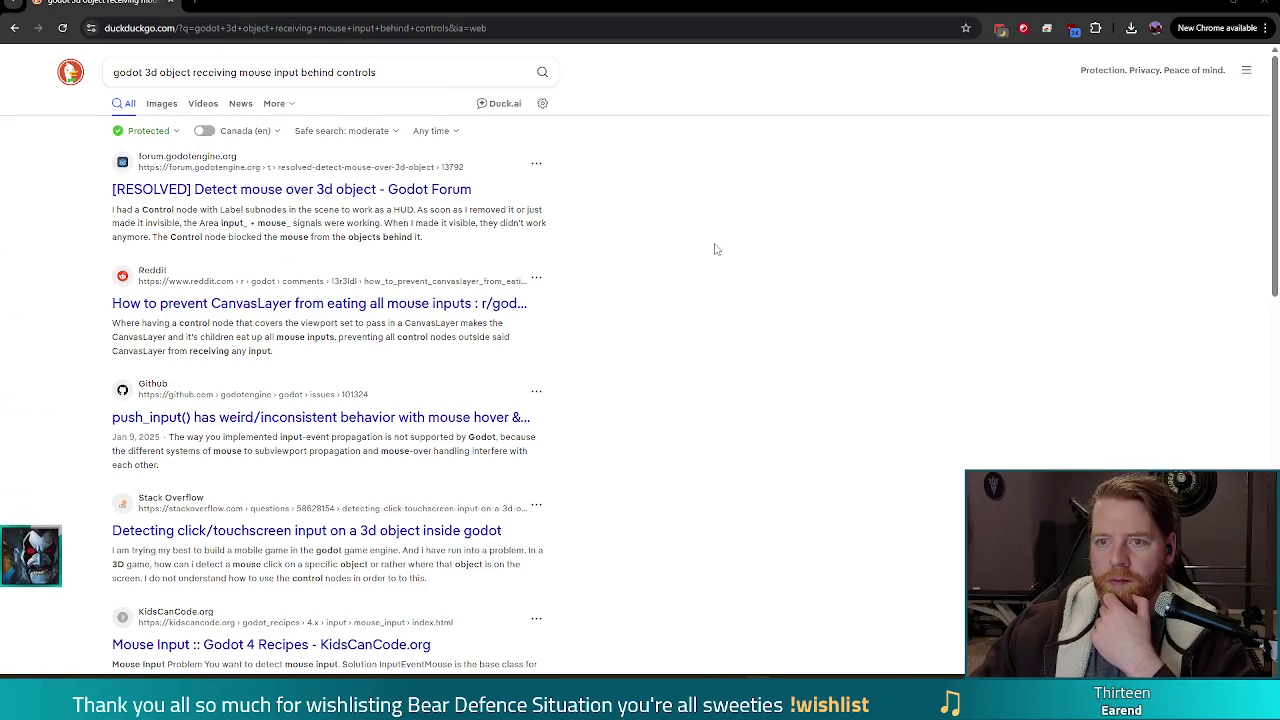
Switch from Chrome back to the running Bear Defence Situation game.
key(alt+Tab)
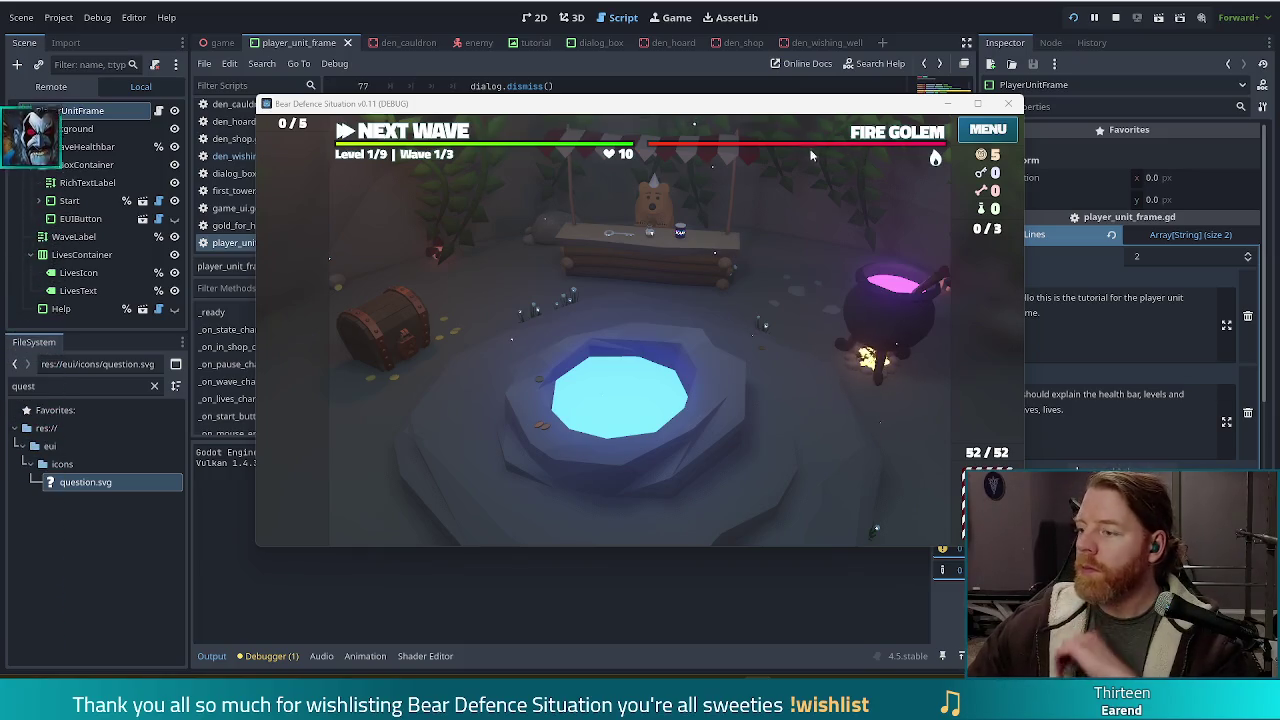
Replay the Help tutorial in the running game, return to the level map, and stop the game with F8.
mouse_move(597, 128)
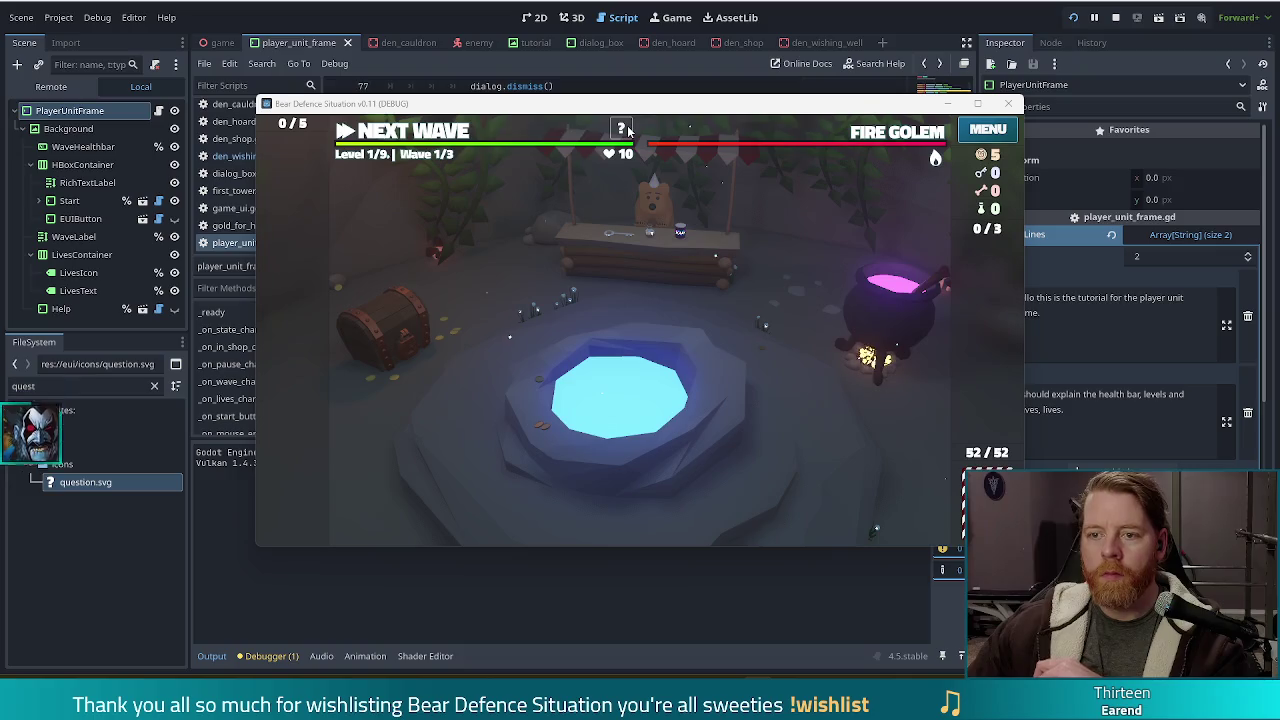
click(622, 129)
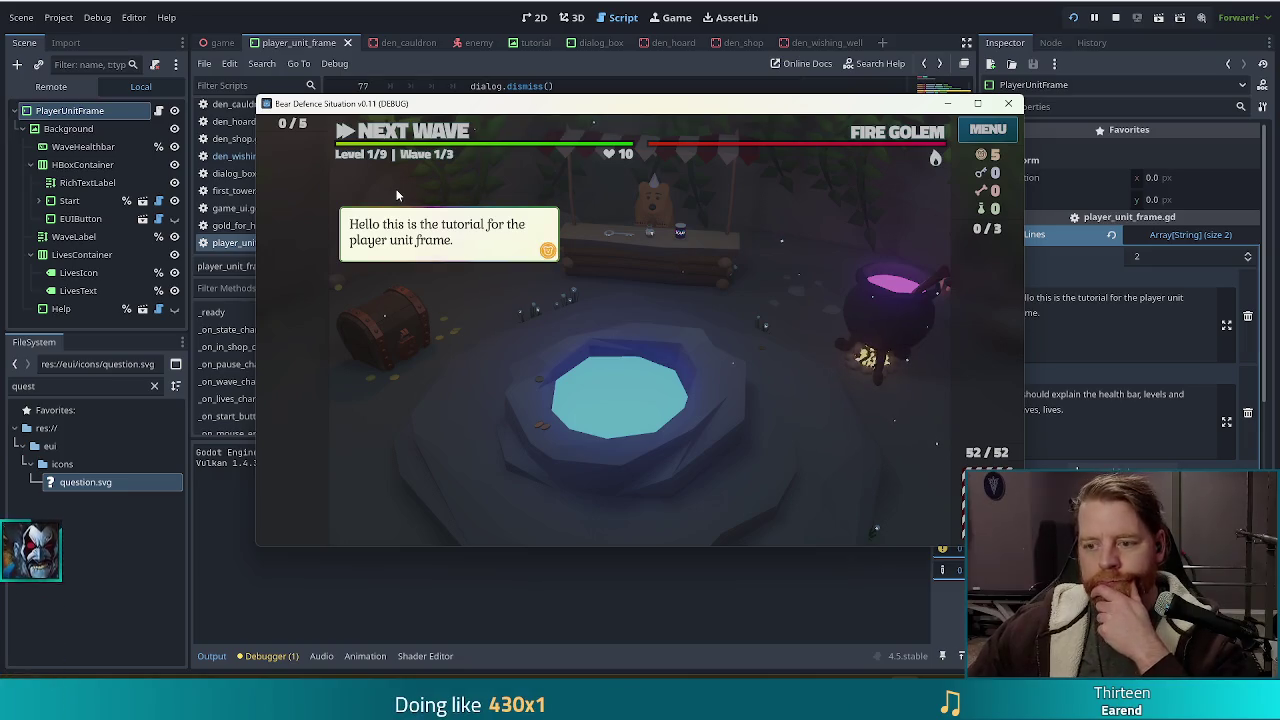
click(383, 186)
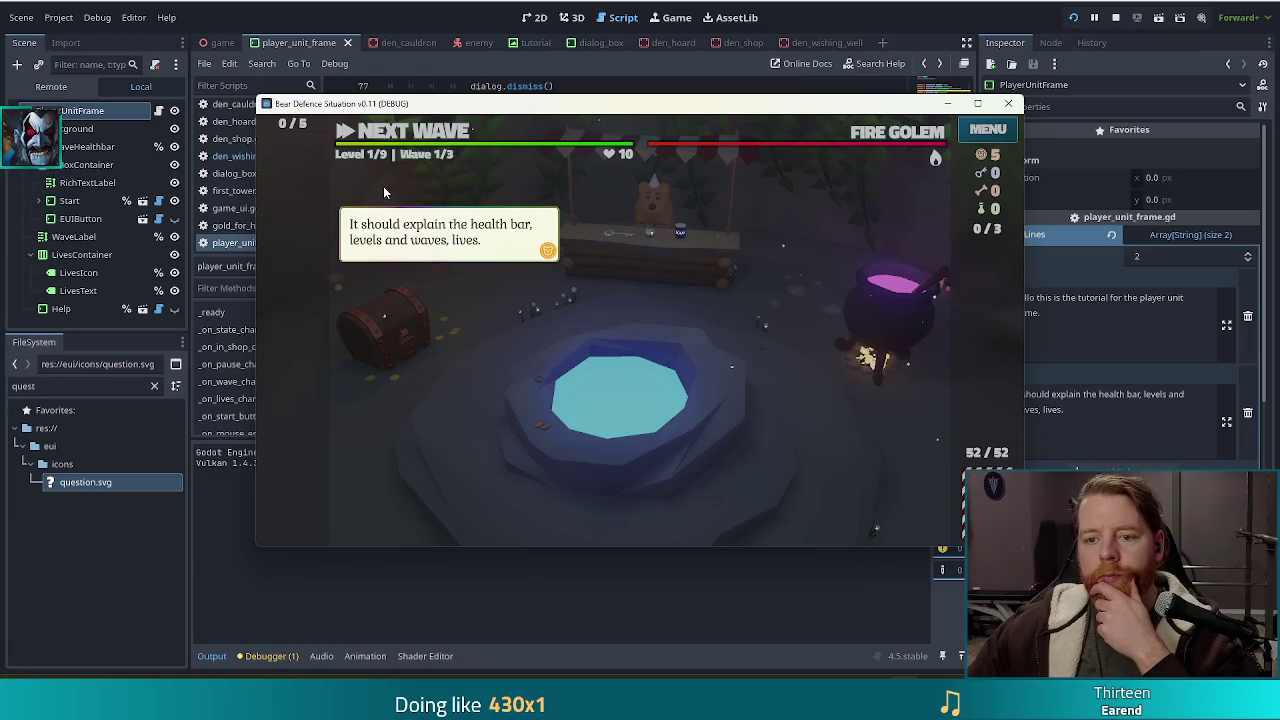
click(383, 186)
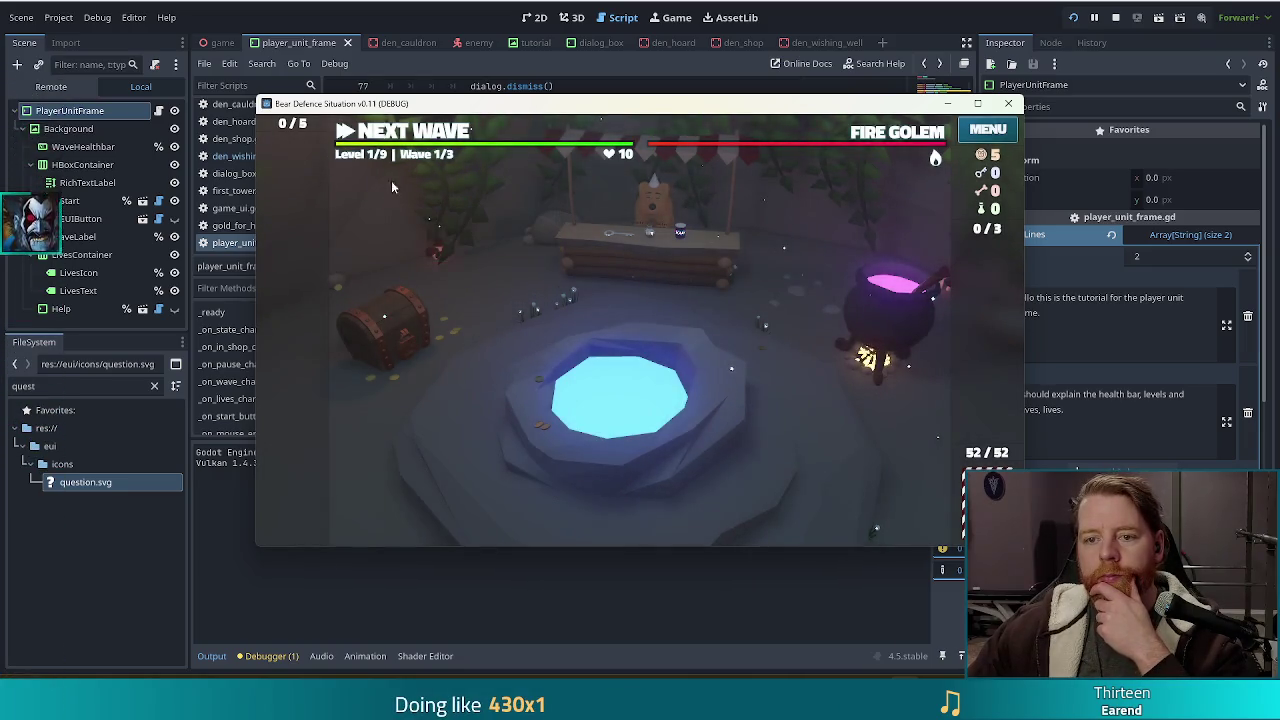
click(430, 135)
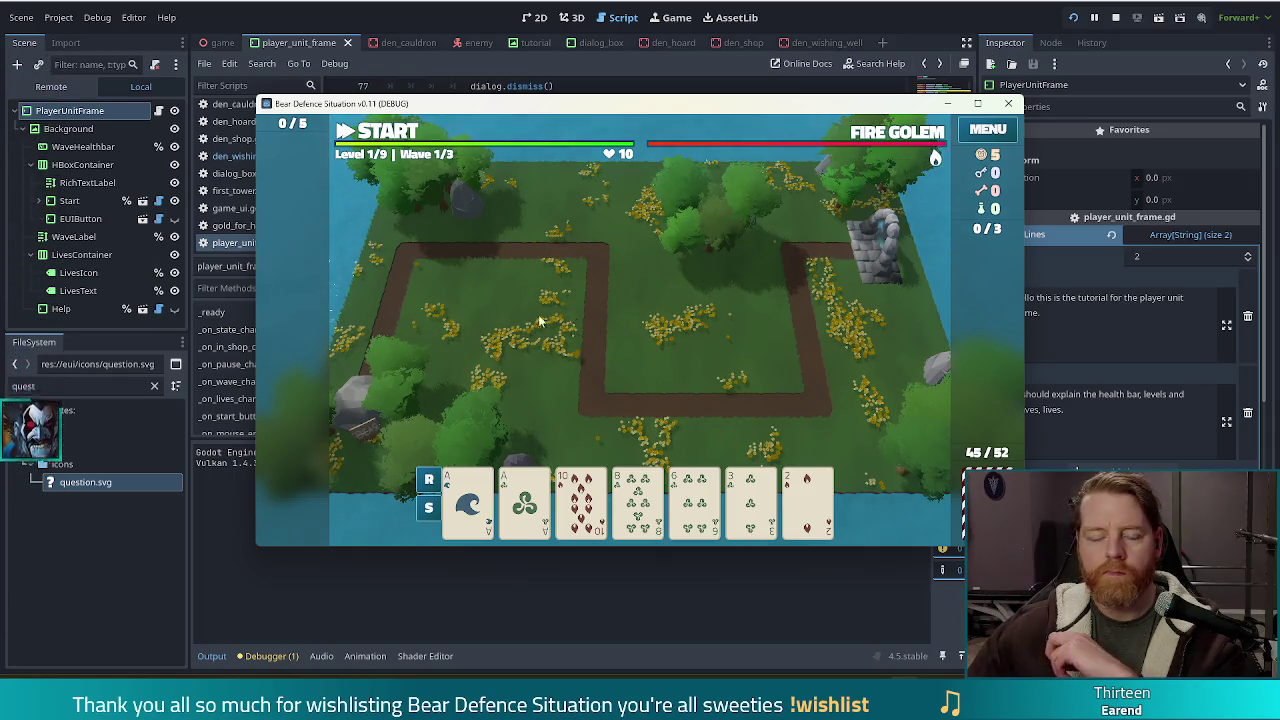
key(F8)
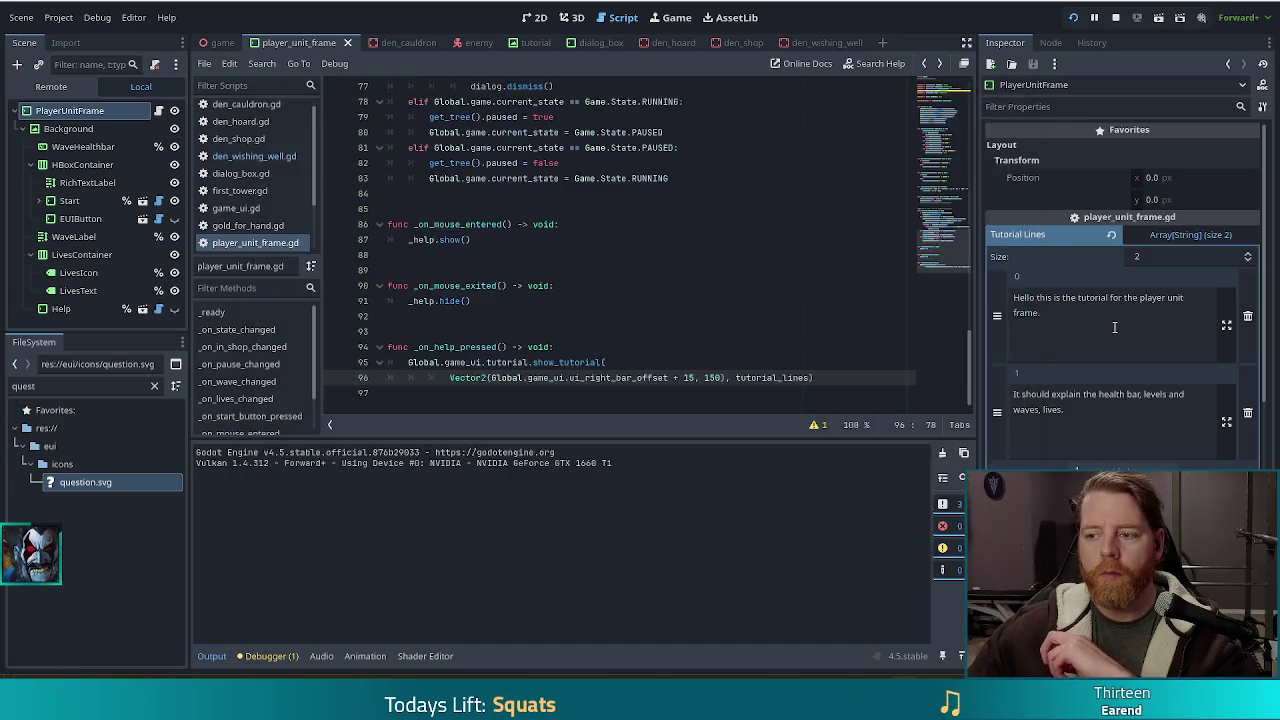
drag(1044, 313, 988, 293)
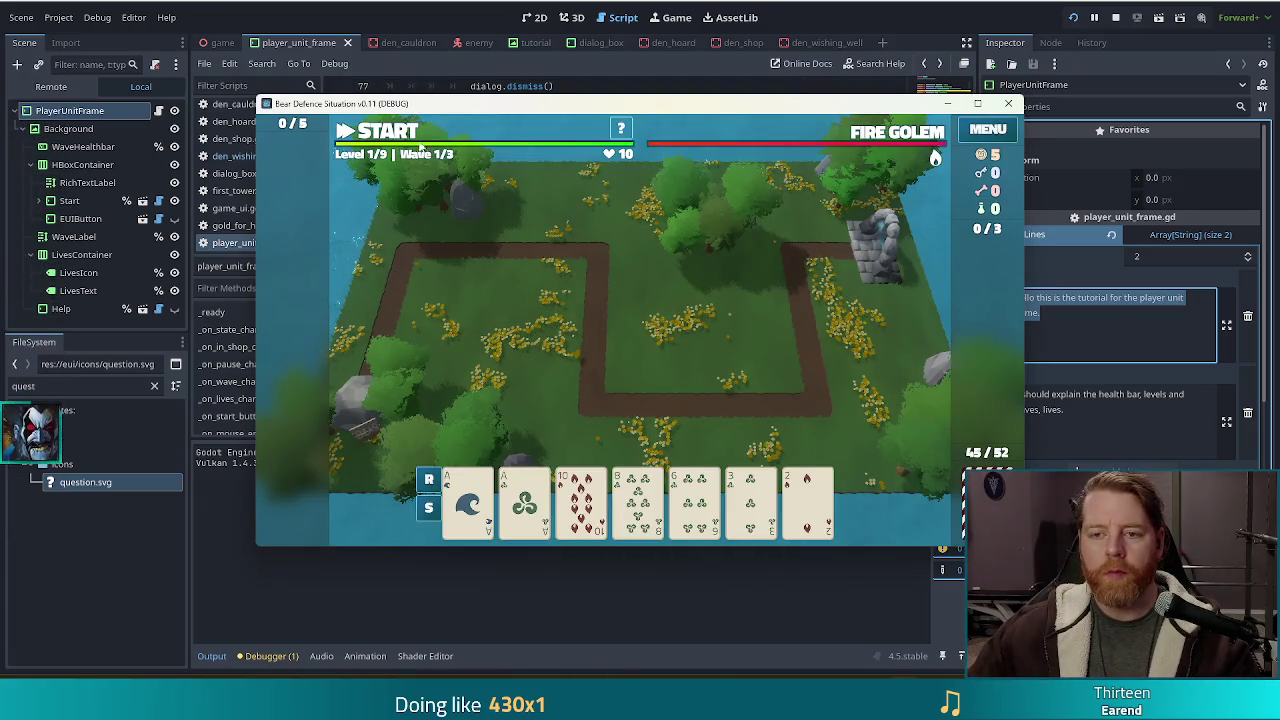
click(1086, 321)
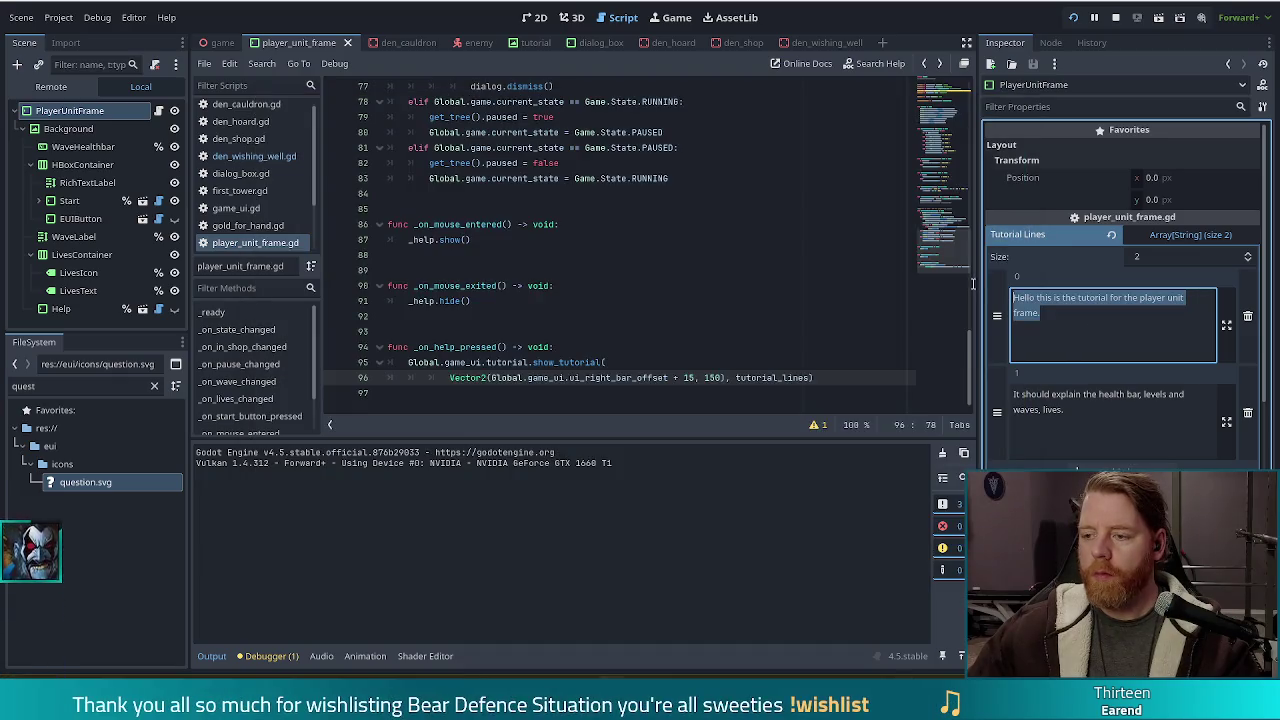
Rewrite Tutorial Lines element 0: 'This is the player unit frame. It shows your lives, the level and wave…'.
drag(1071, 319, 998, 292)
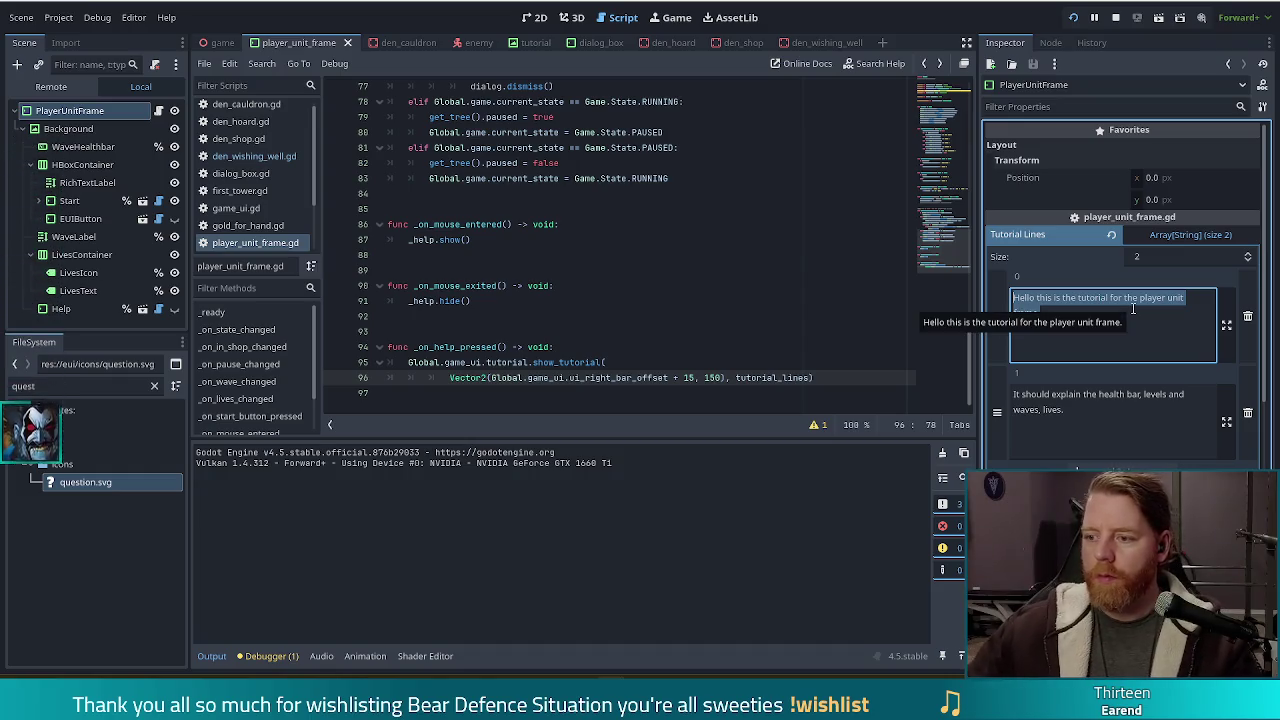
text(This is the )
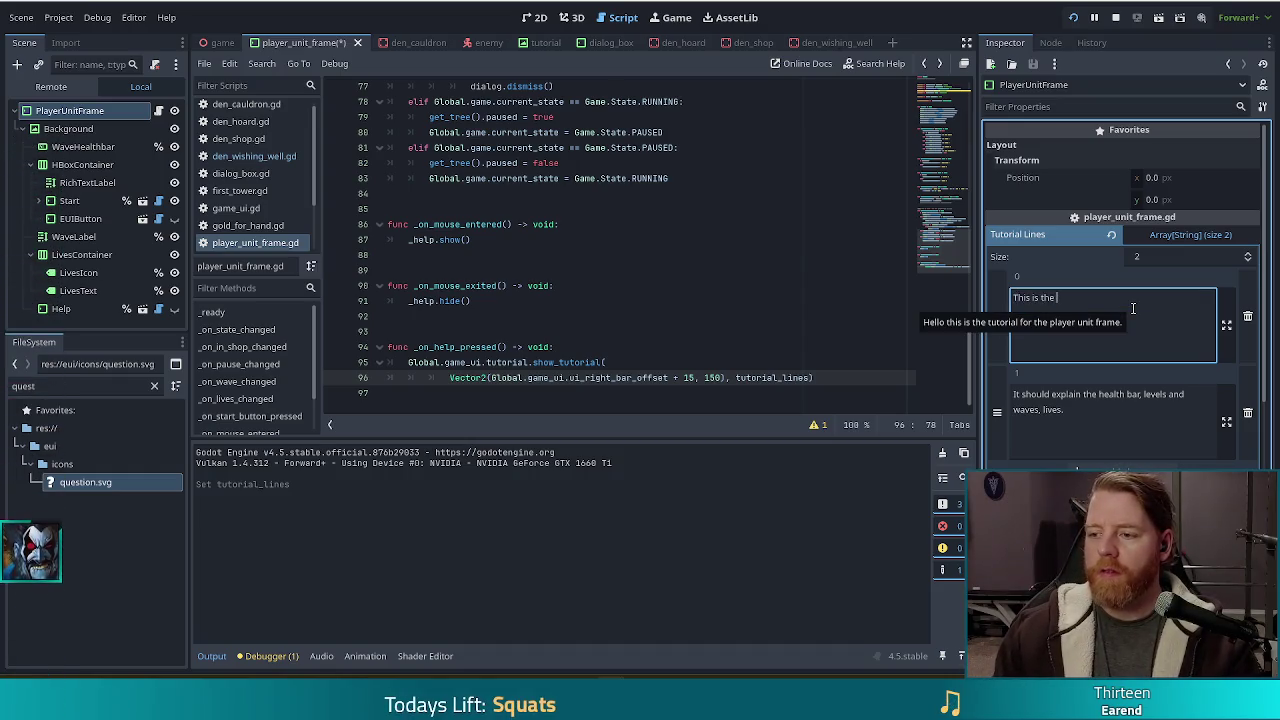
text(player )
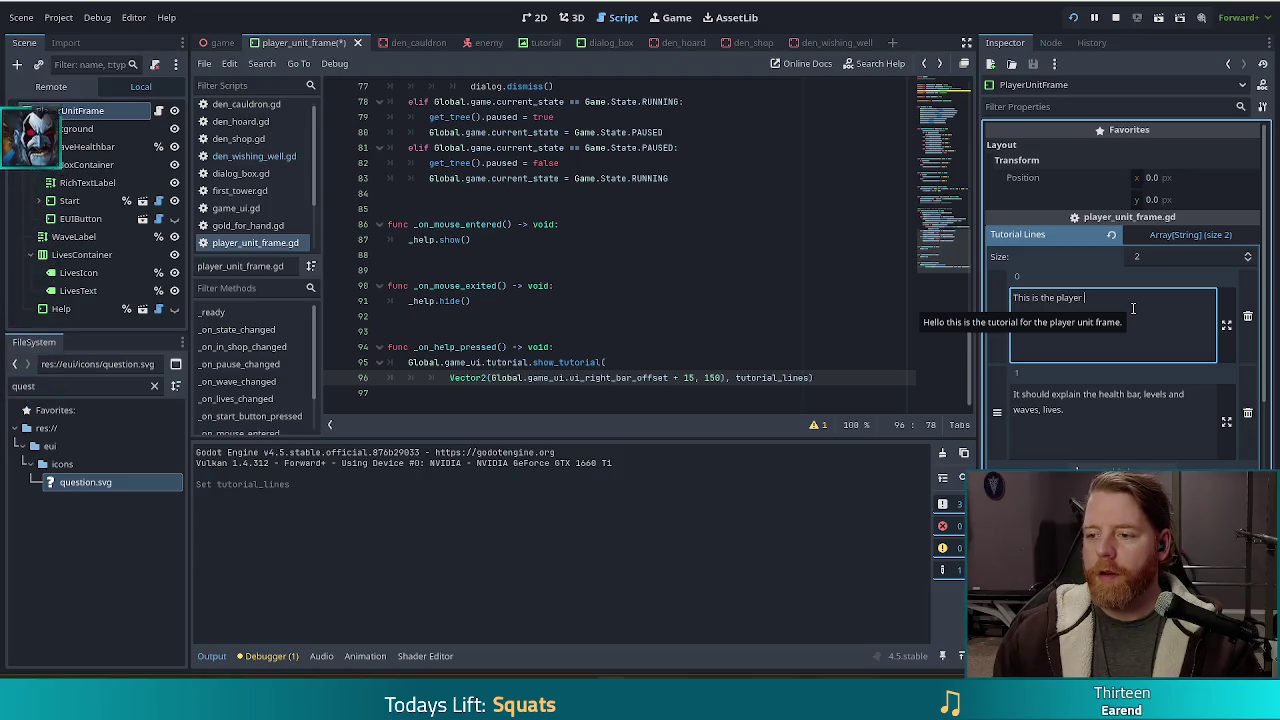
text(unit frame.  )
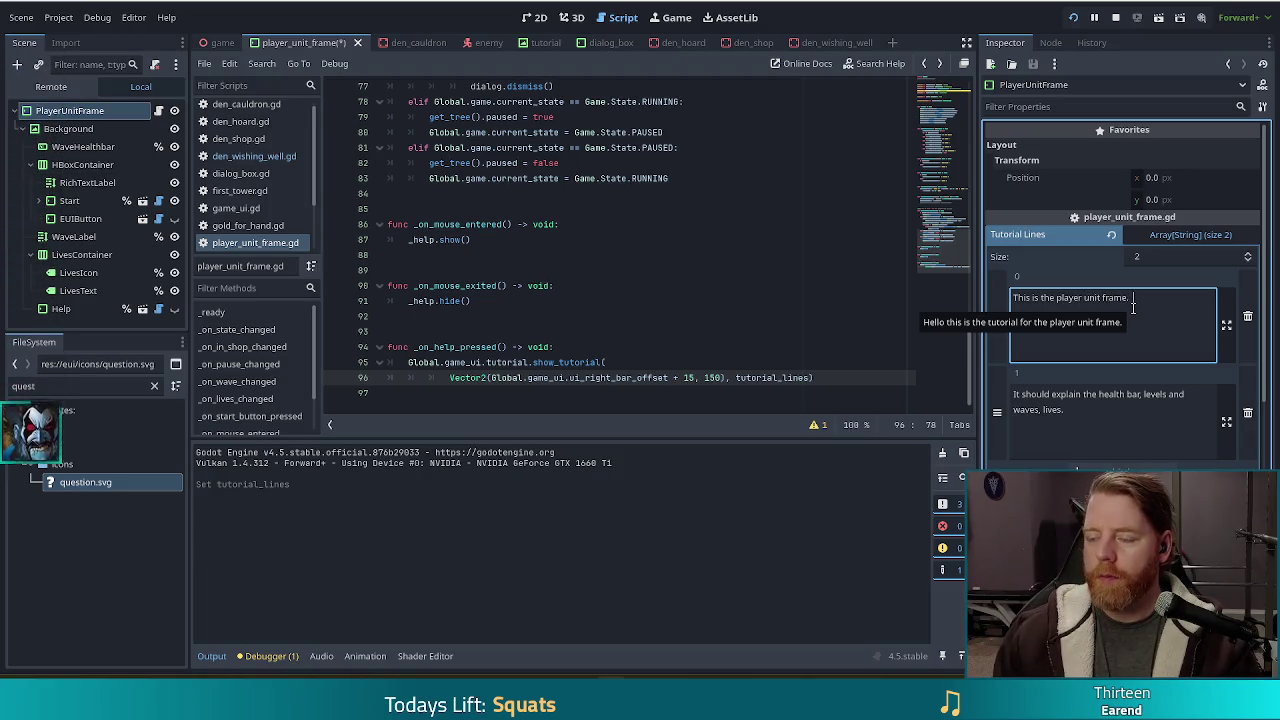
text(It shows your)
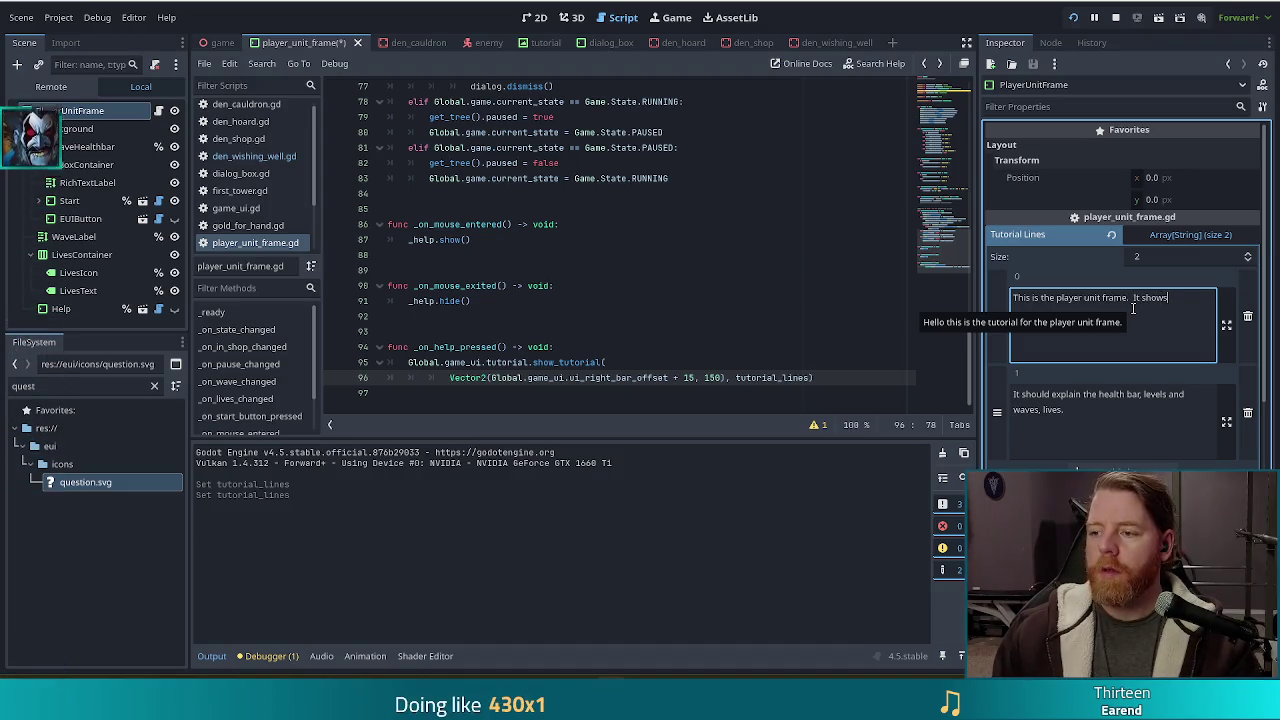
text( lives)
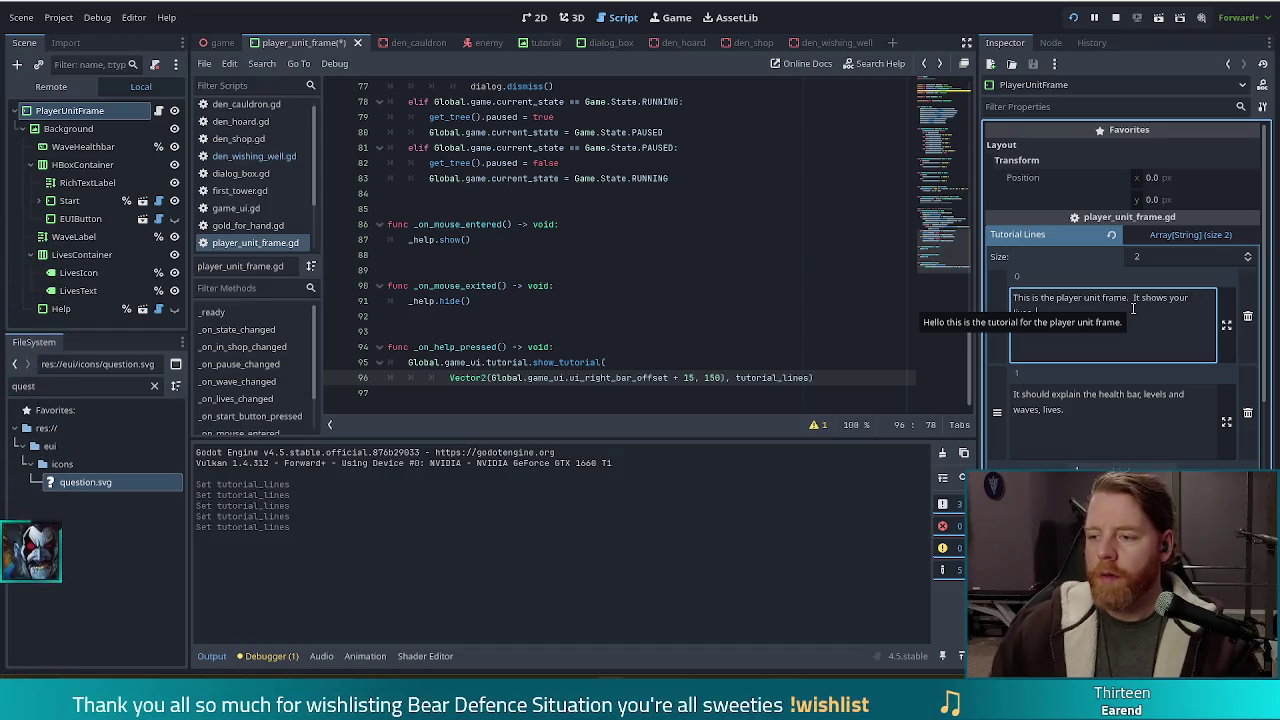
text(, )
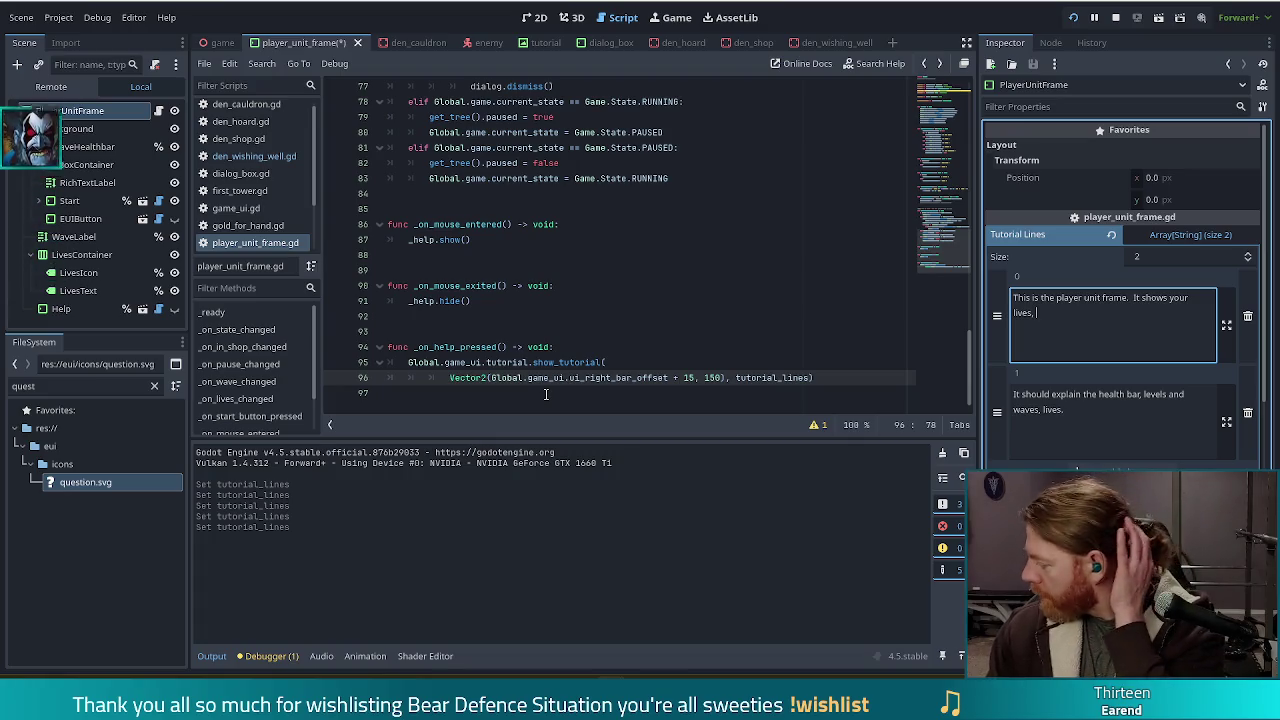
text(the )
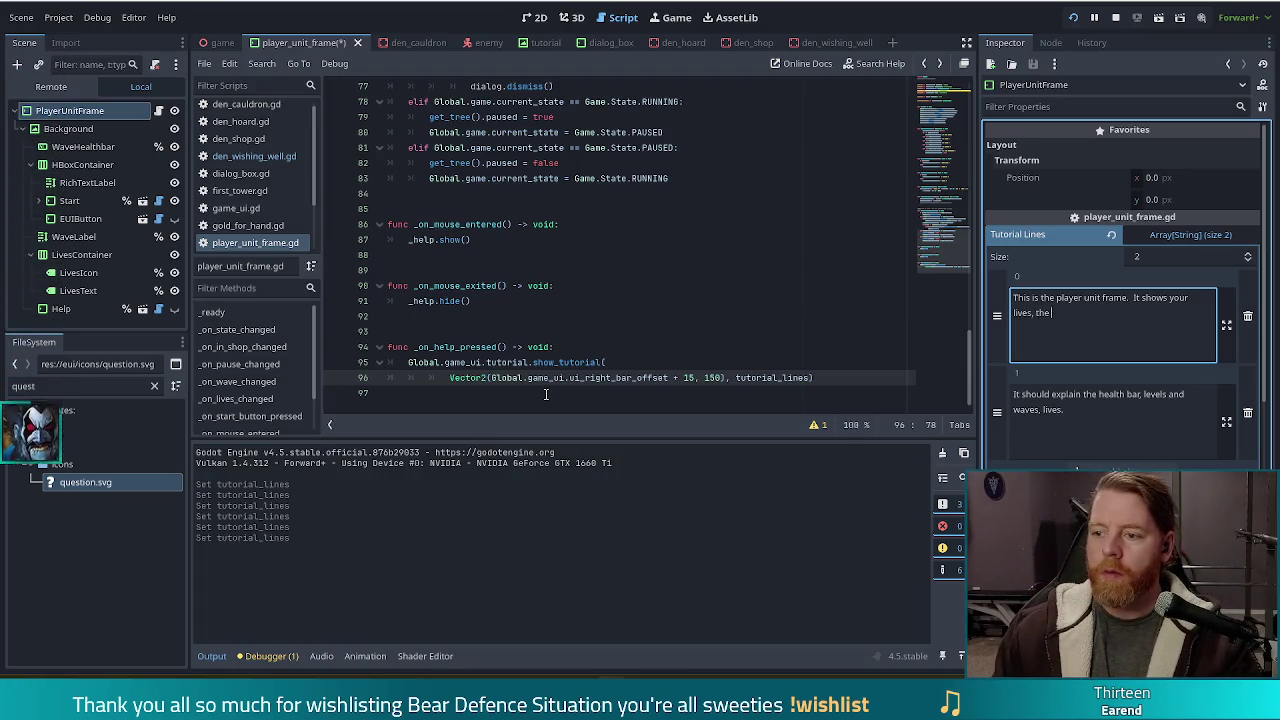
text(level and wave you're on, and )
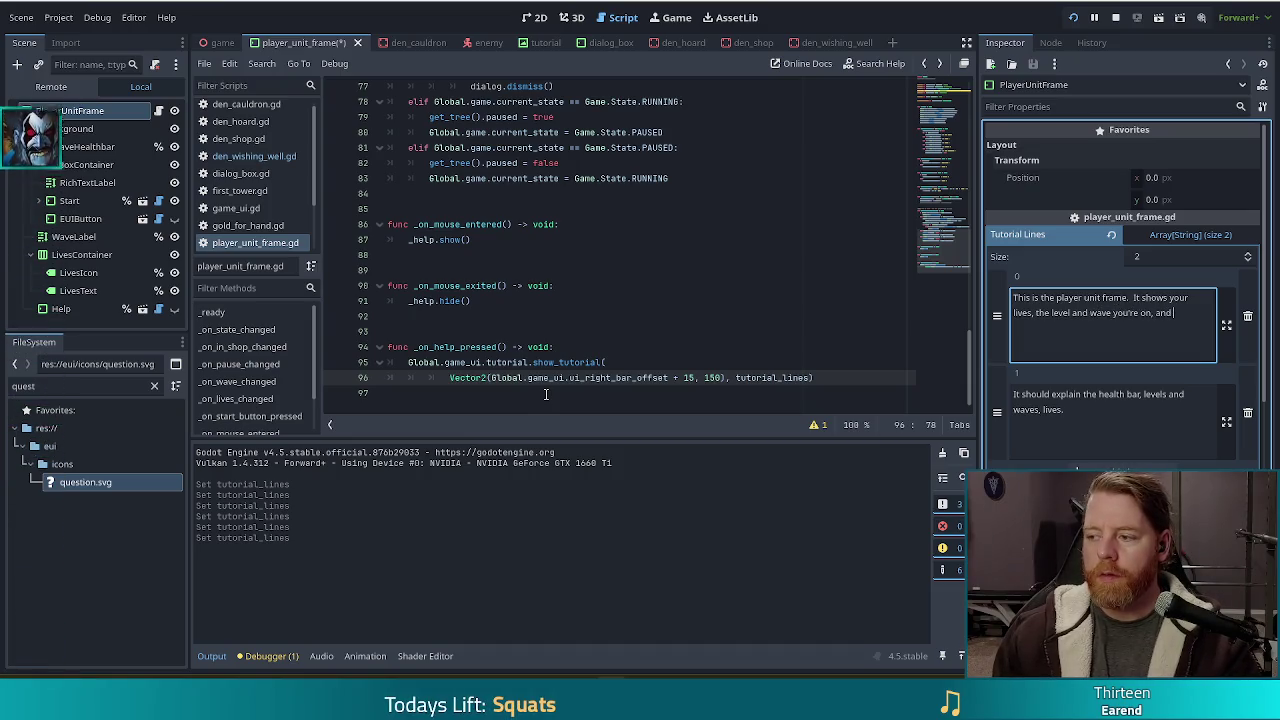
text(it al)
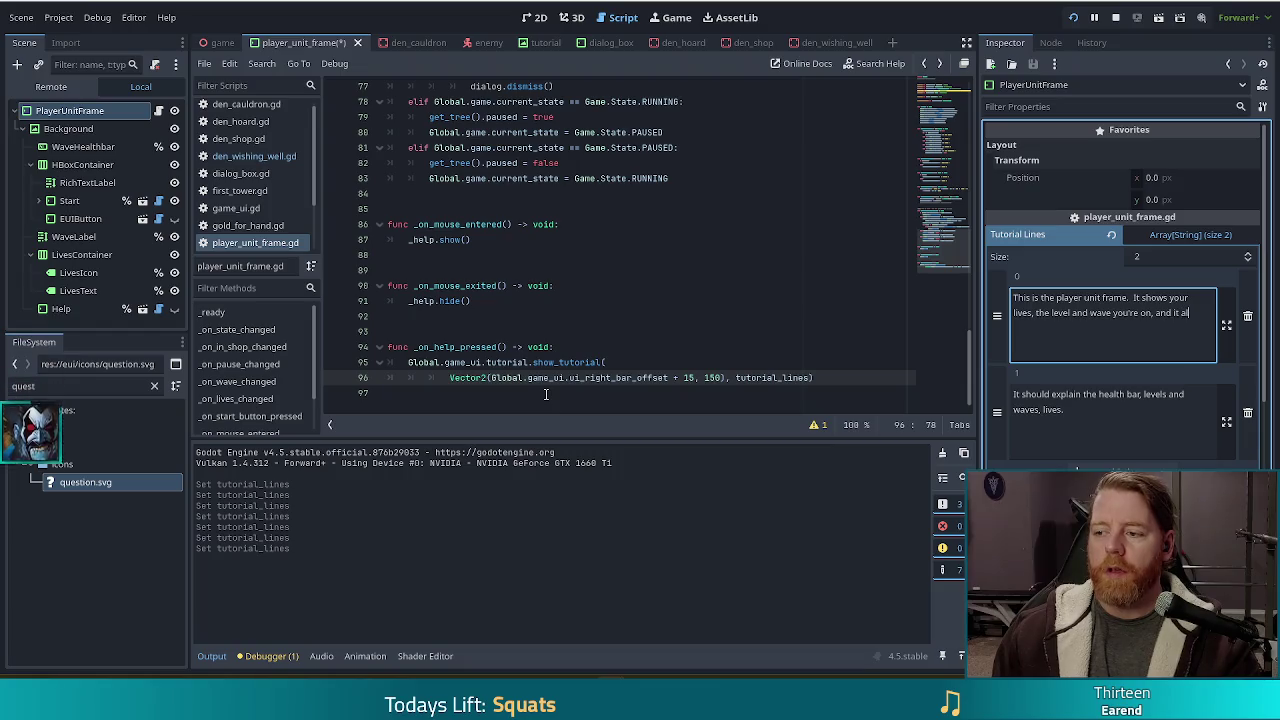
text(so lets you )
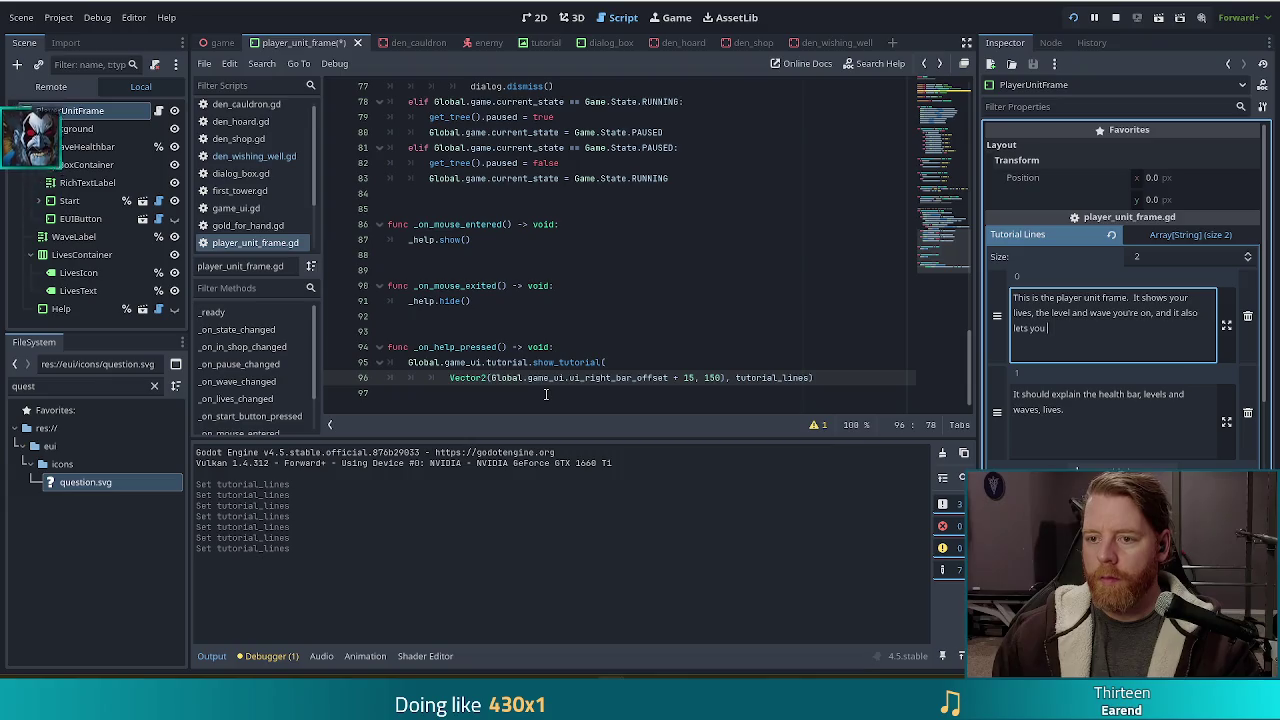
text(start)
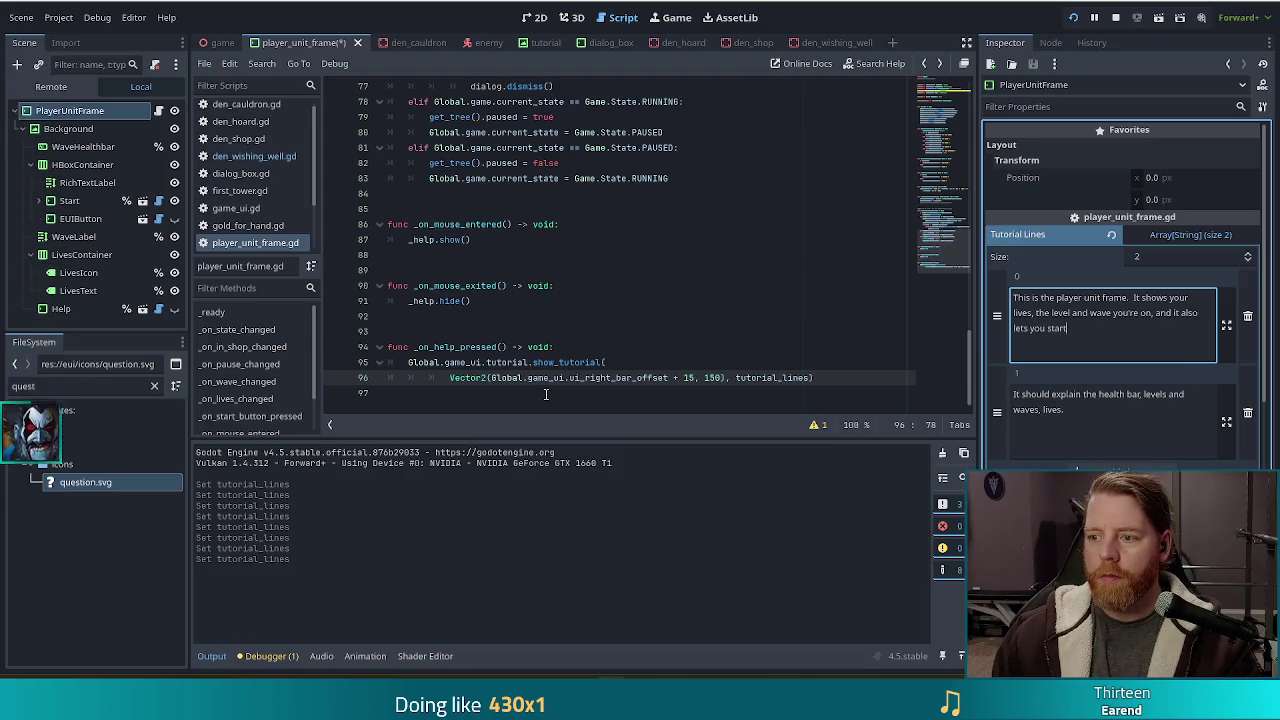
text( waves)
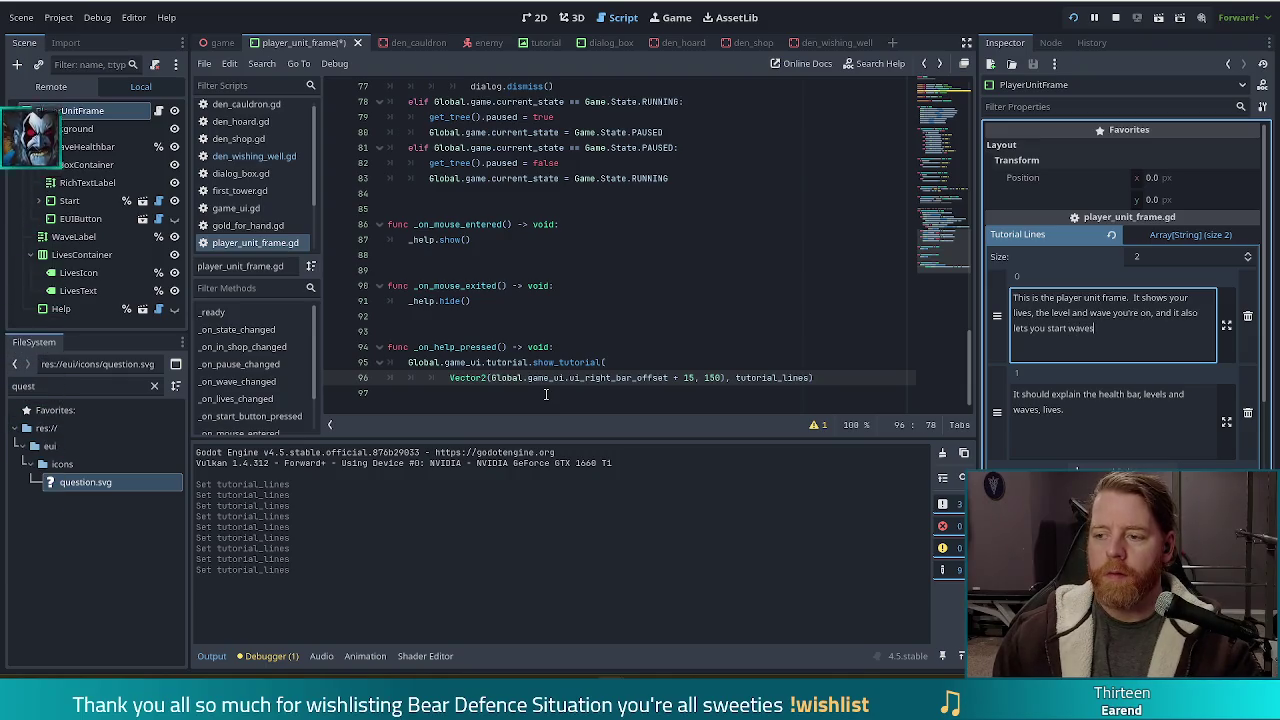
key(BackSpace)
key(BackSpace)
key(BackSpace)
key(BackSpace)
key(BackSpace)
text(and)
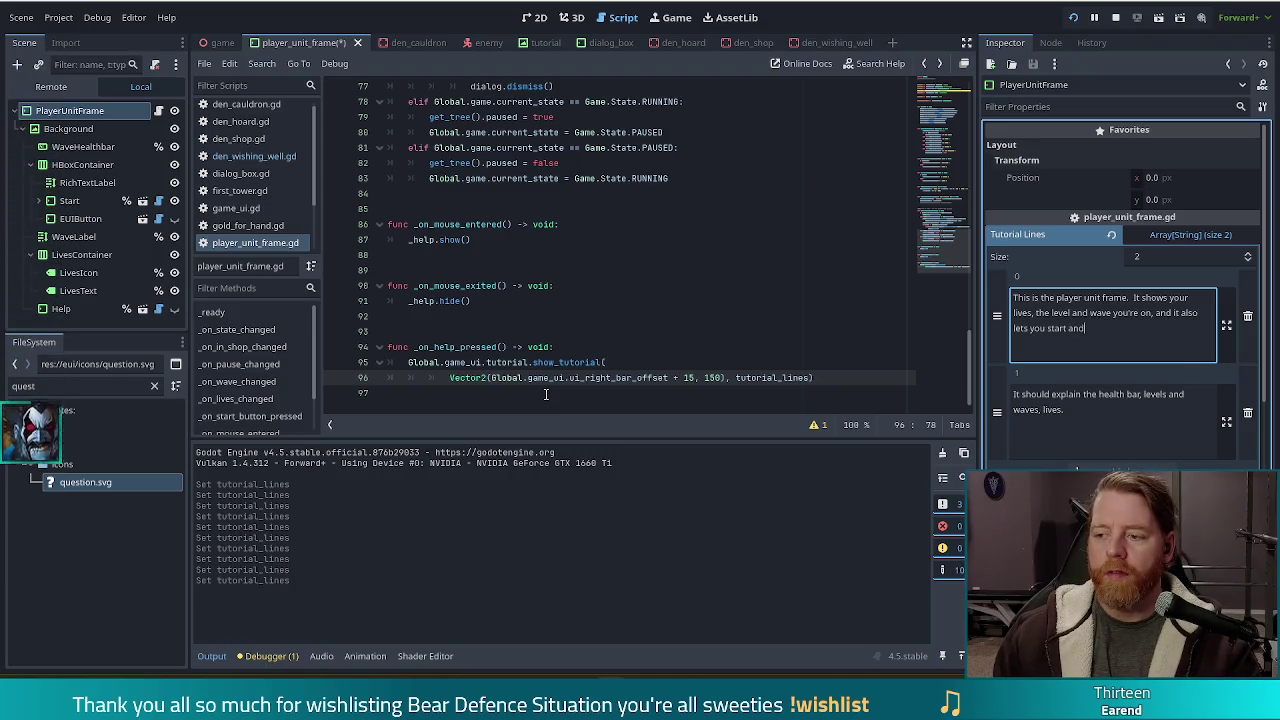
text( pause waves.)
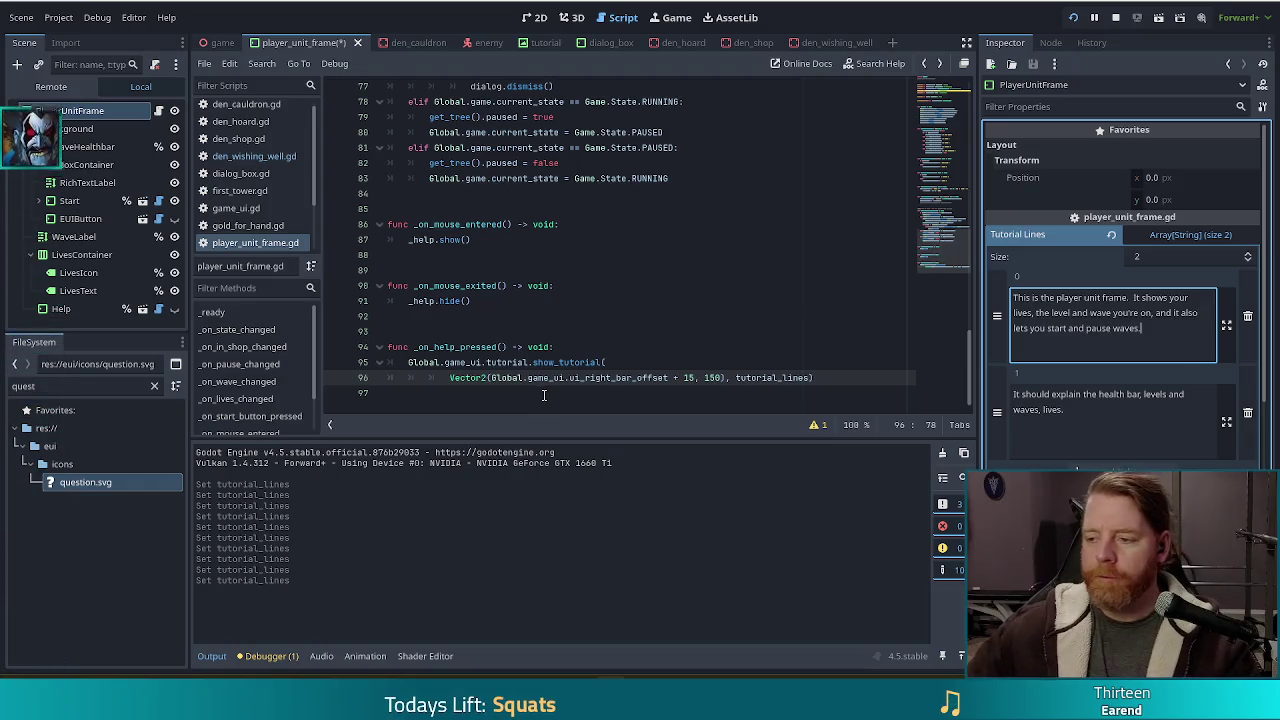
key(Tab)
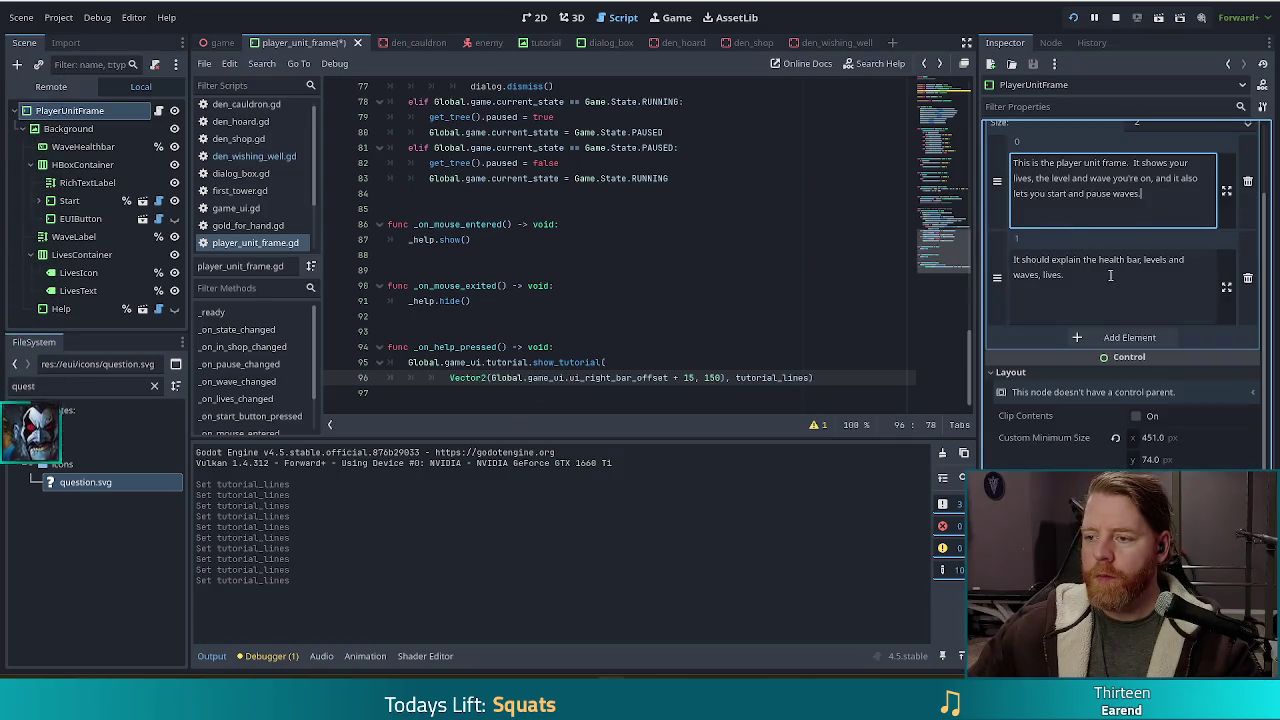
key(ctrl+a)
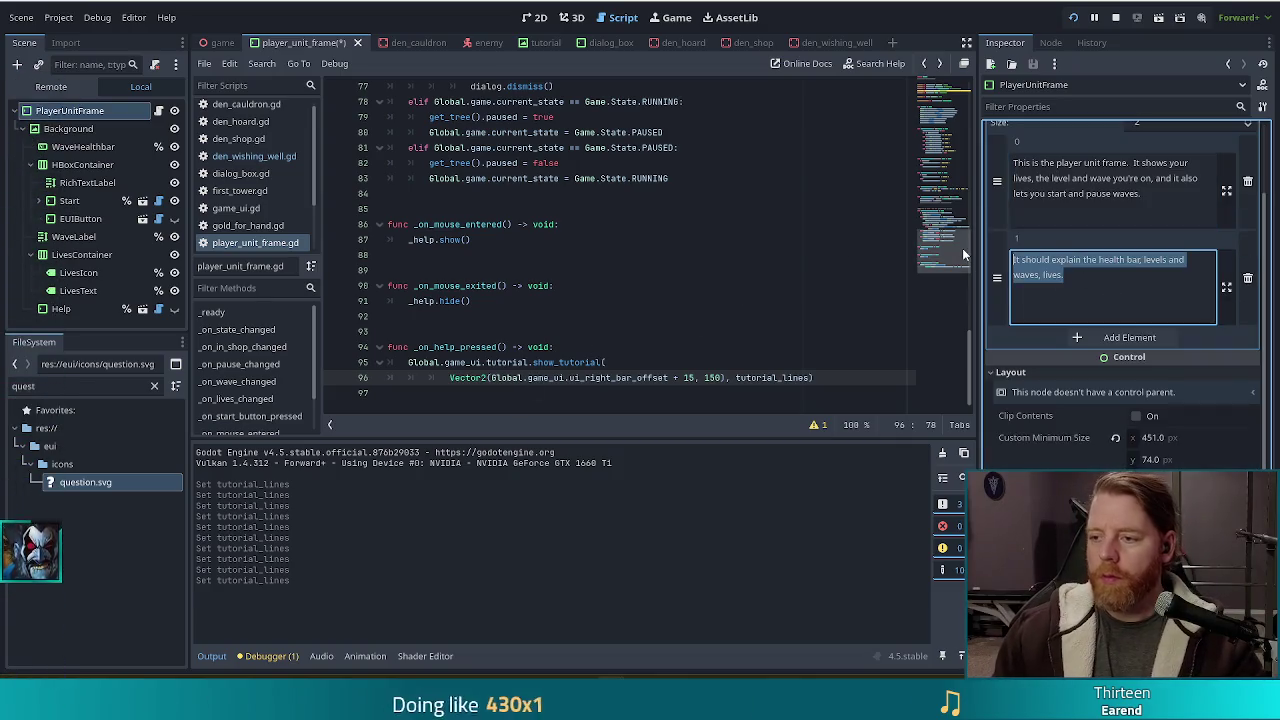
Type element 1: 'You have ten lives at the beginning of the game, and if you lose all of them the game is over.'.
text(You have ten lives)
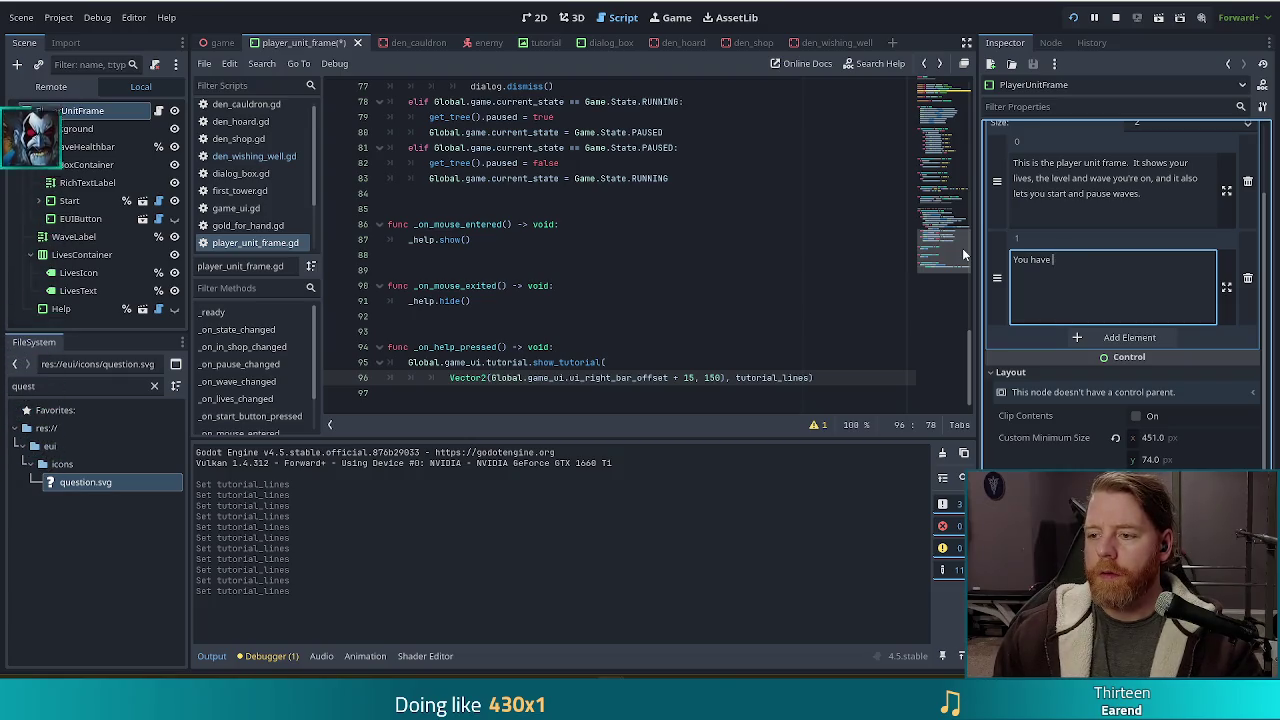
text( to)
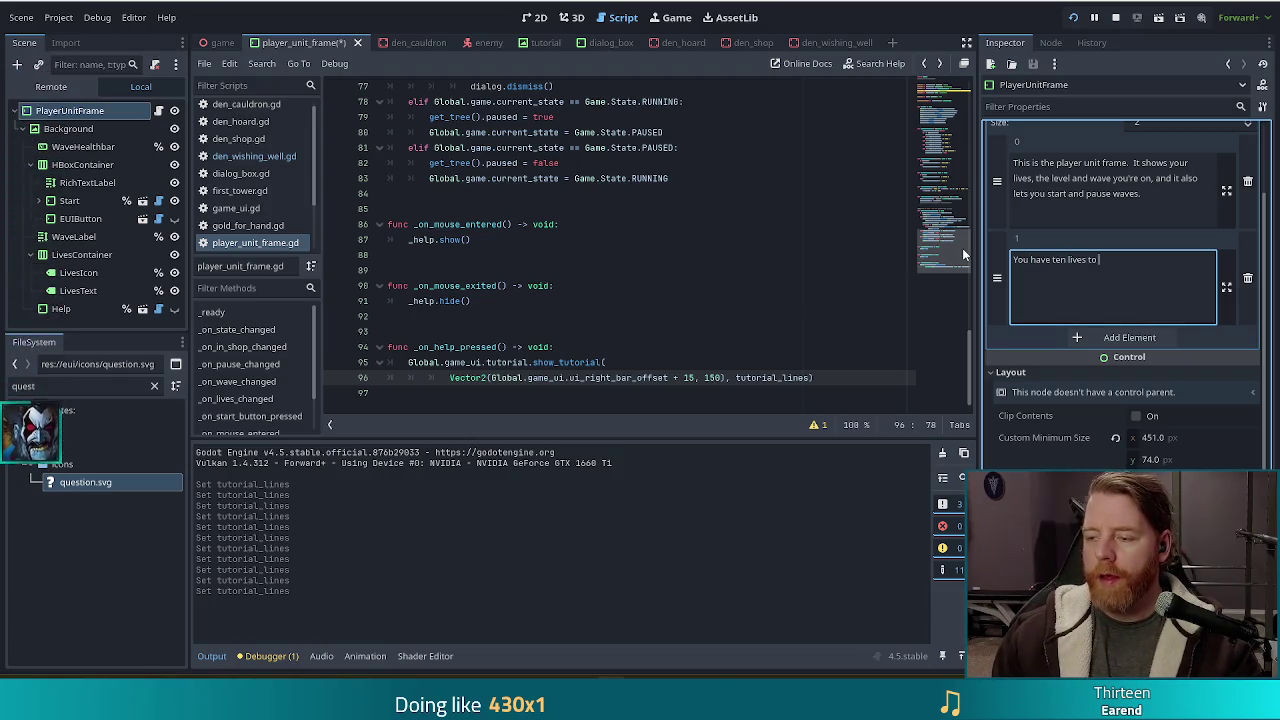
key(BackSpace)
key(BackSpace)
text(at the start)
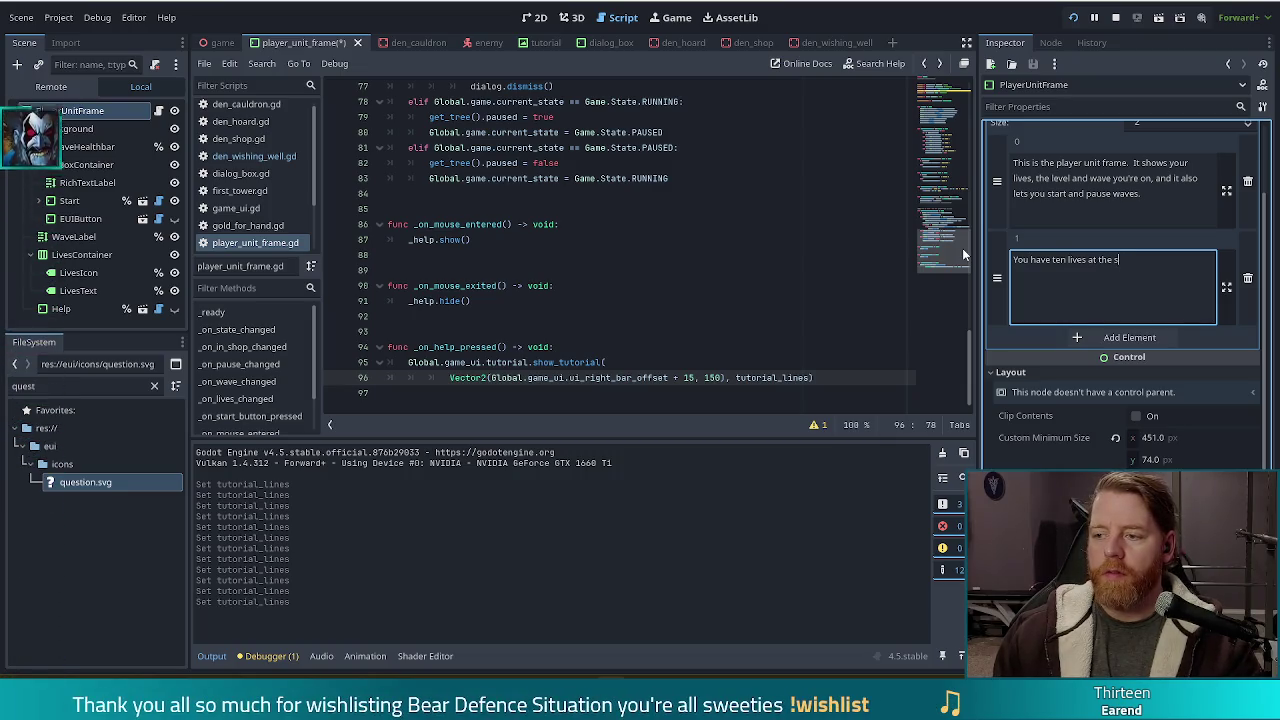
key(BackSpace)
key(BackSpace)
key(BackSpace)
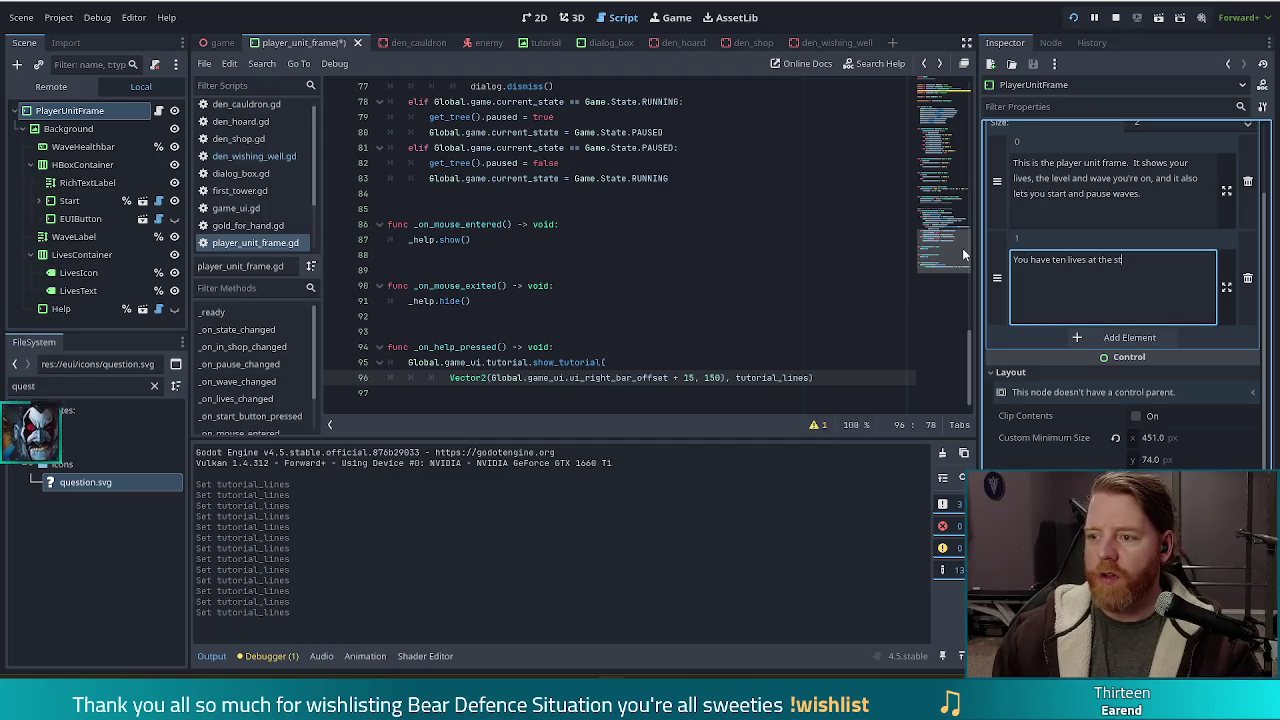
text(ber)
key(BackSpace)
text(ginning)
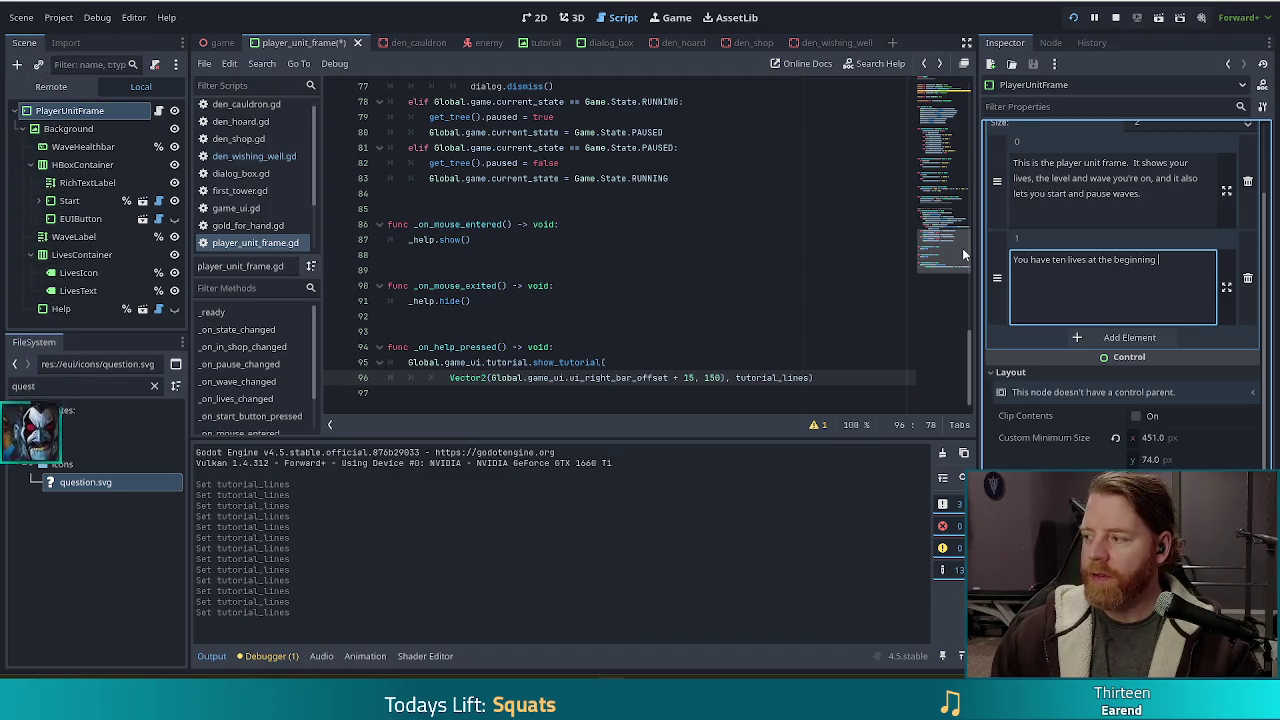
text( of)
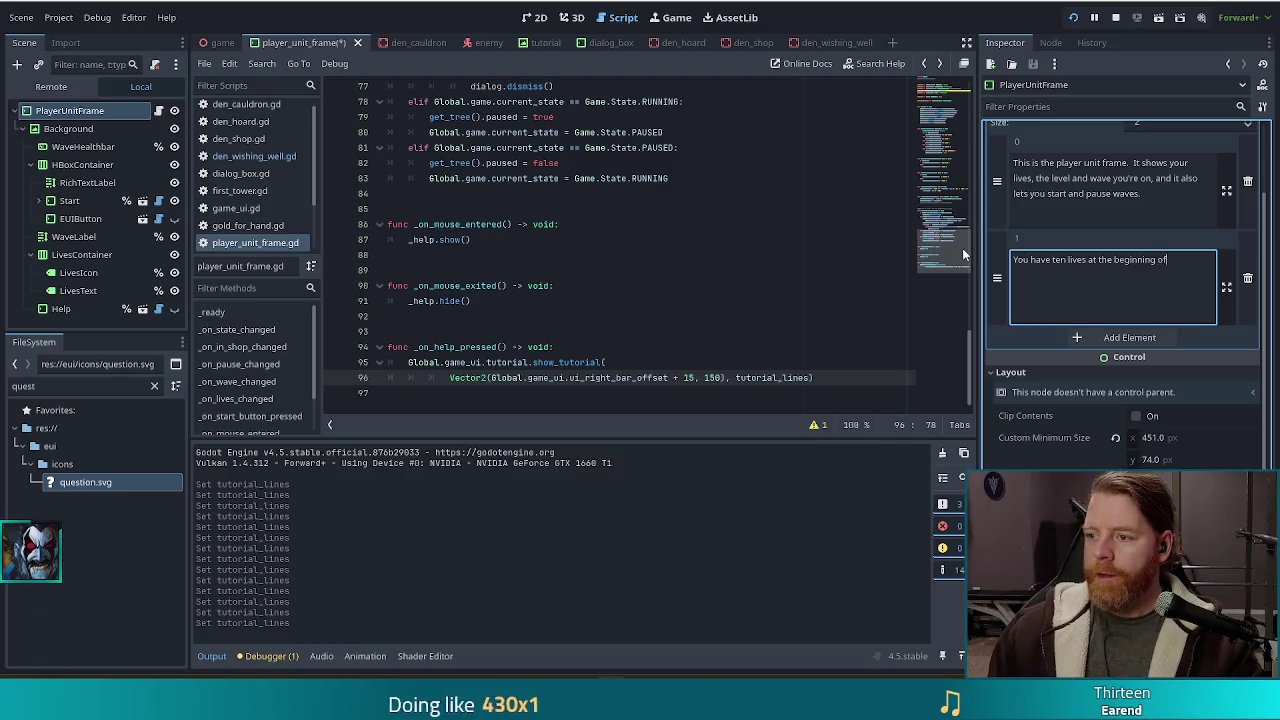
text( the game, and )
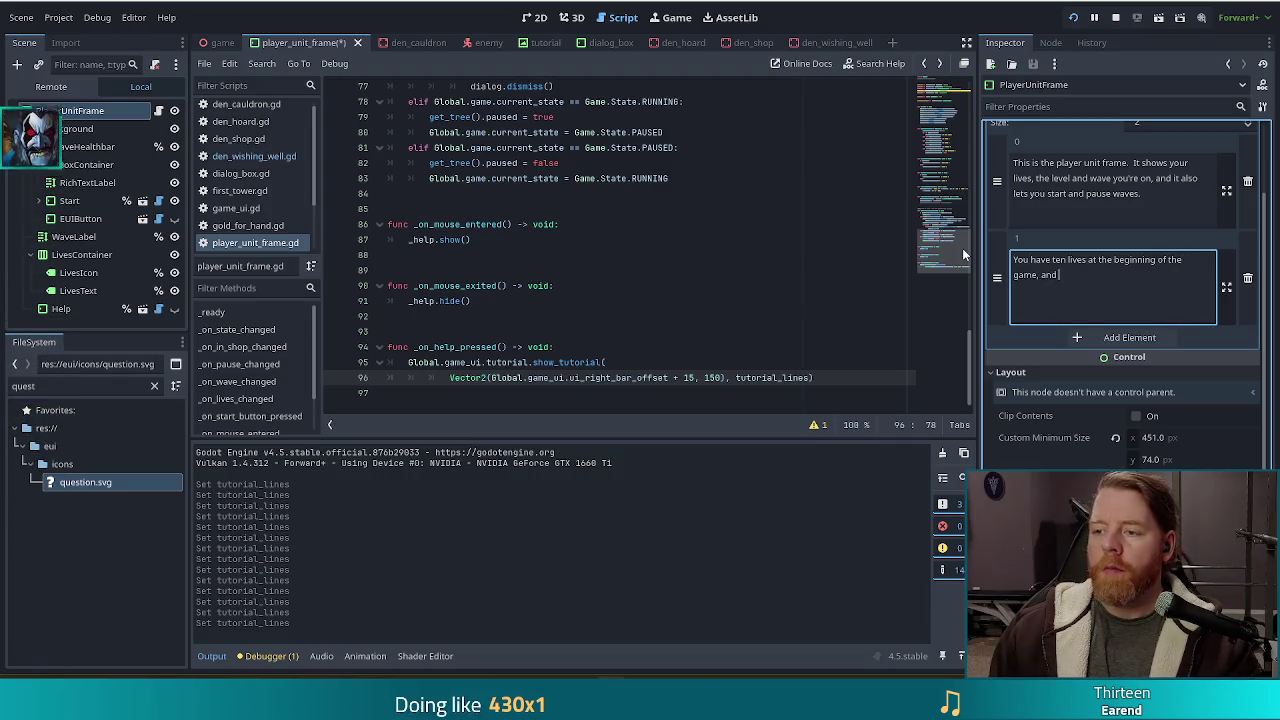
text(if you lose )
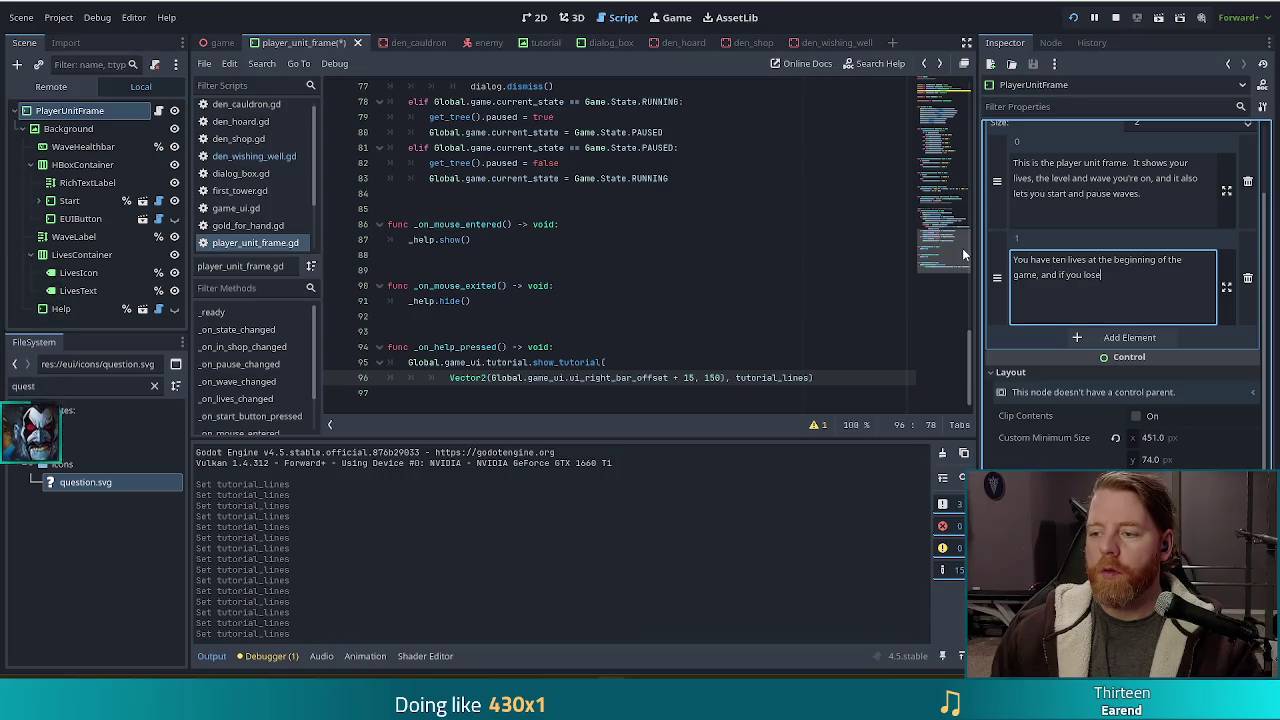
text(all of them )
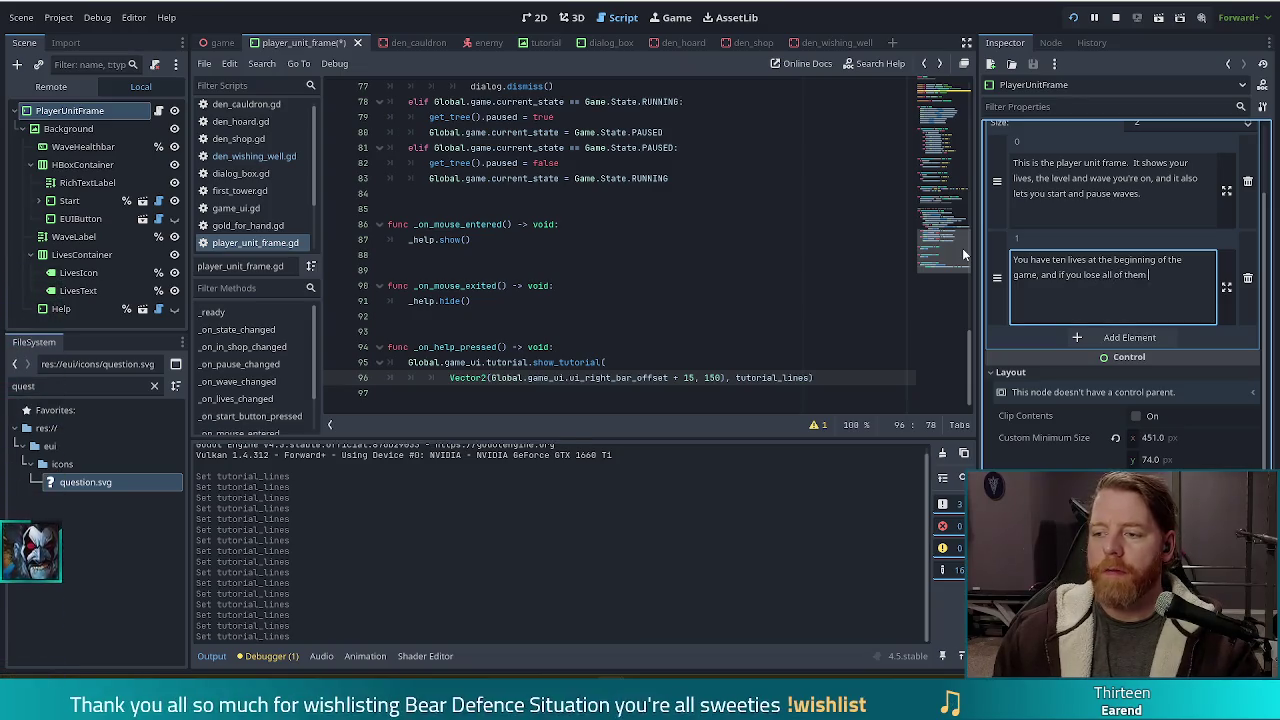
text(the game is over)
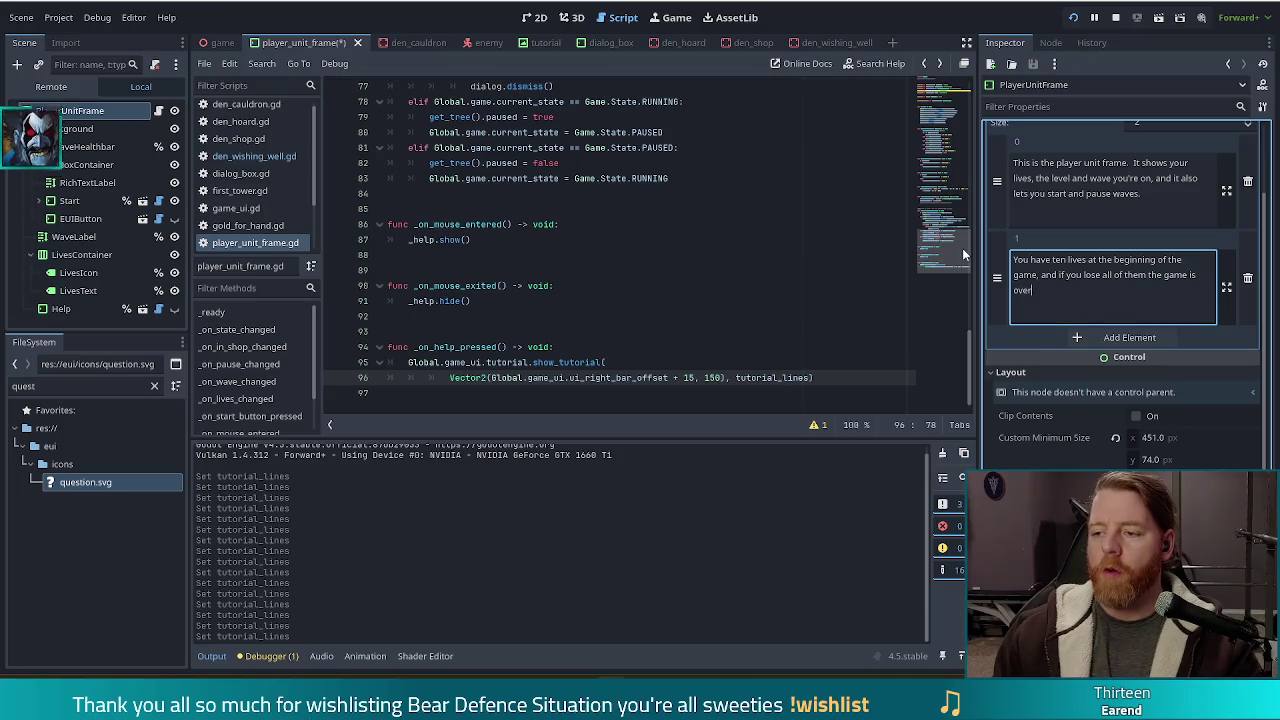
text(.)
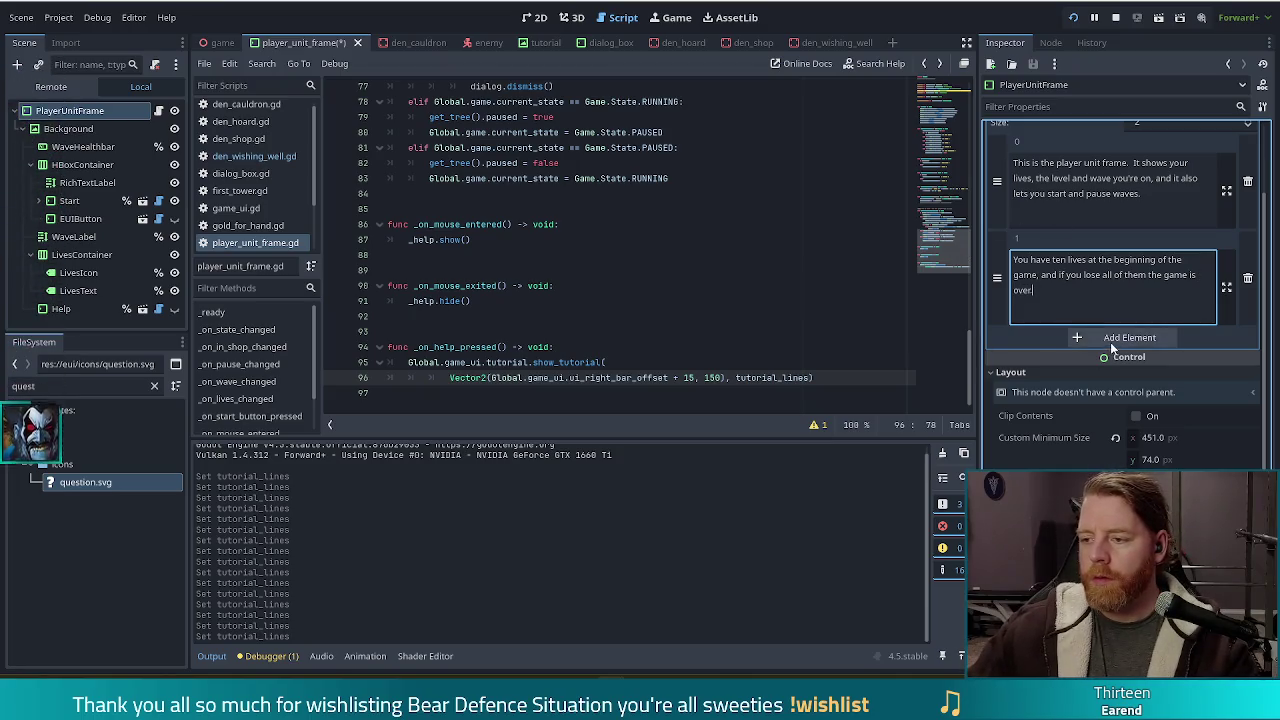
click(1110, 338)
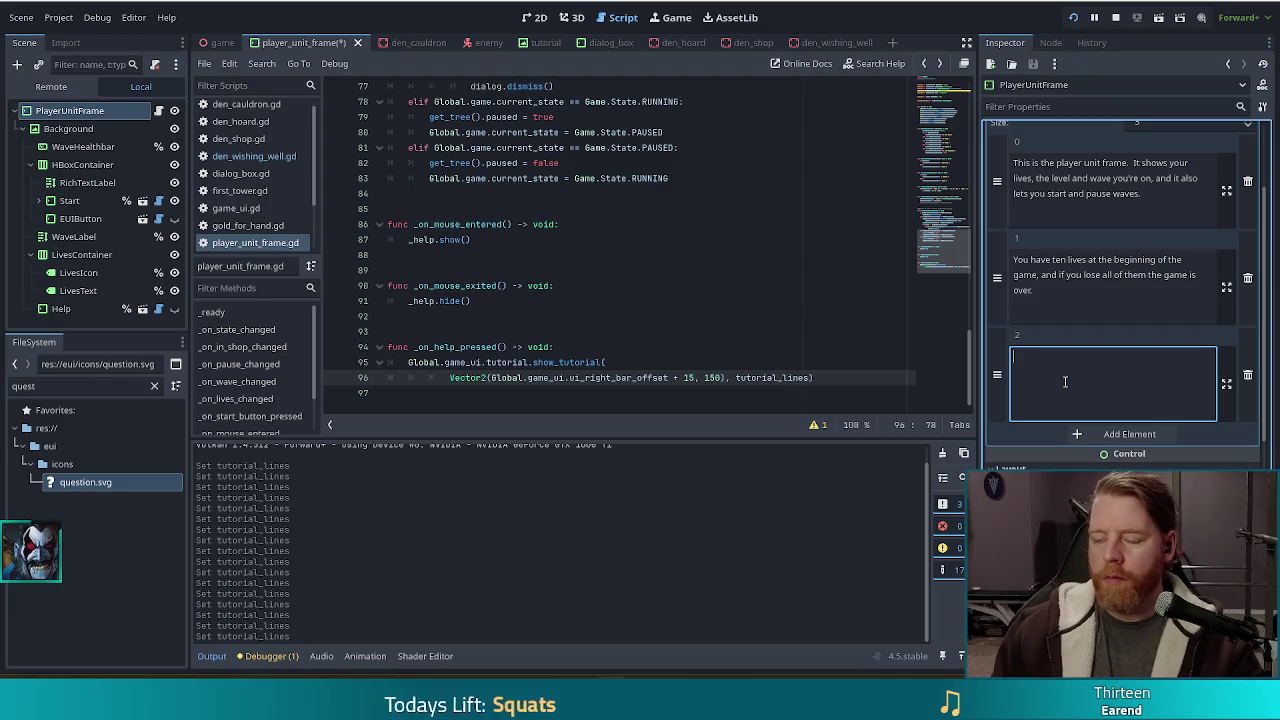
Write the third line (escalating waves, boss wave, win after level nine) and begin an endless-mode fourth line.
text(If yo)
key(BackSpace)
key(BackSpace)
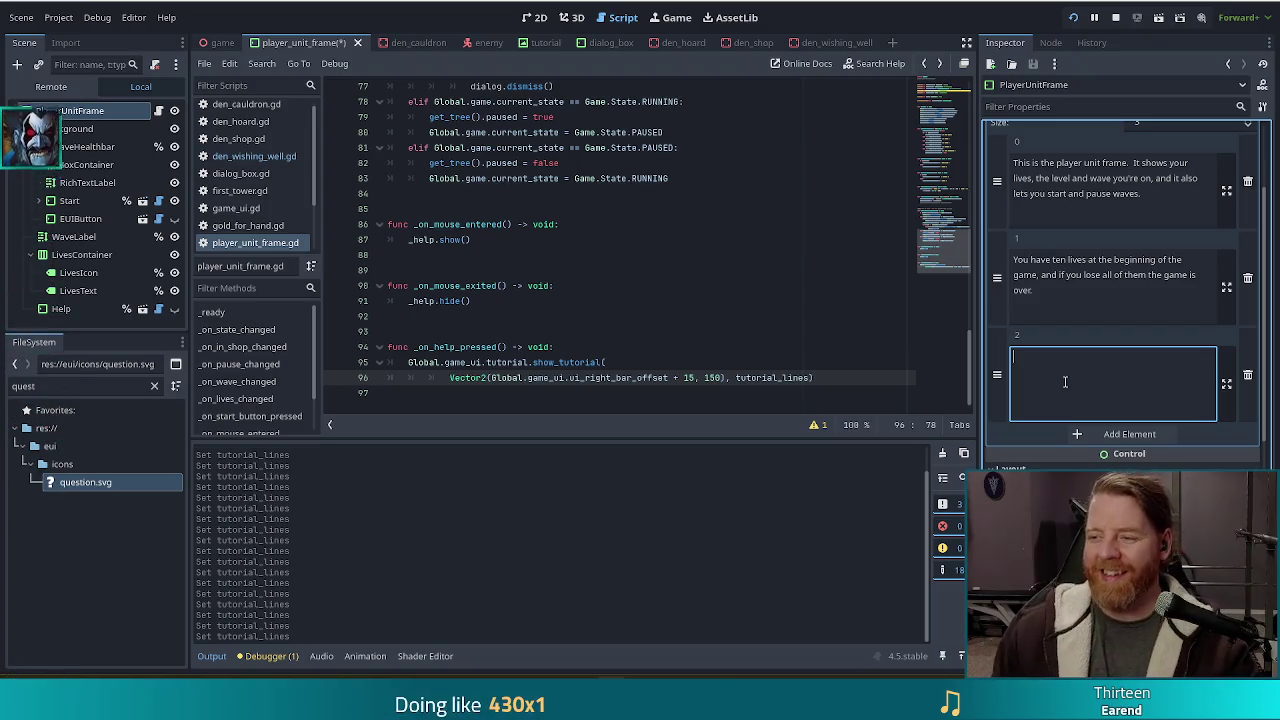
text(If you complete)
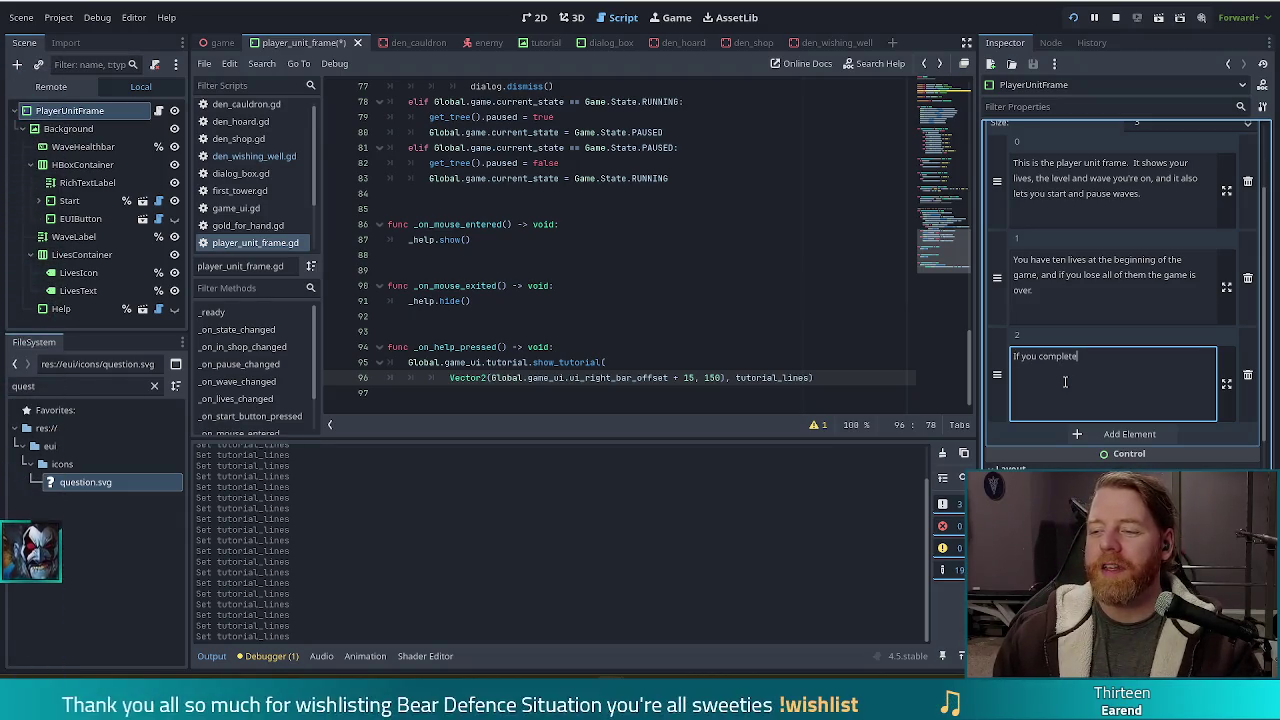
key(ctrl+a)
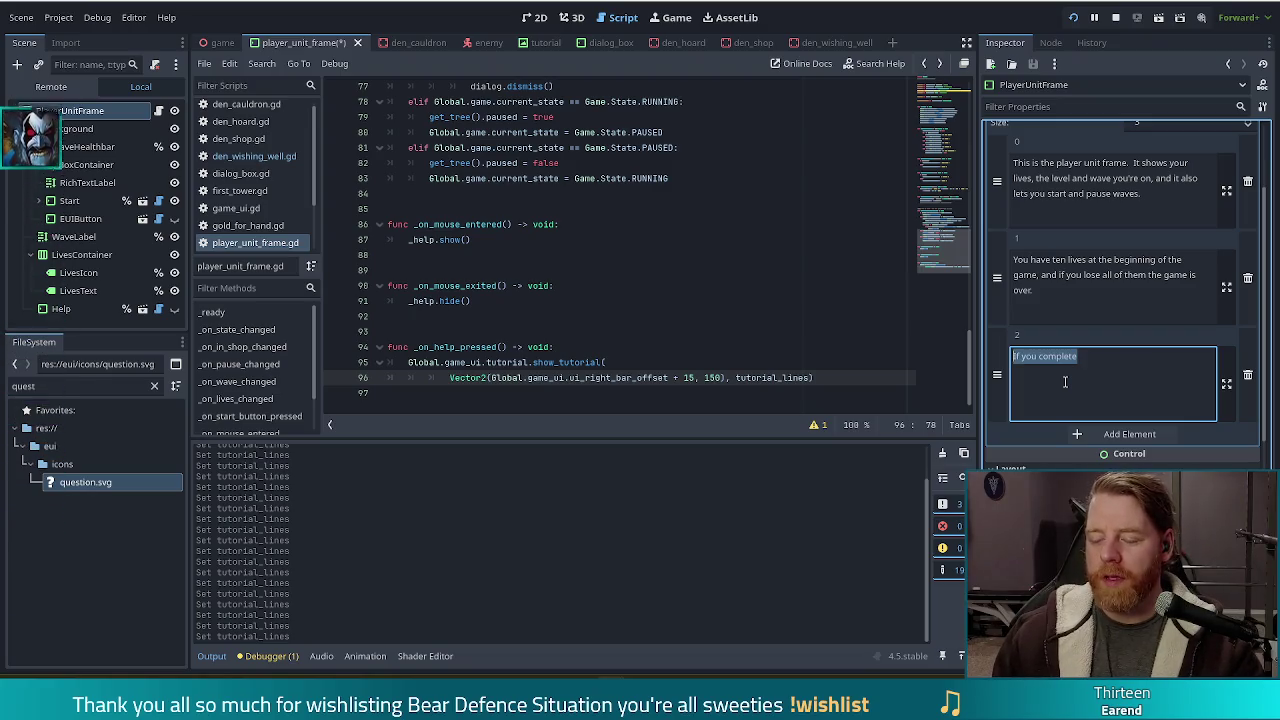
text(When you)
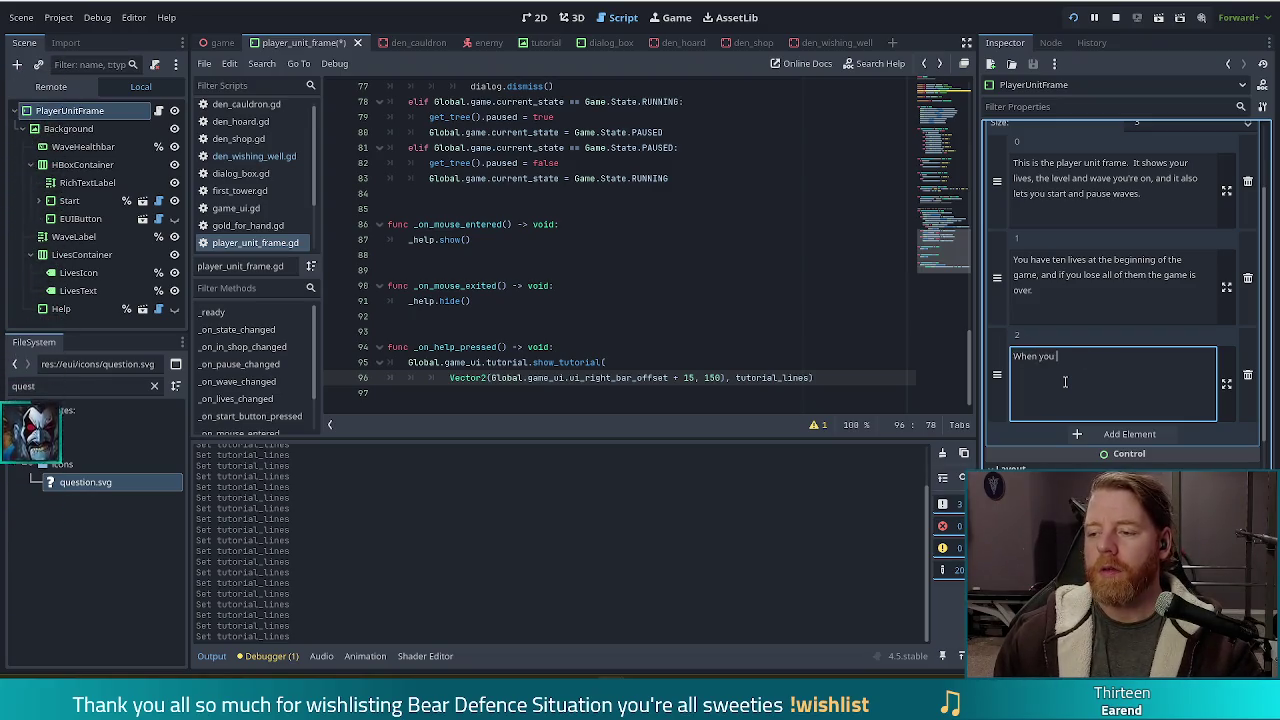
text(comp)
key(BackSpace)
key(BackSpace)
key(BackSpace)
key(BackSpace)
key(BackSpace)
key(BackSpace)
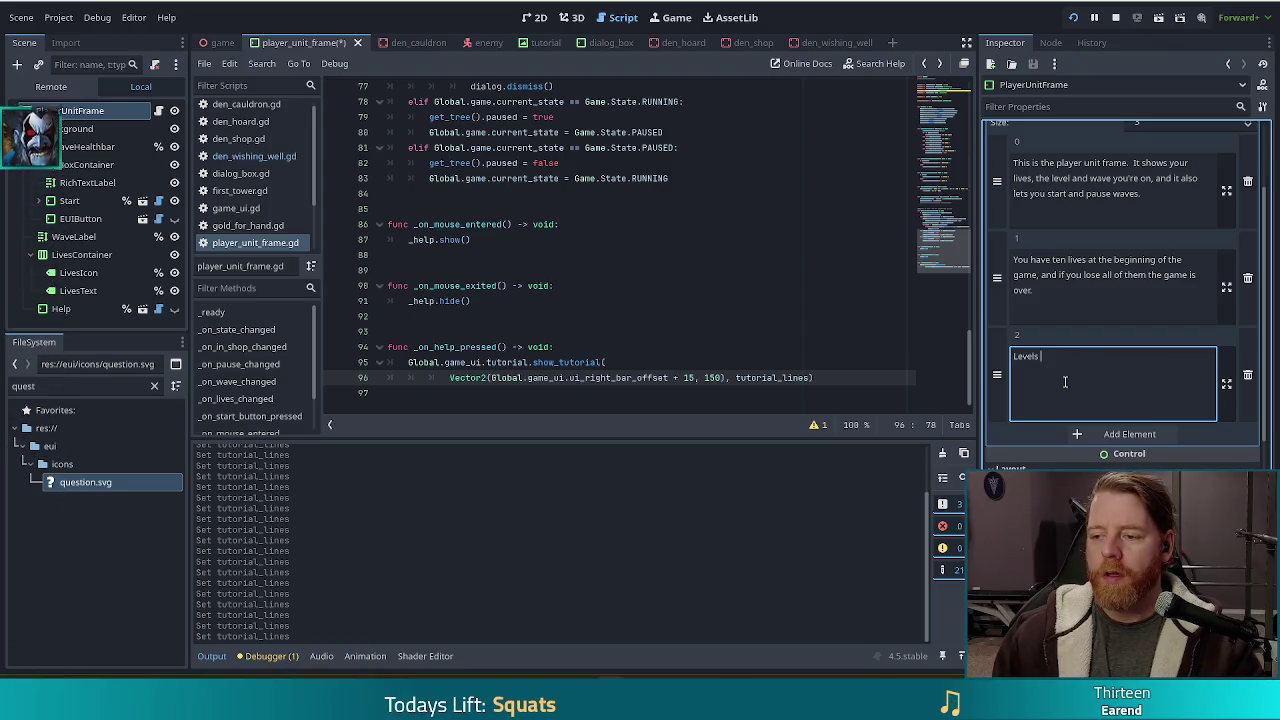
text(waves)
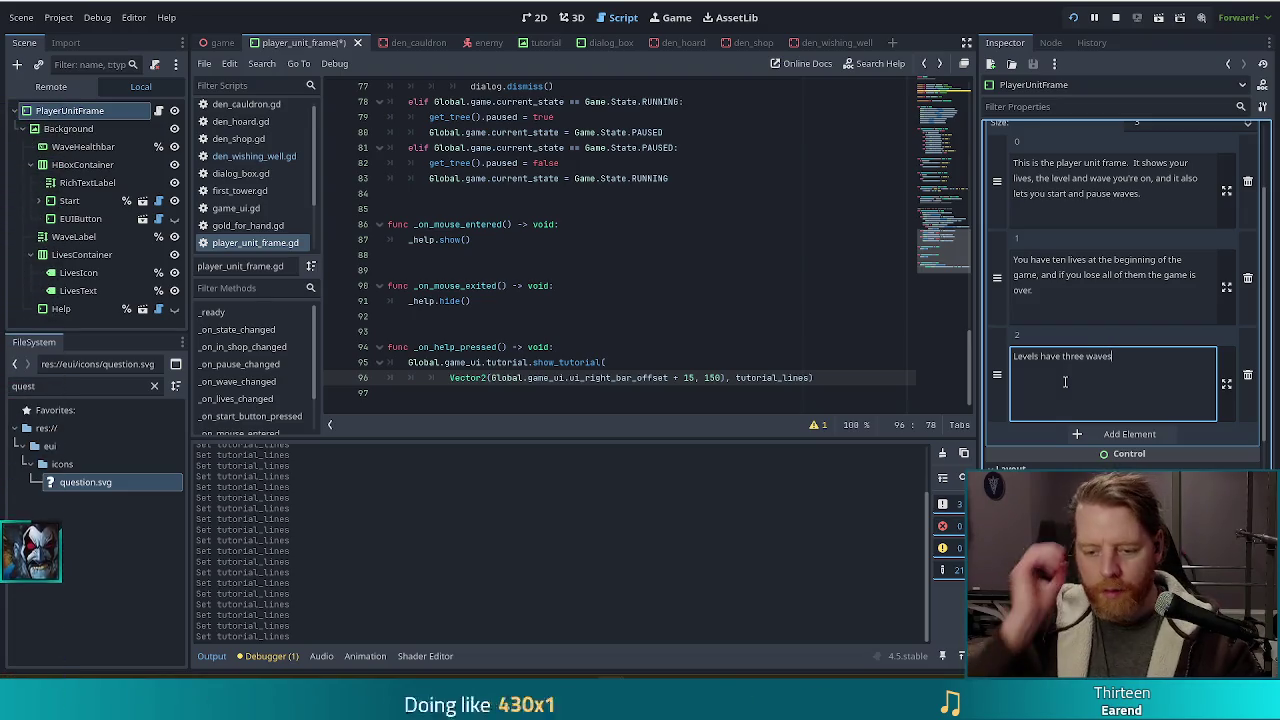
text( of )
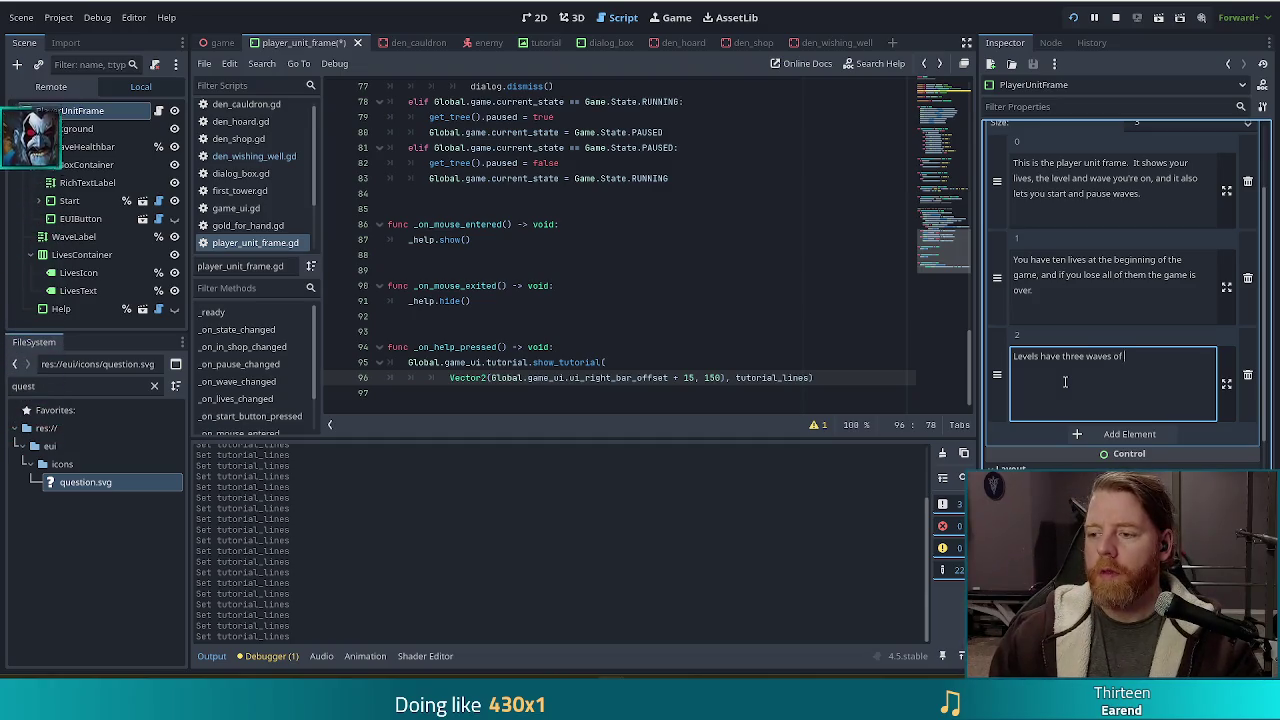
text(increas)
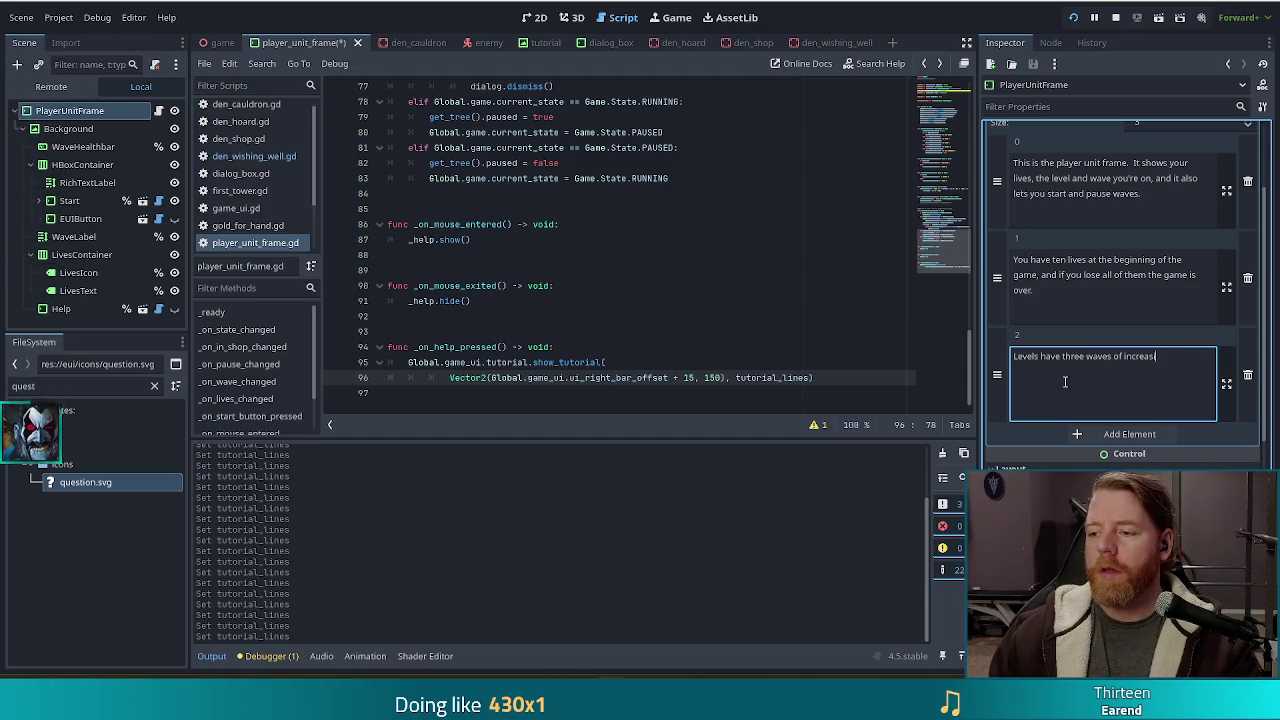
text(ing difficu)
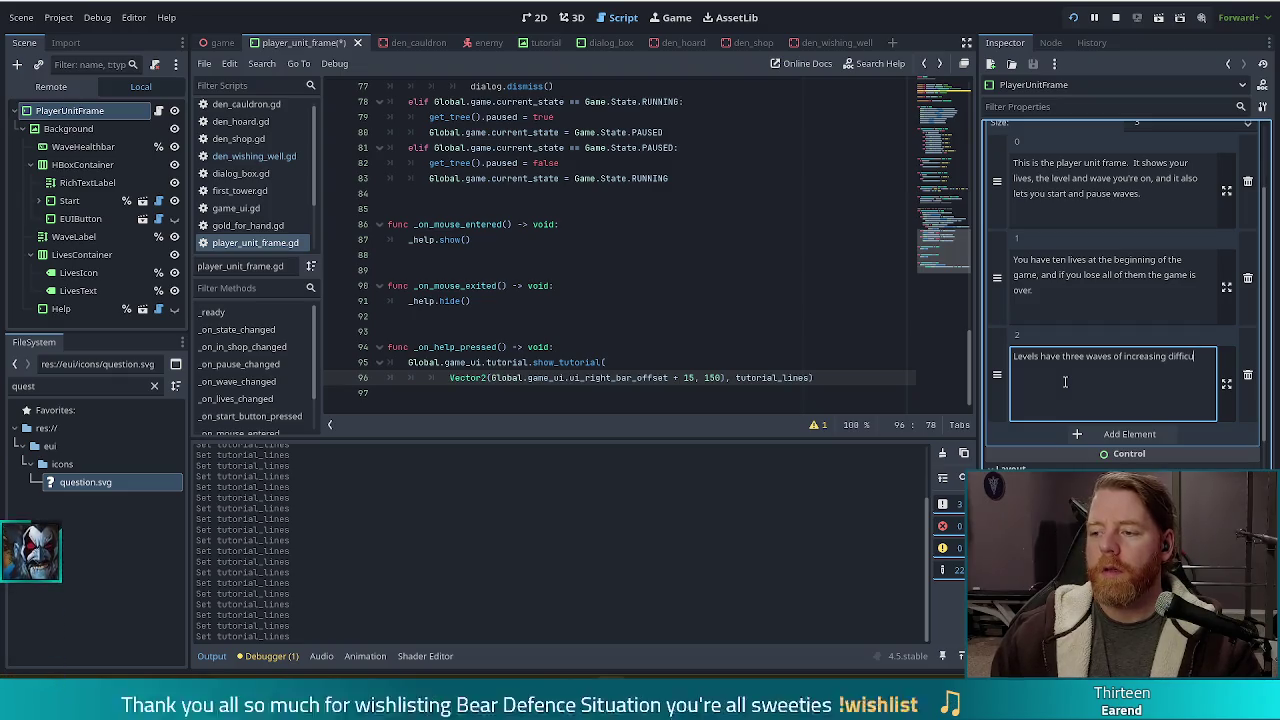
text(lty, ending)
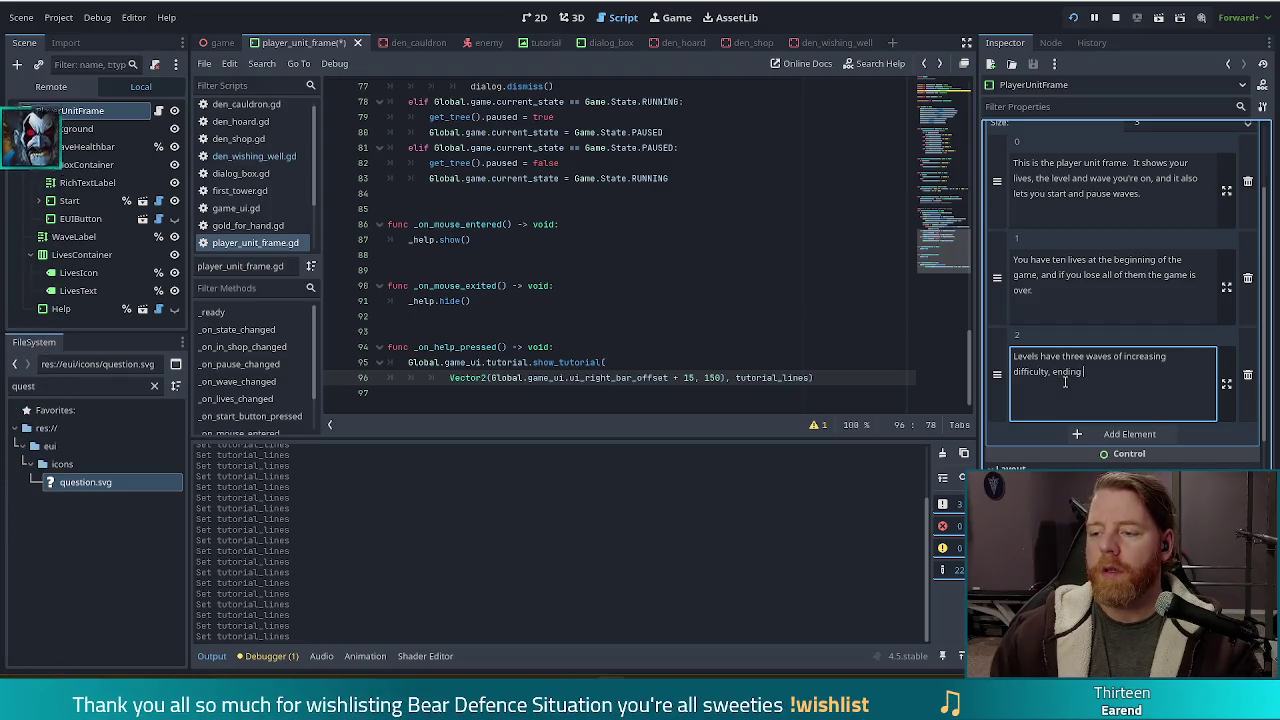
text( in a boss wave.  )
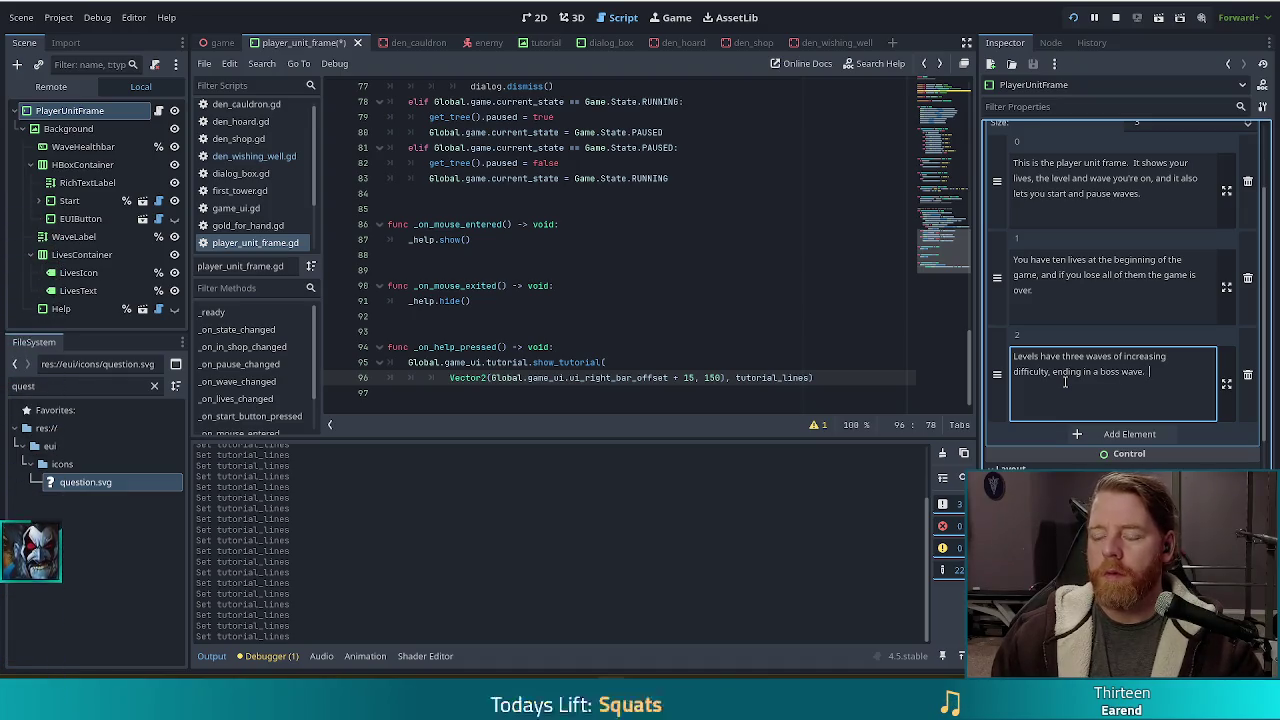
text(Upon completing le)
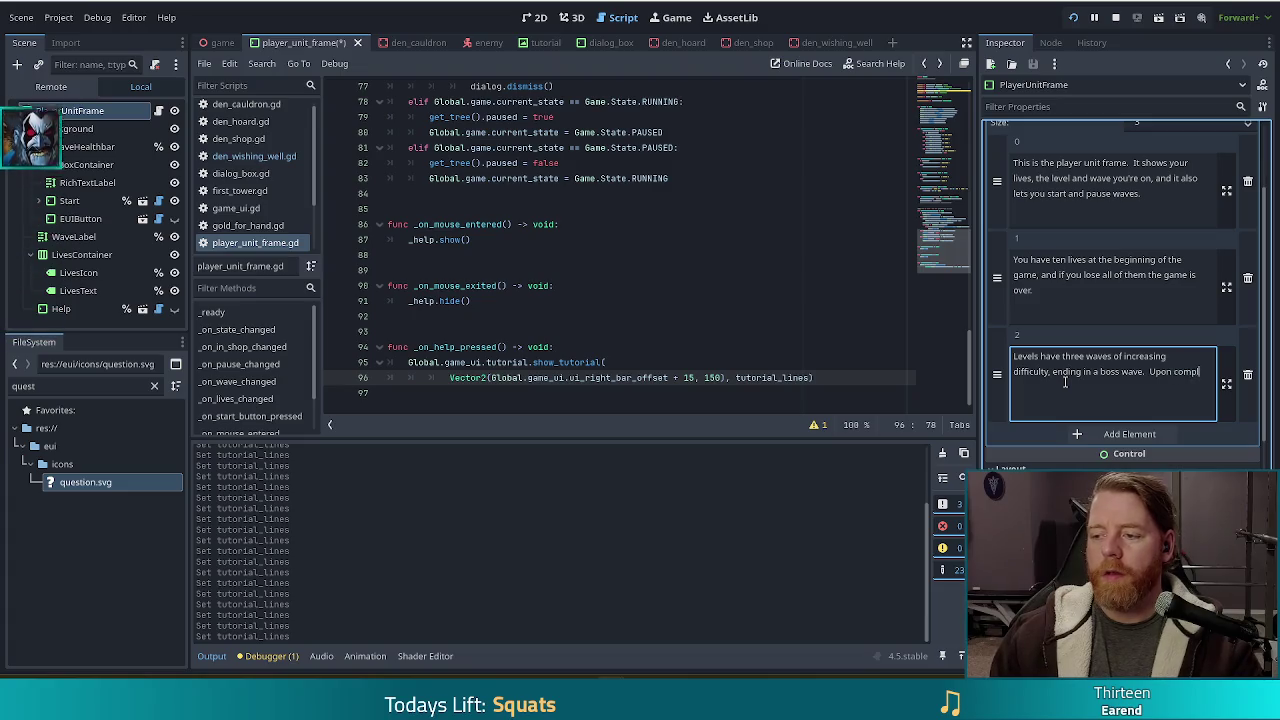
text(vel)
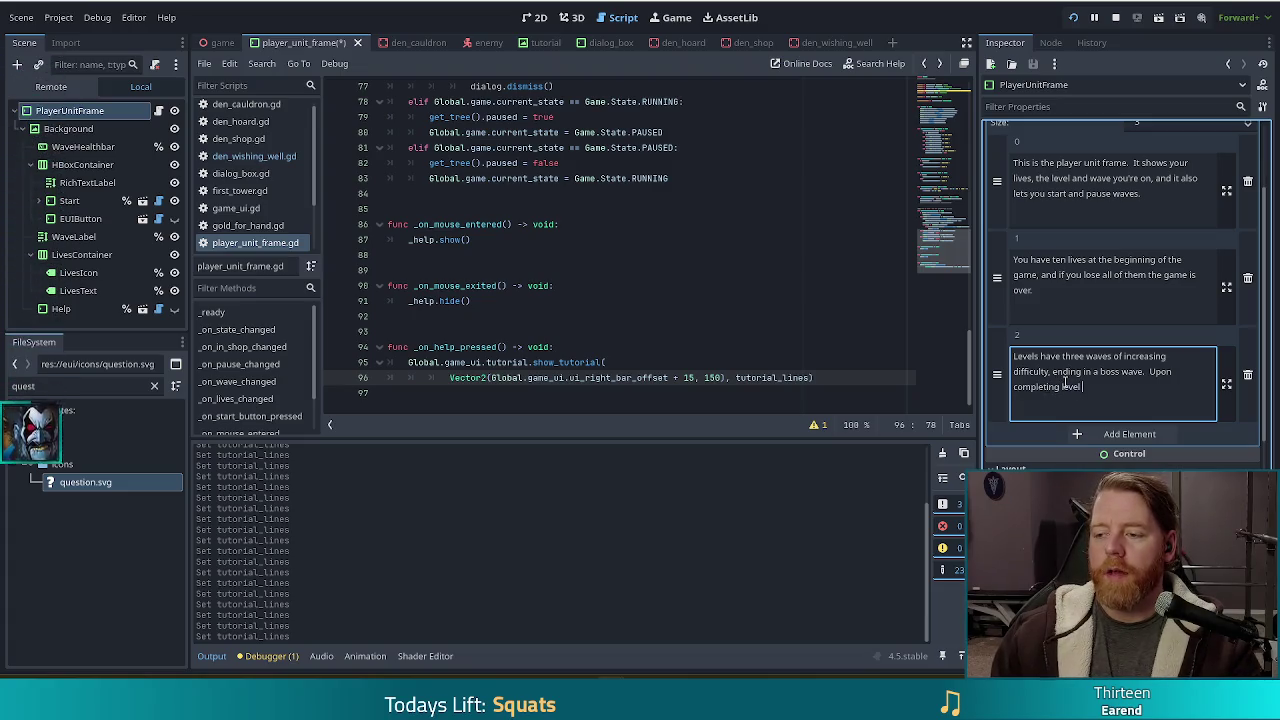
text( nine, )
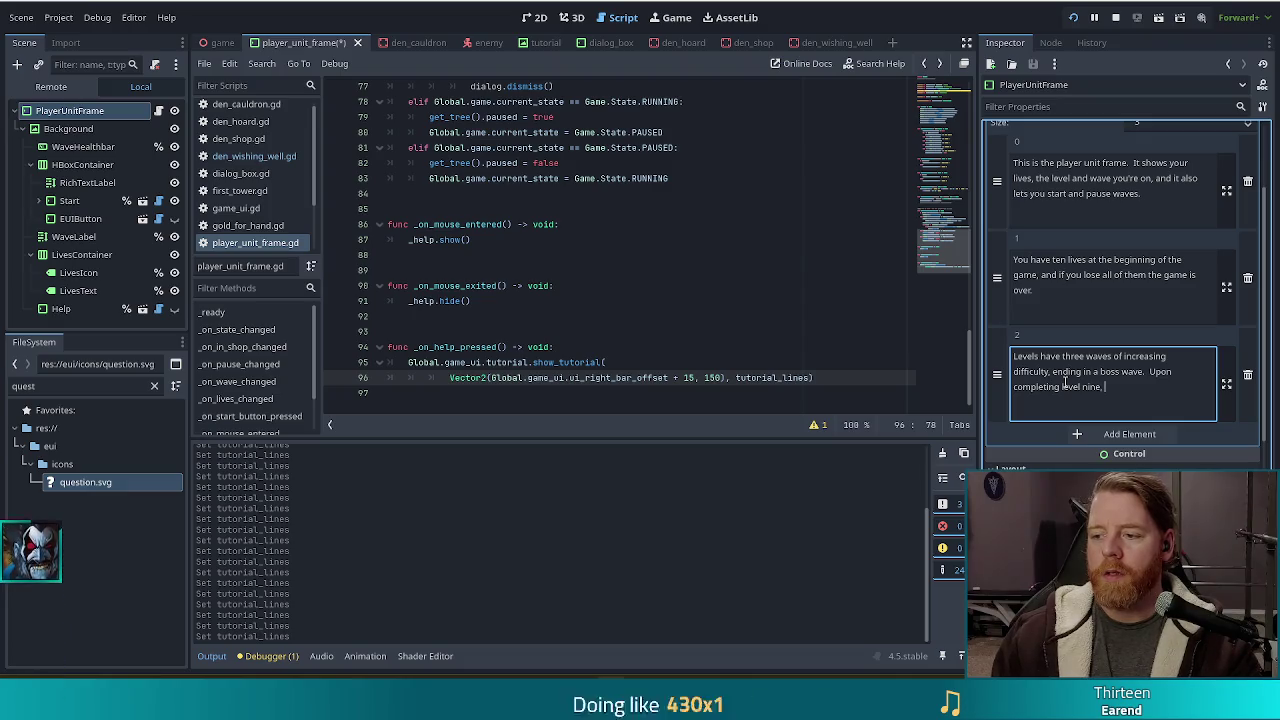
text(you win the game!)
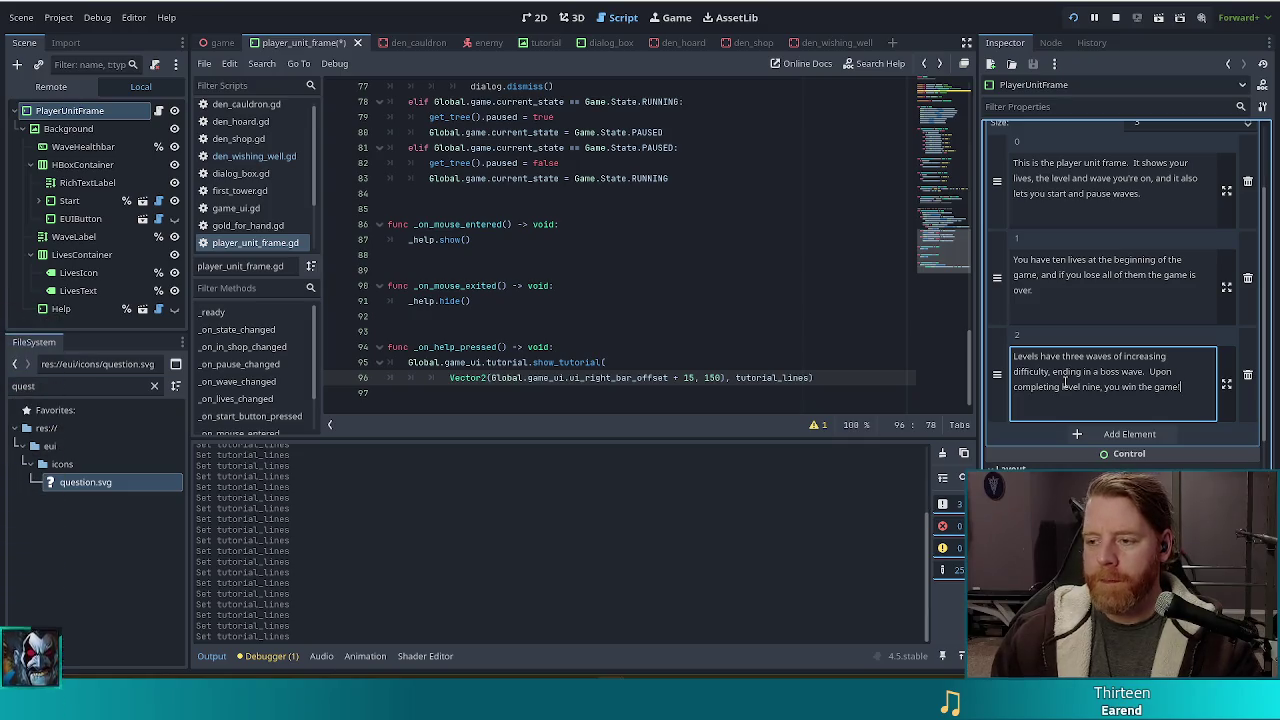
click(1129, 434)
text(You can continue playing )
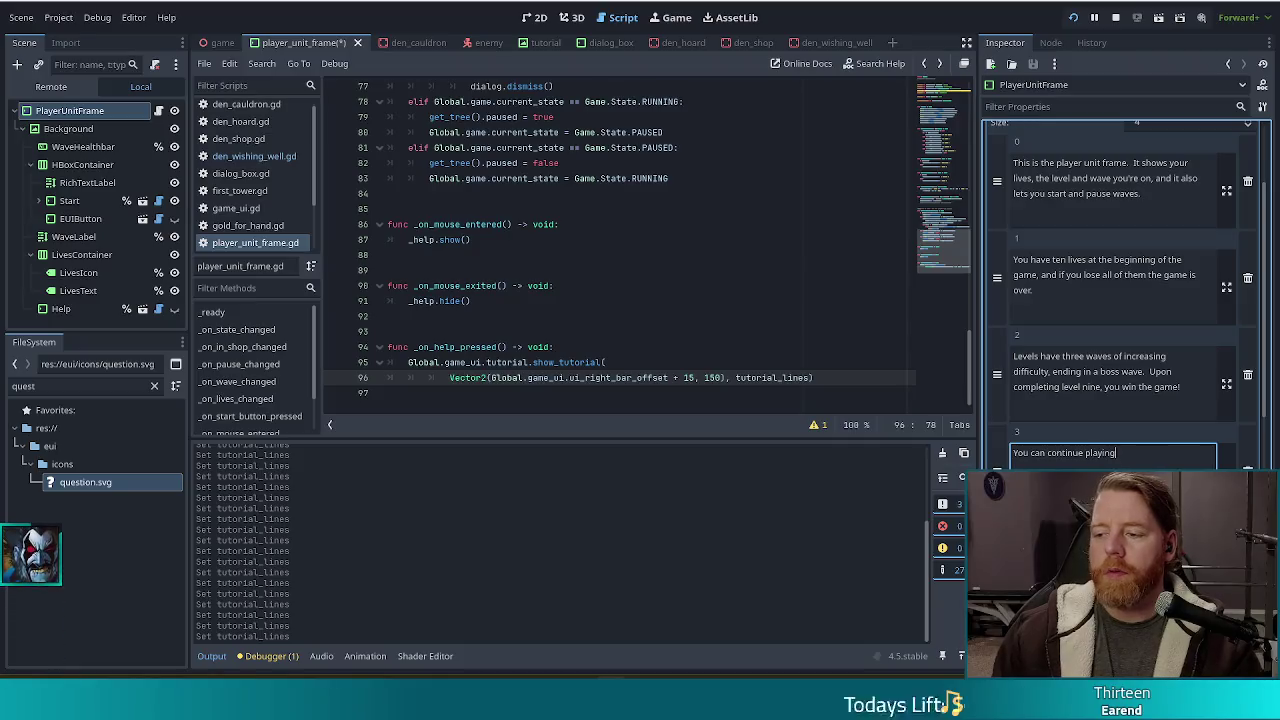
text(in end)
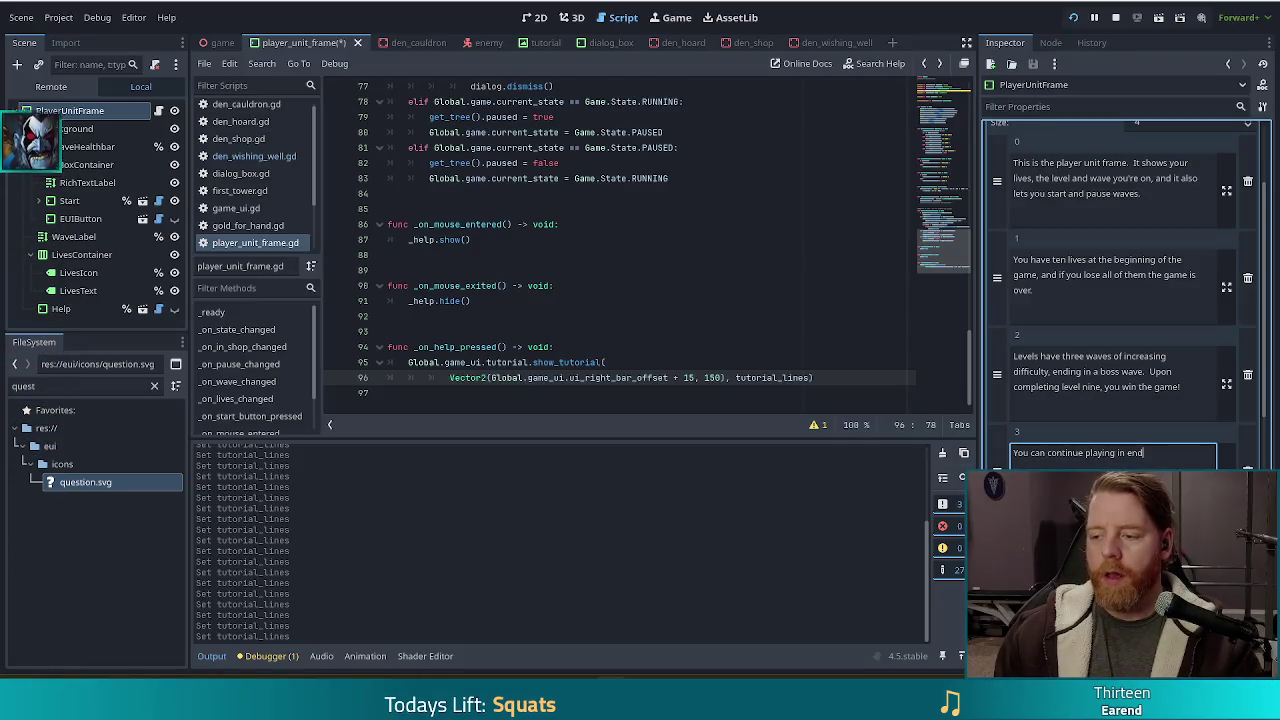
text(less mode )
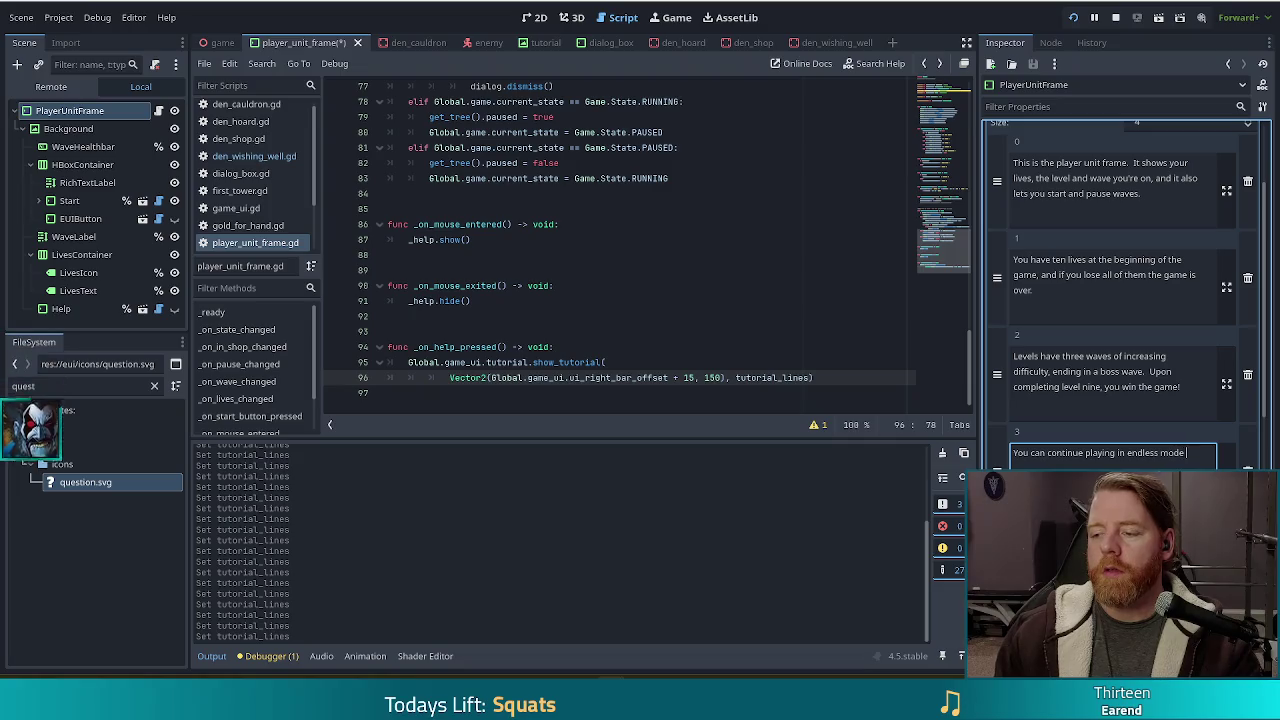
text(if you'd)
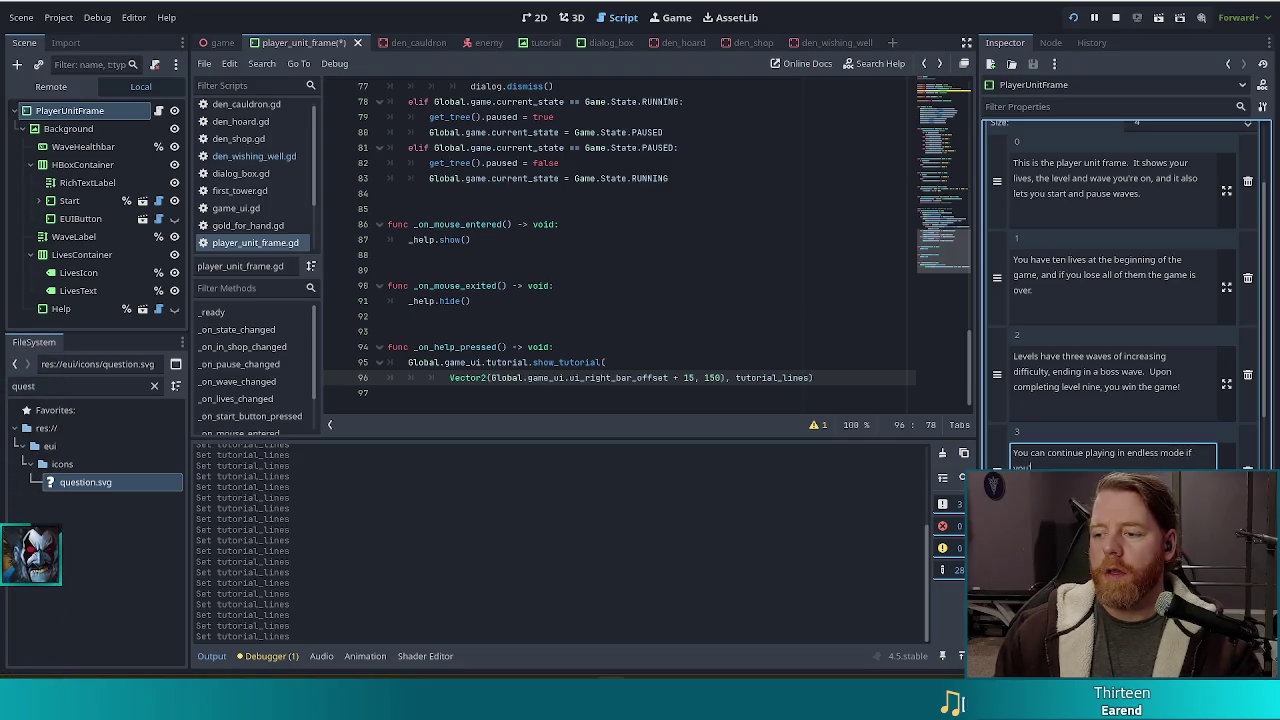
text( like to see how)
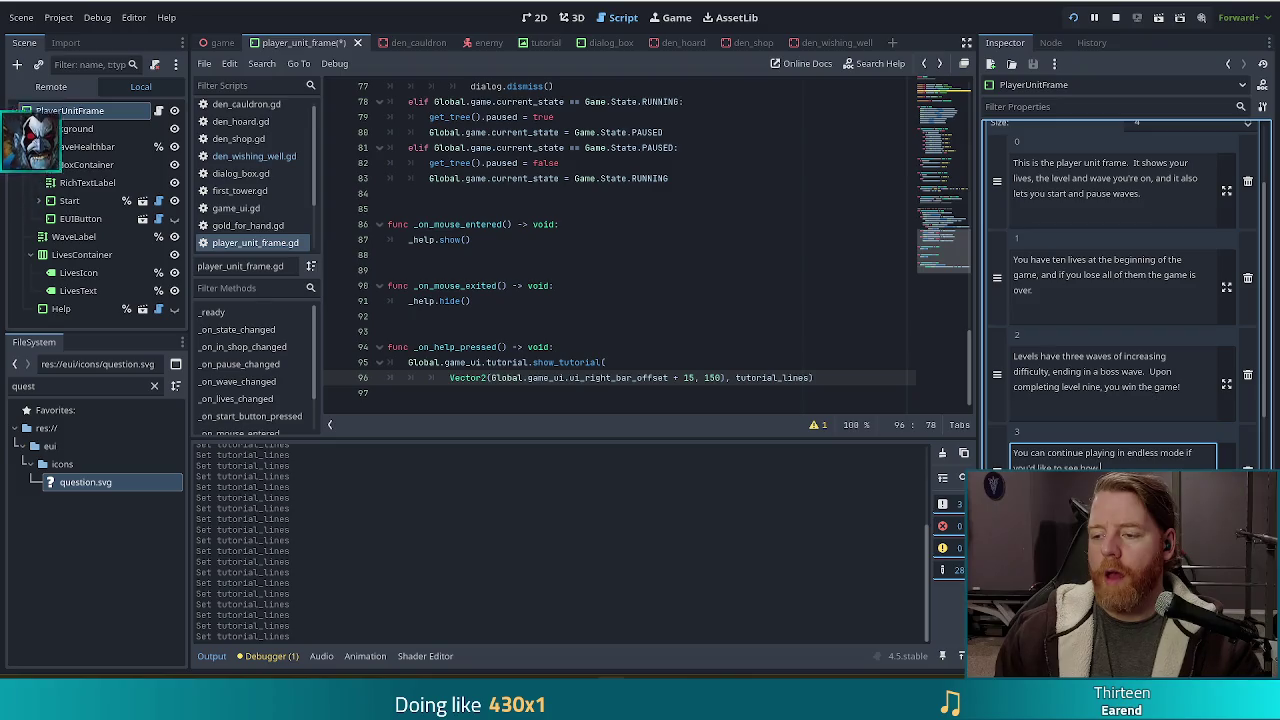
text( far your build can go.)
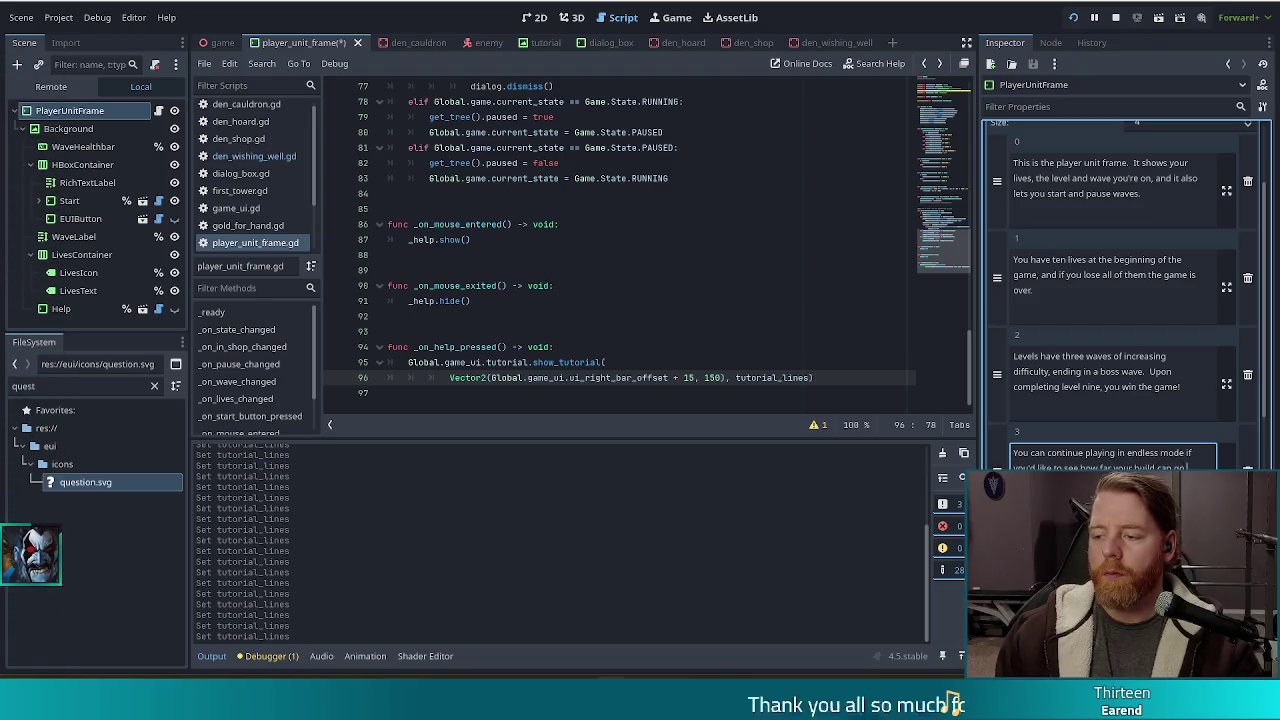
Remove the stray 'd' after 'go' in the endless-mode line and save the script.
key(BackSpace)
key(ctrl+s)
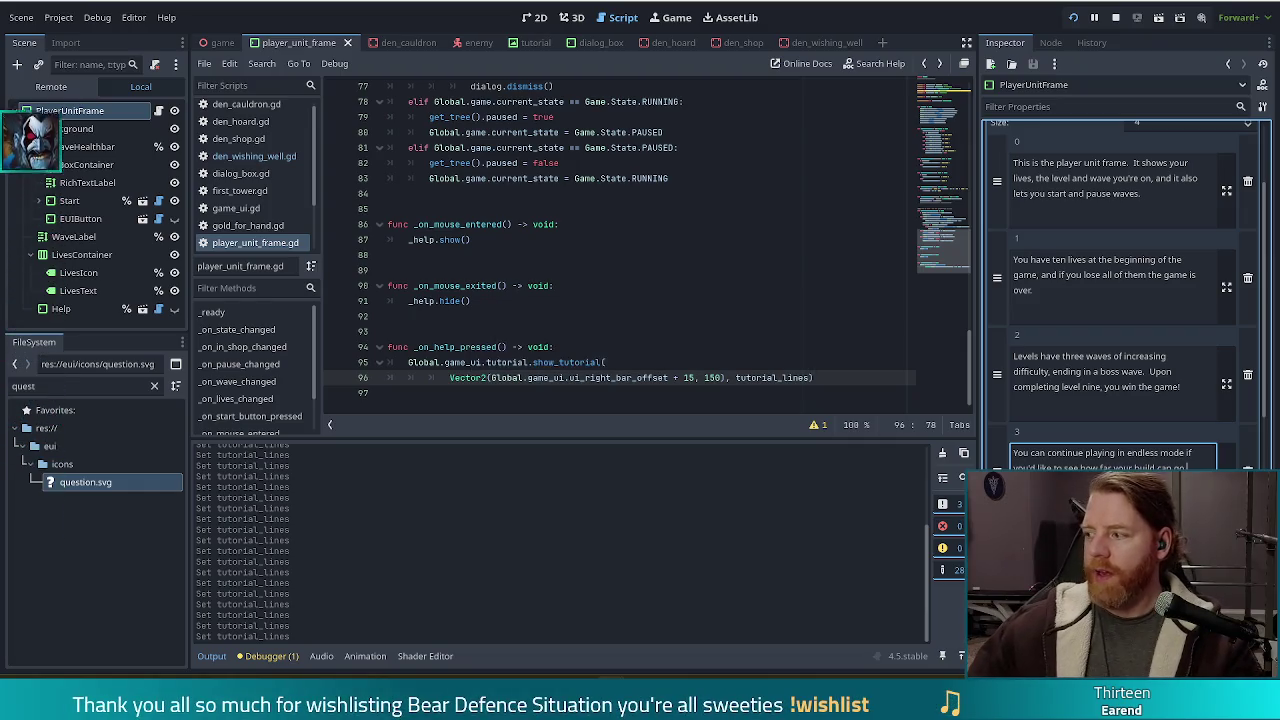
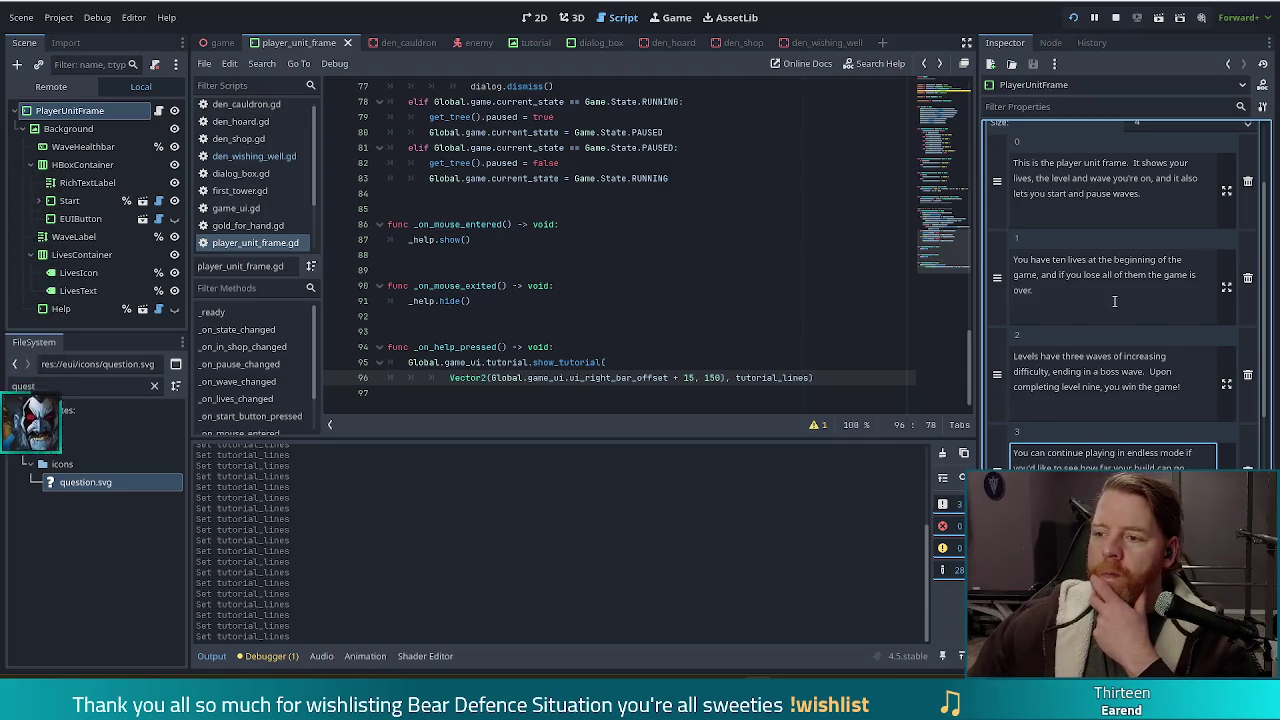
In Tutorial Lines entry 0, tag 'player unit frame.' as v_good and 'lives,' as damage.
scroll(1114, 300, up, 2)
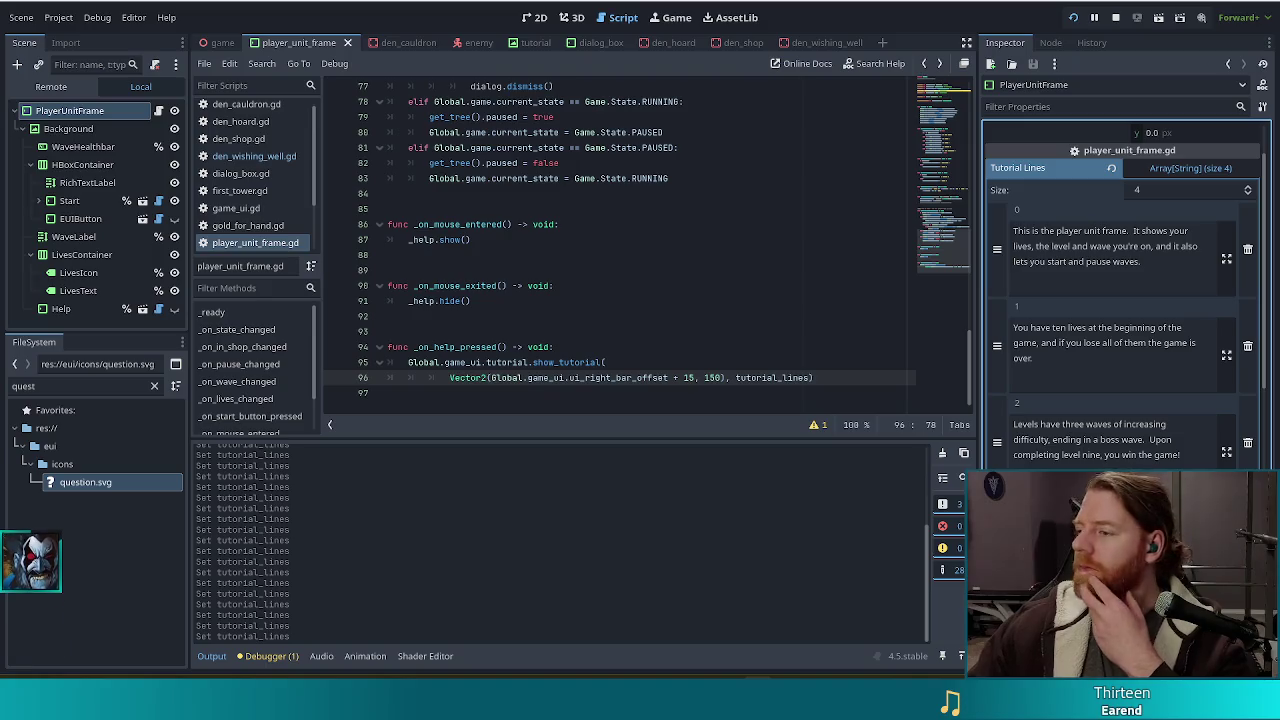
click(1130, 261)
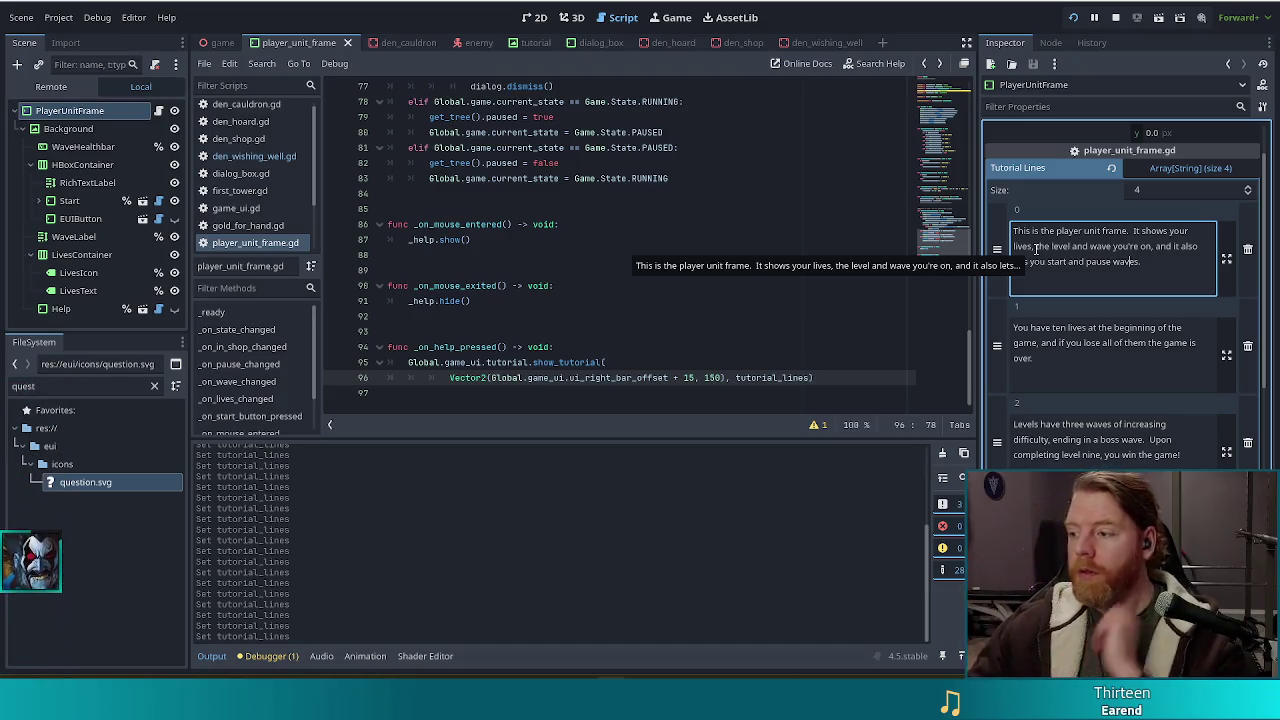
key(Up)
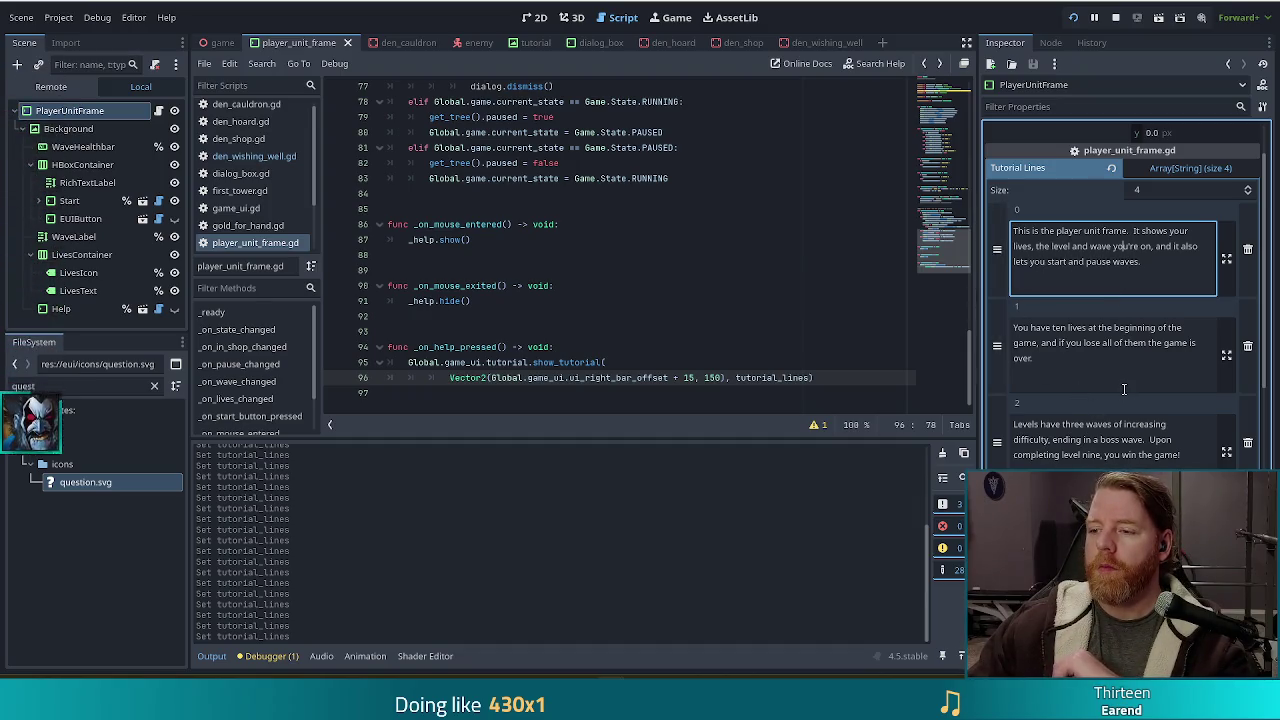
click(1196, 364)
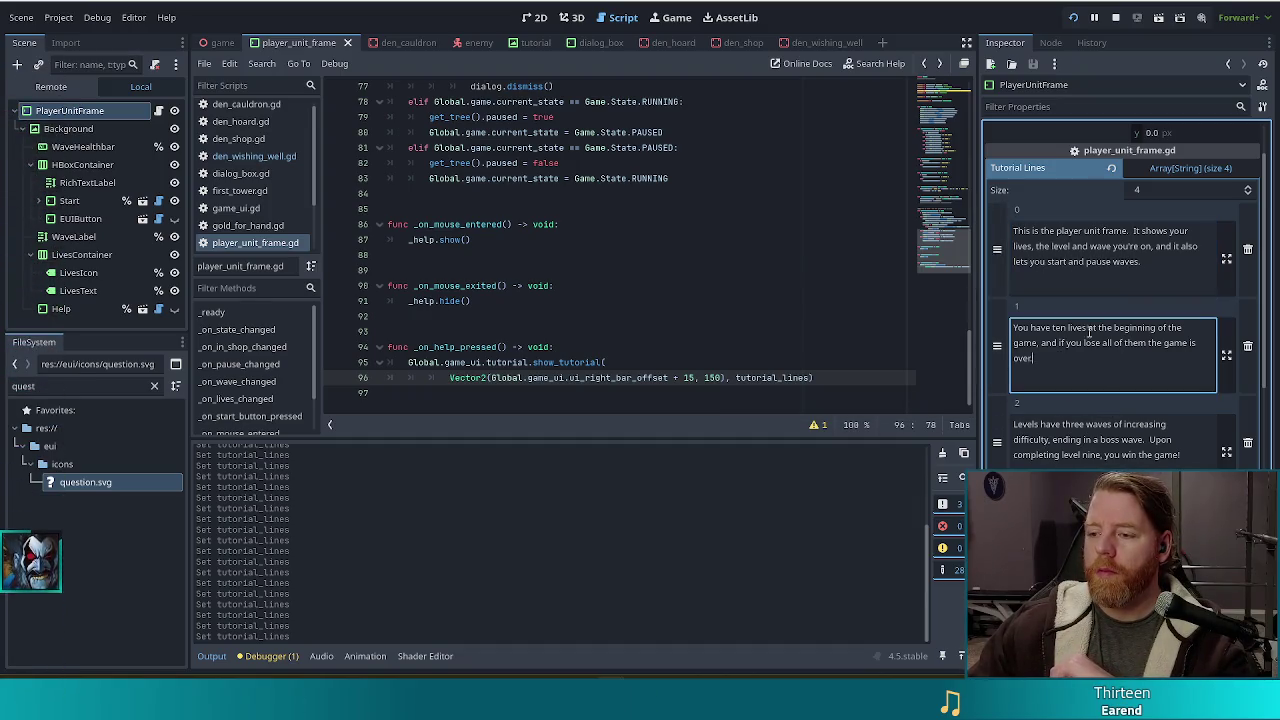
click(1057, 232)
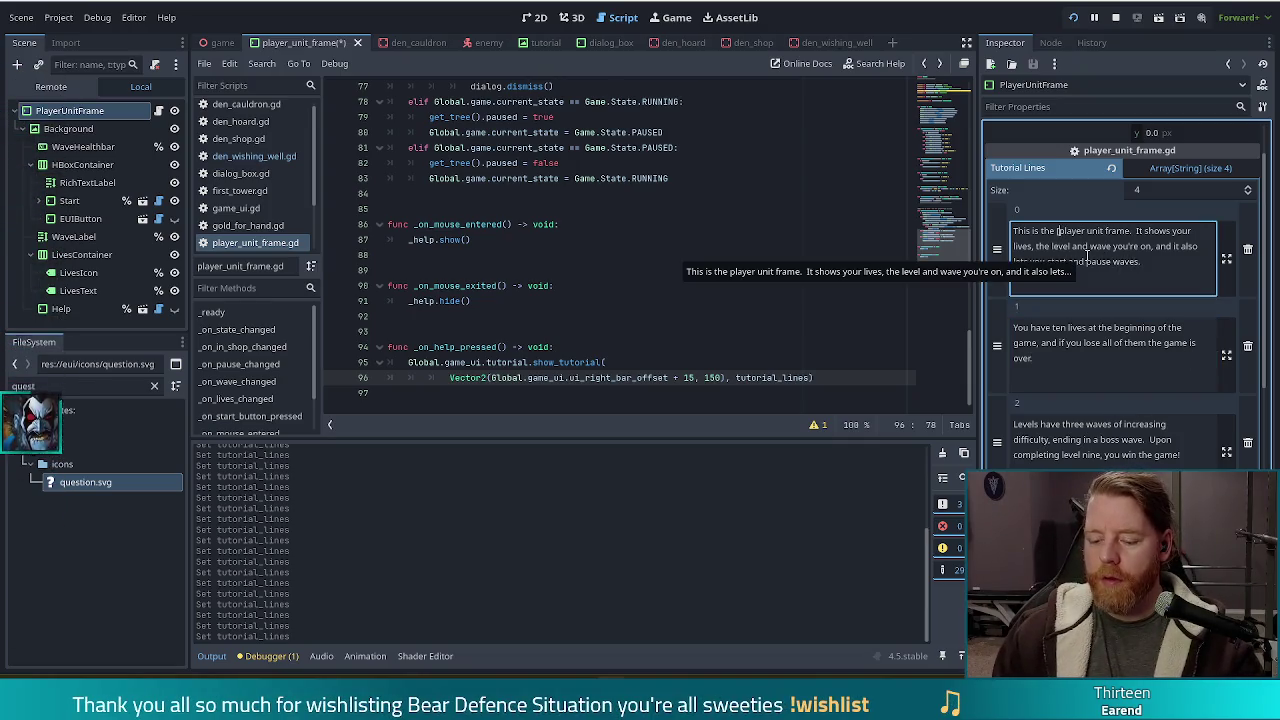
text([v_good]player unit frame.[/v_good])
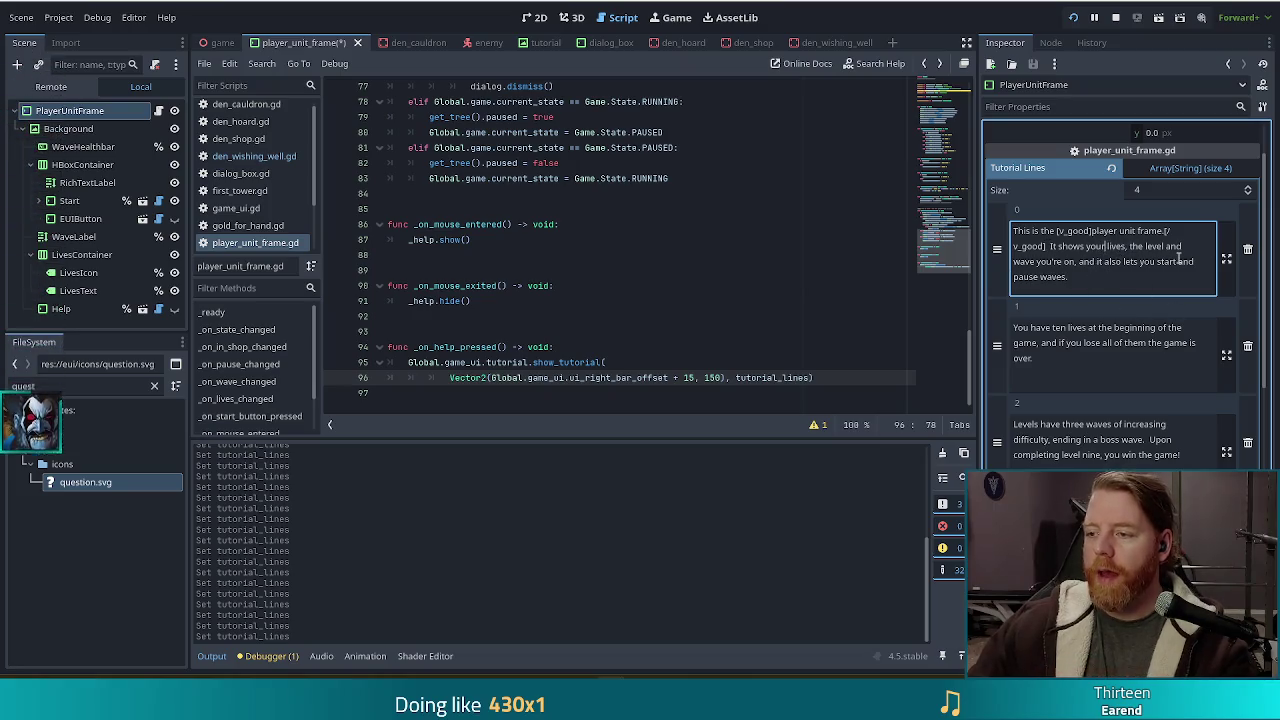
text([damage]lives,)
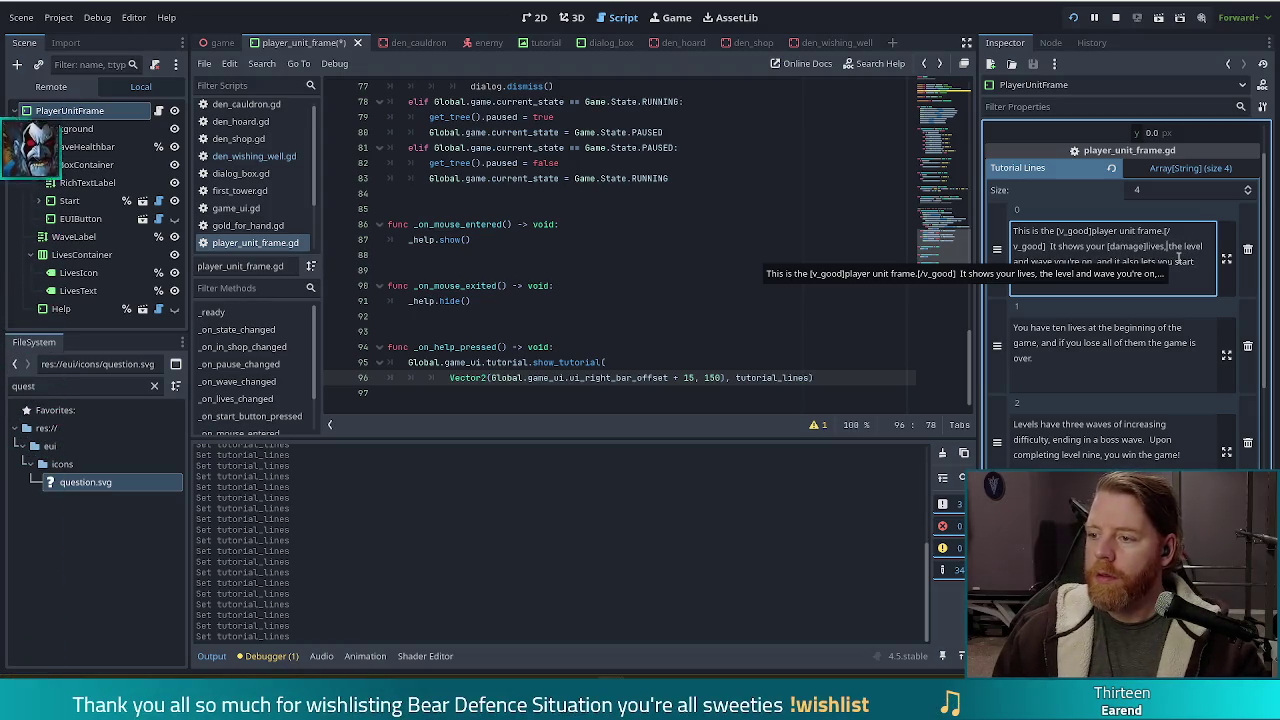
text([/damage])
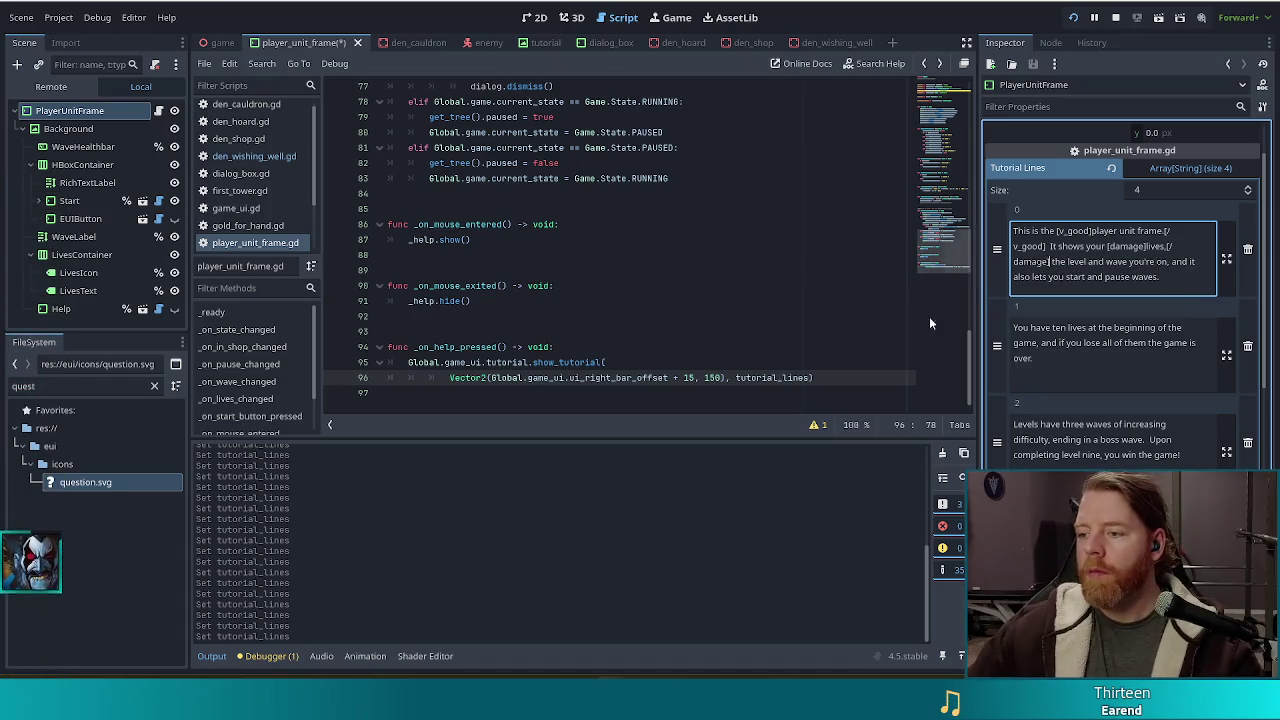
Tag level, wave, start and pause as good in the first line, then save and run.
click(1067, 261)
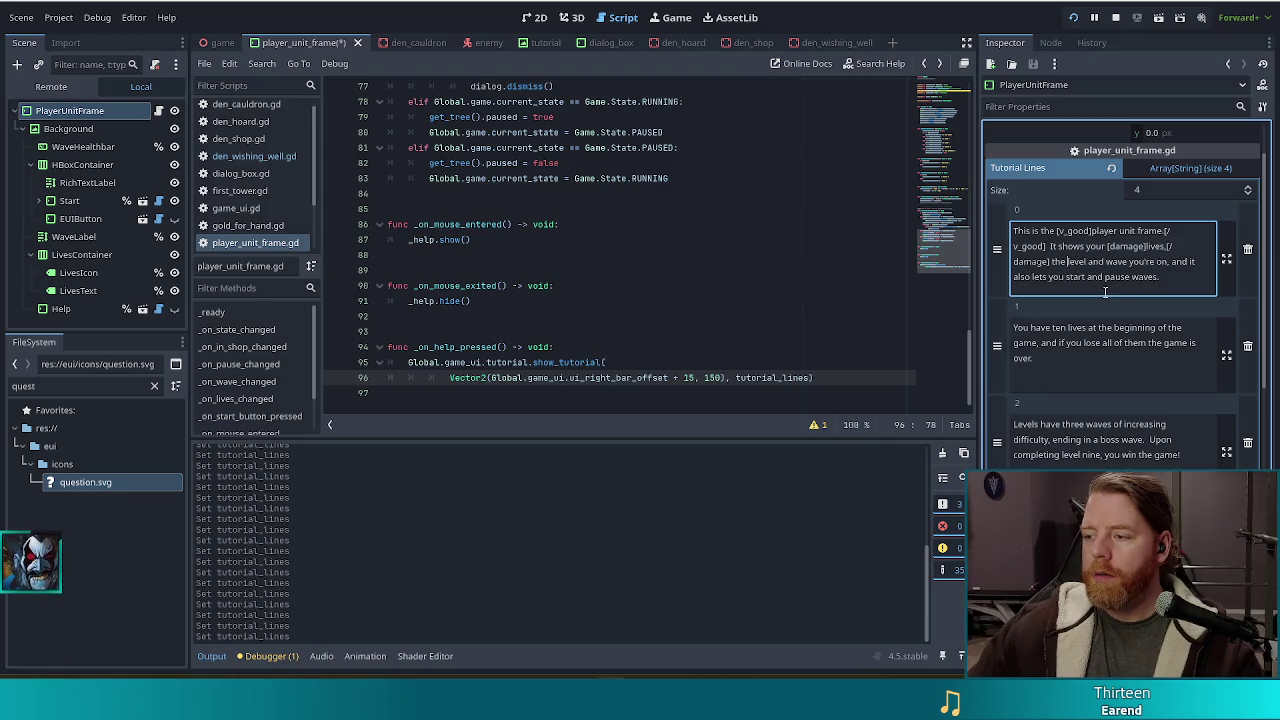
text([good]level)
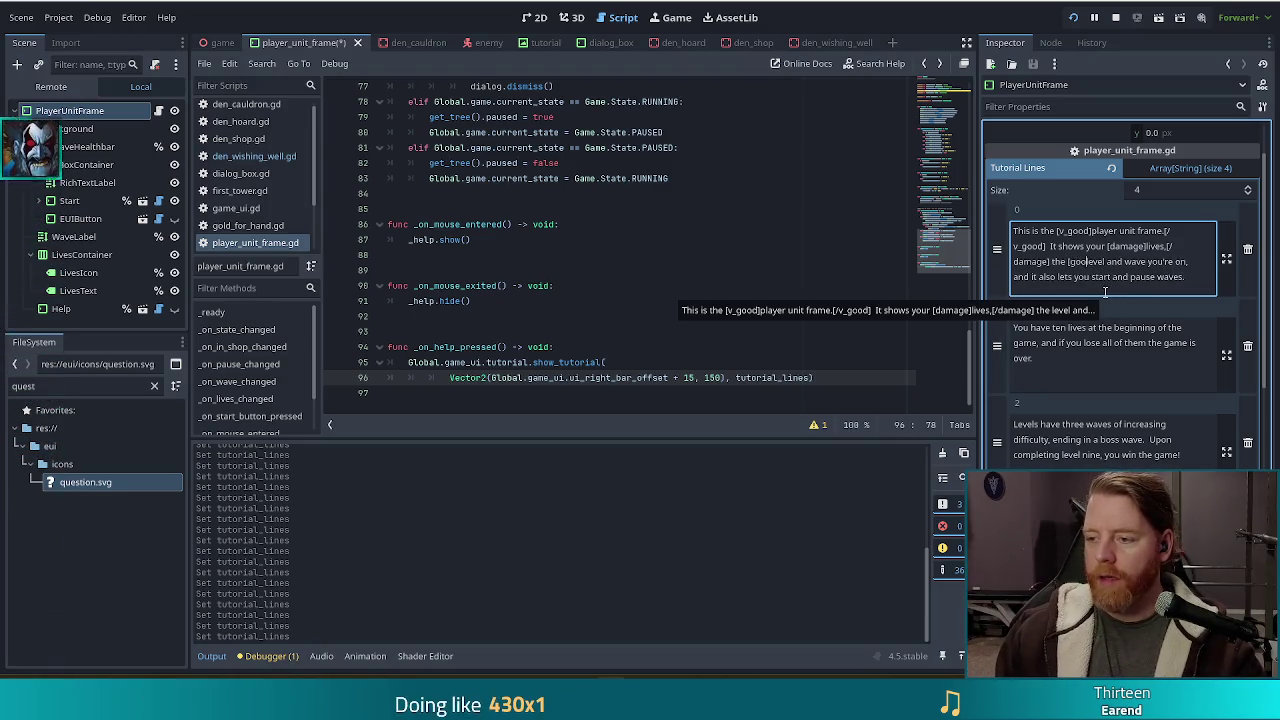
text([/good] and )
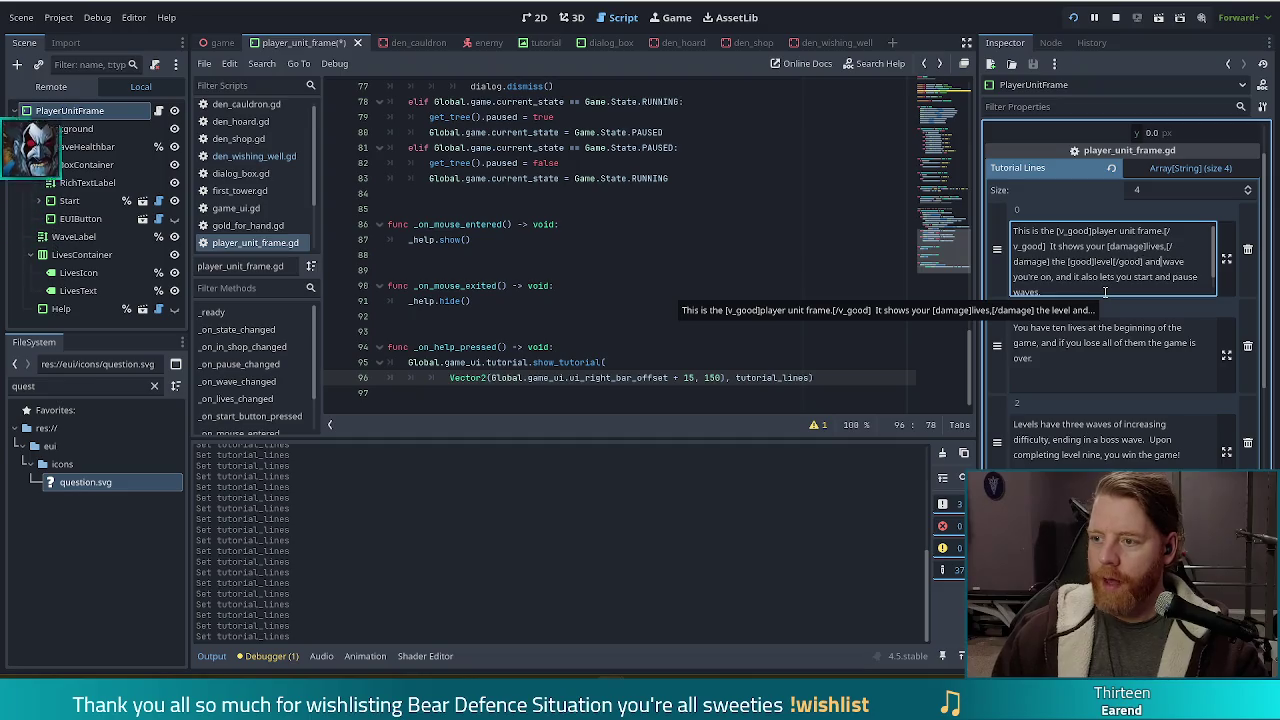
text([good]wave)
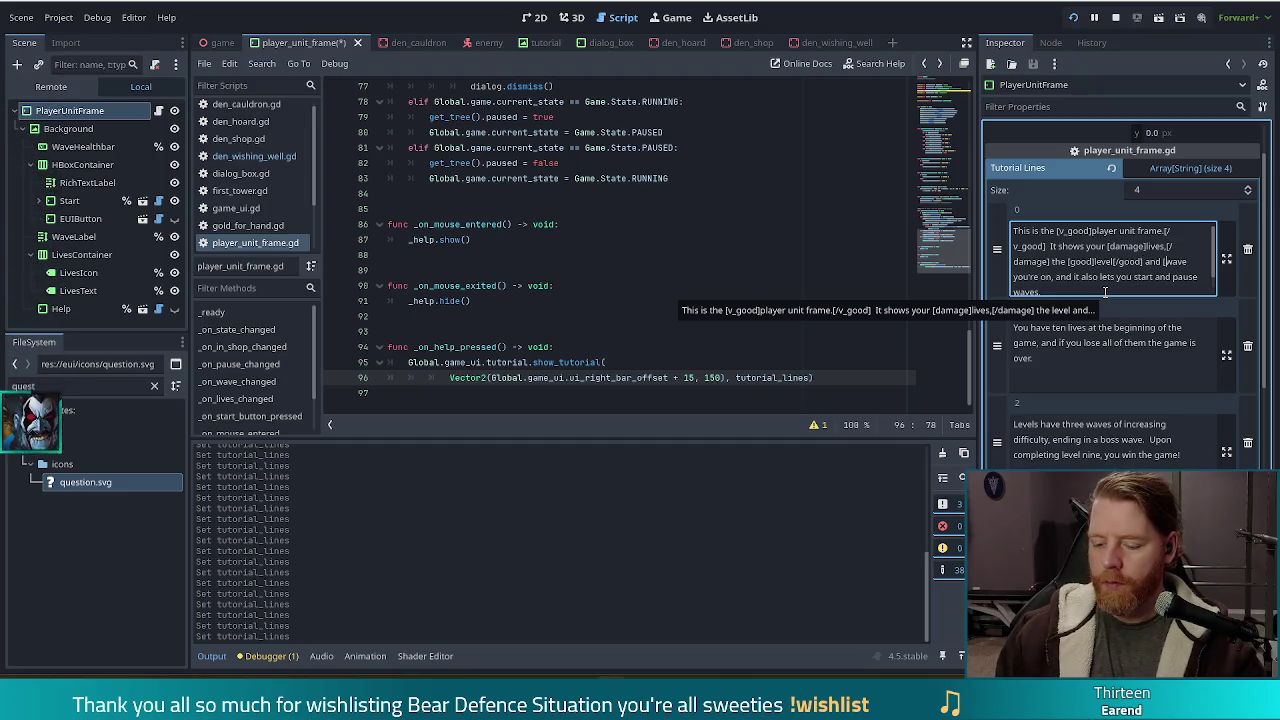
text([/good])
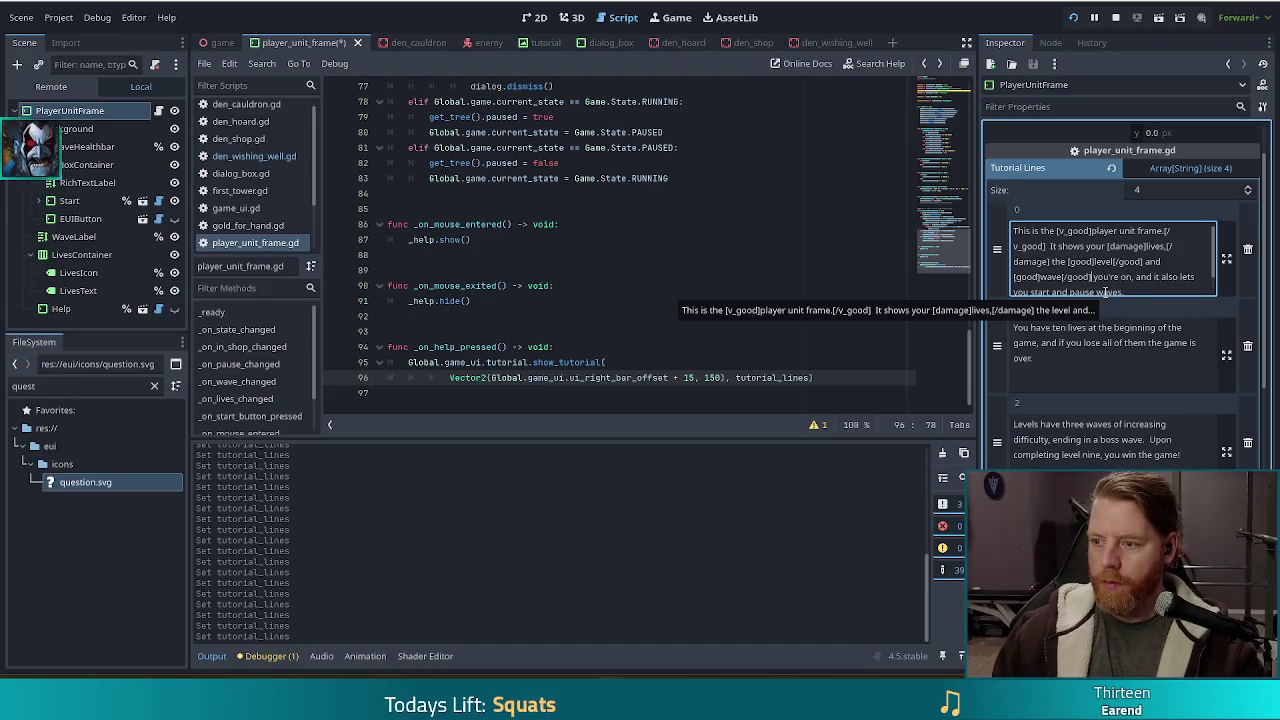
scroll(1100, 280, down, 1)
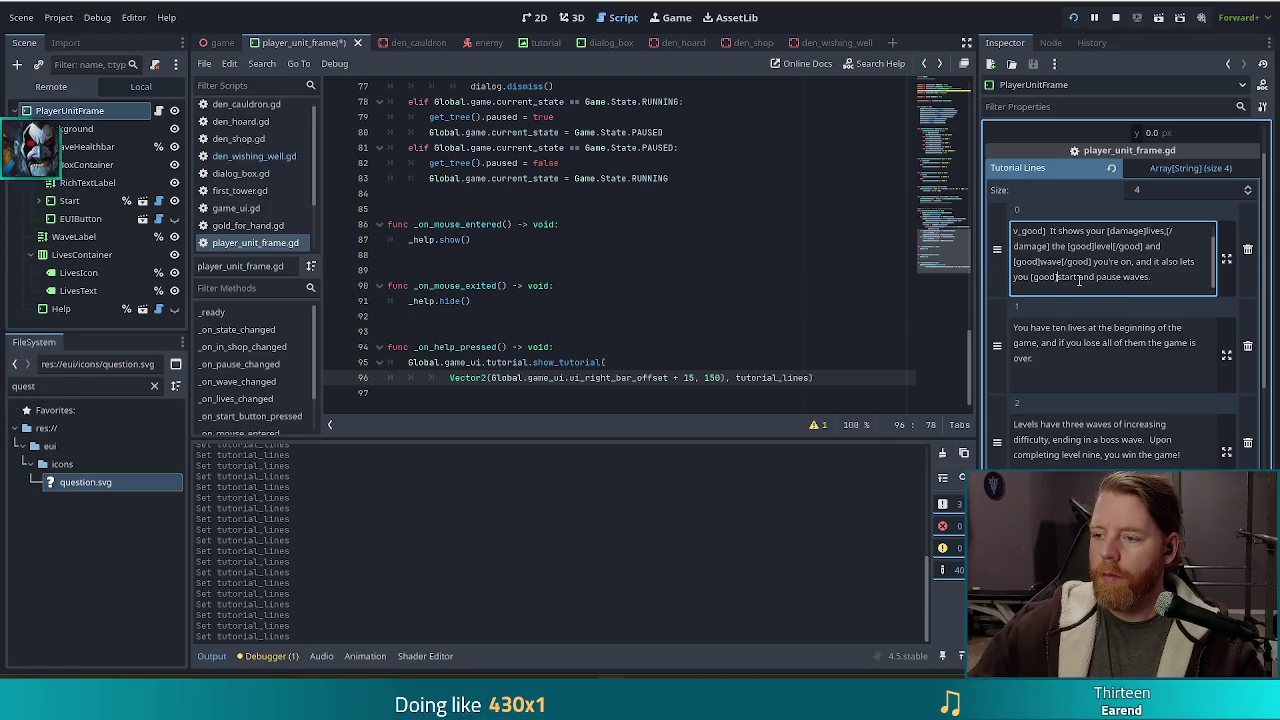
text([/good] and [)
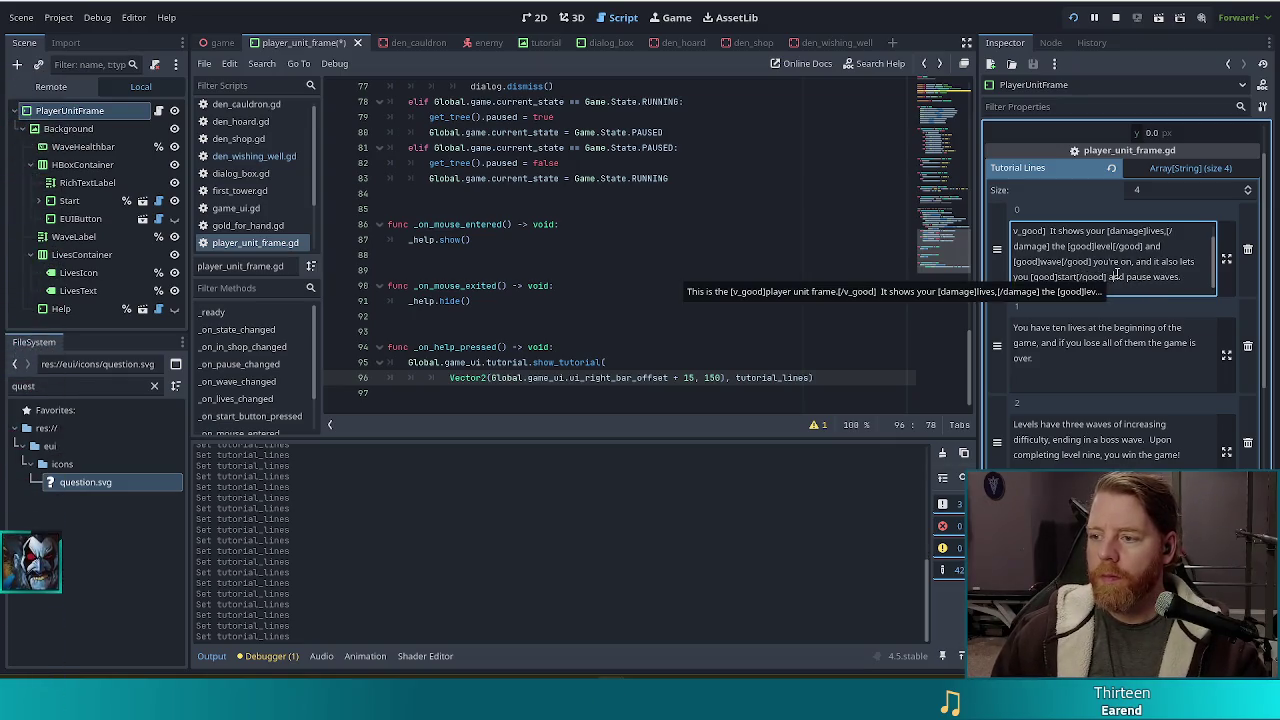
text(good]pause)
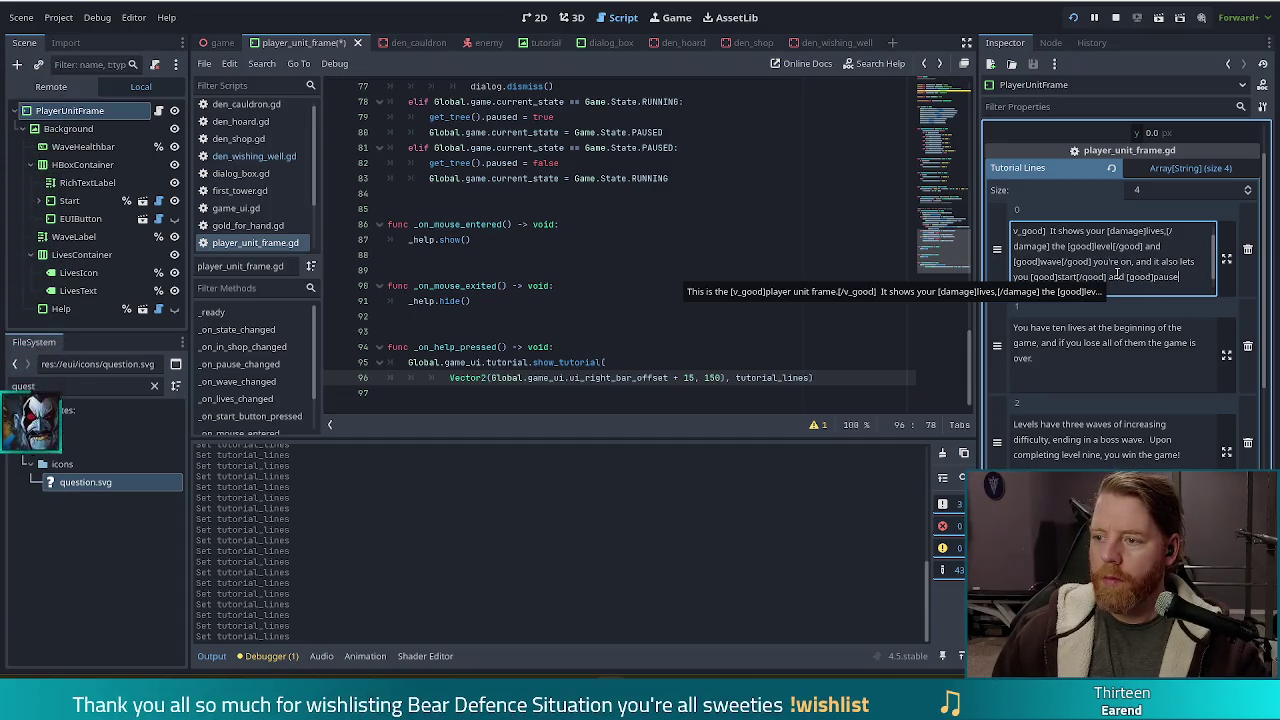
text([/good] waves.)
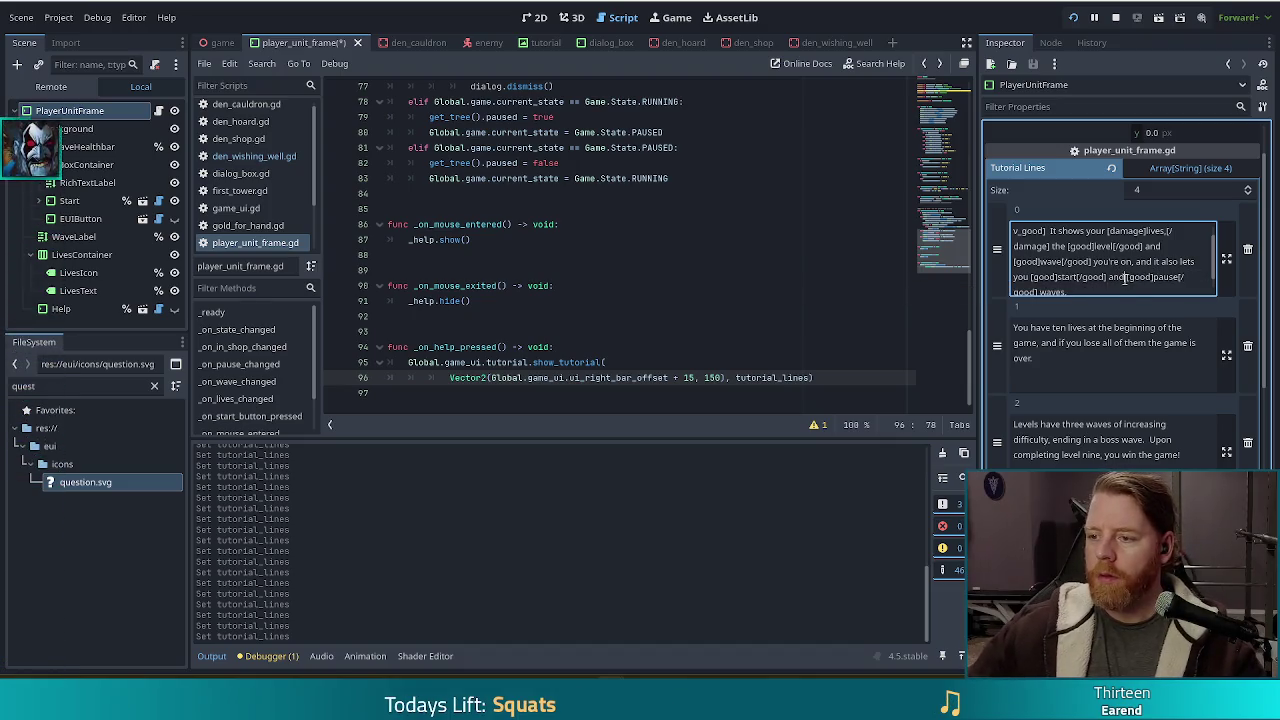
key(ctrl+s)
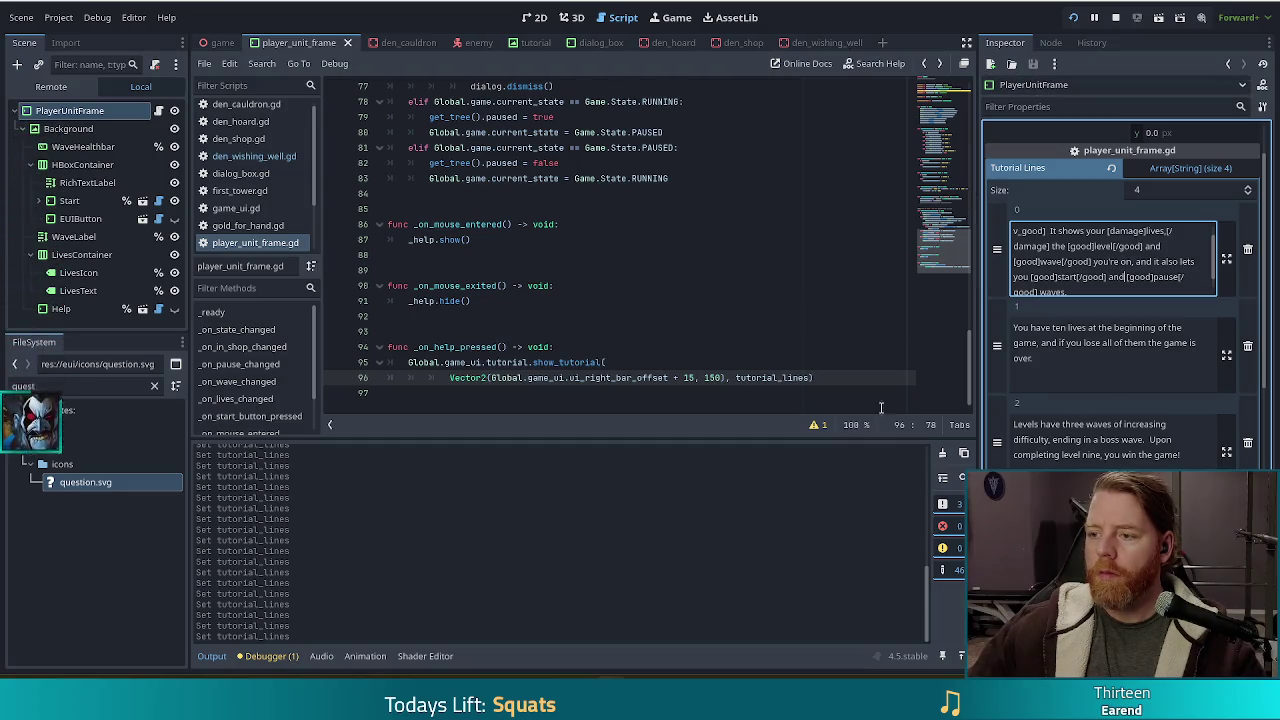
key(F5)
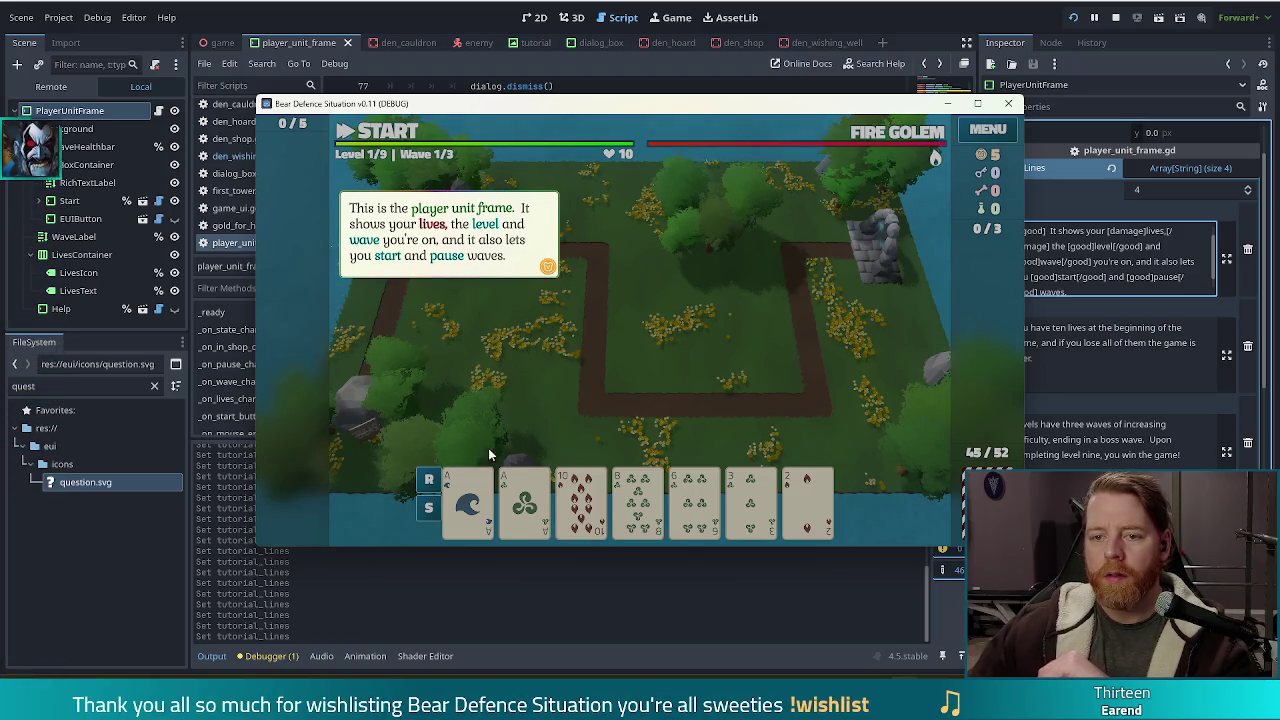
Advance through the lives, levels and endless-mode tutorial popups and close the last one.
click(563, 378)
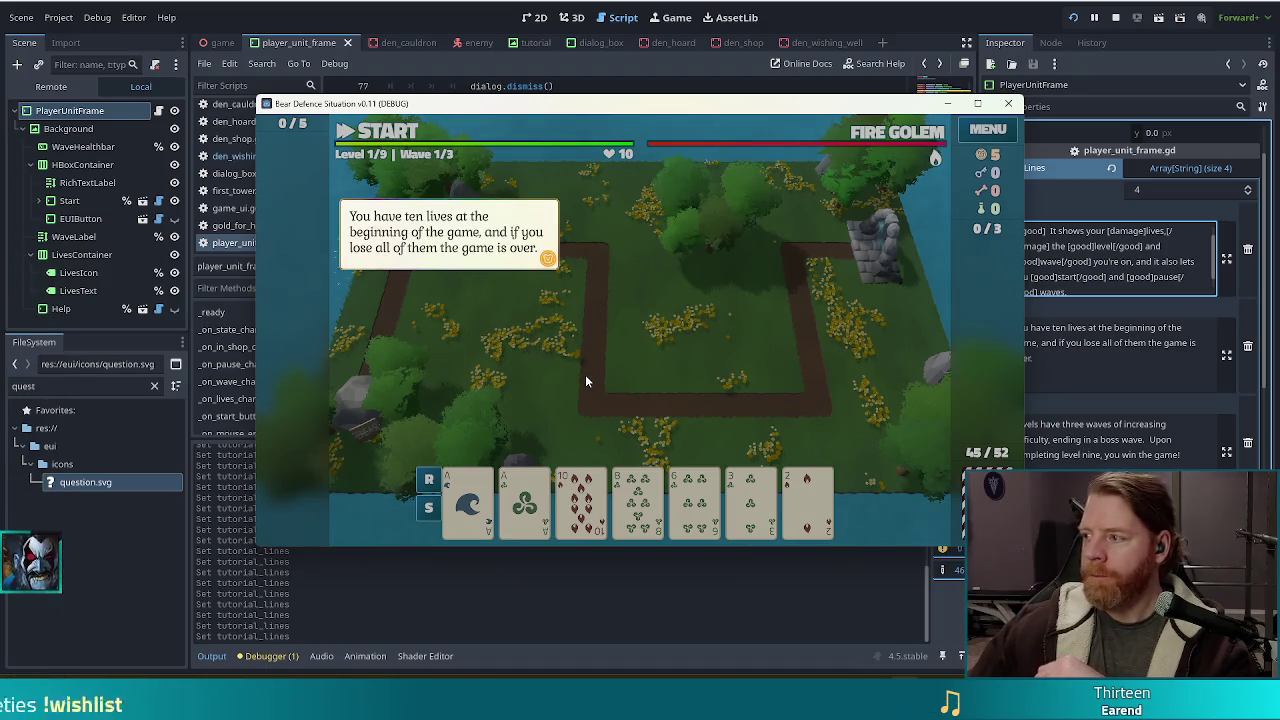
click(585, 374)
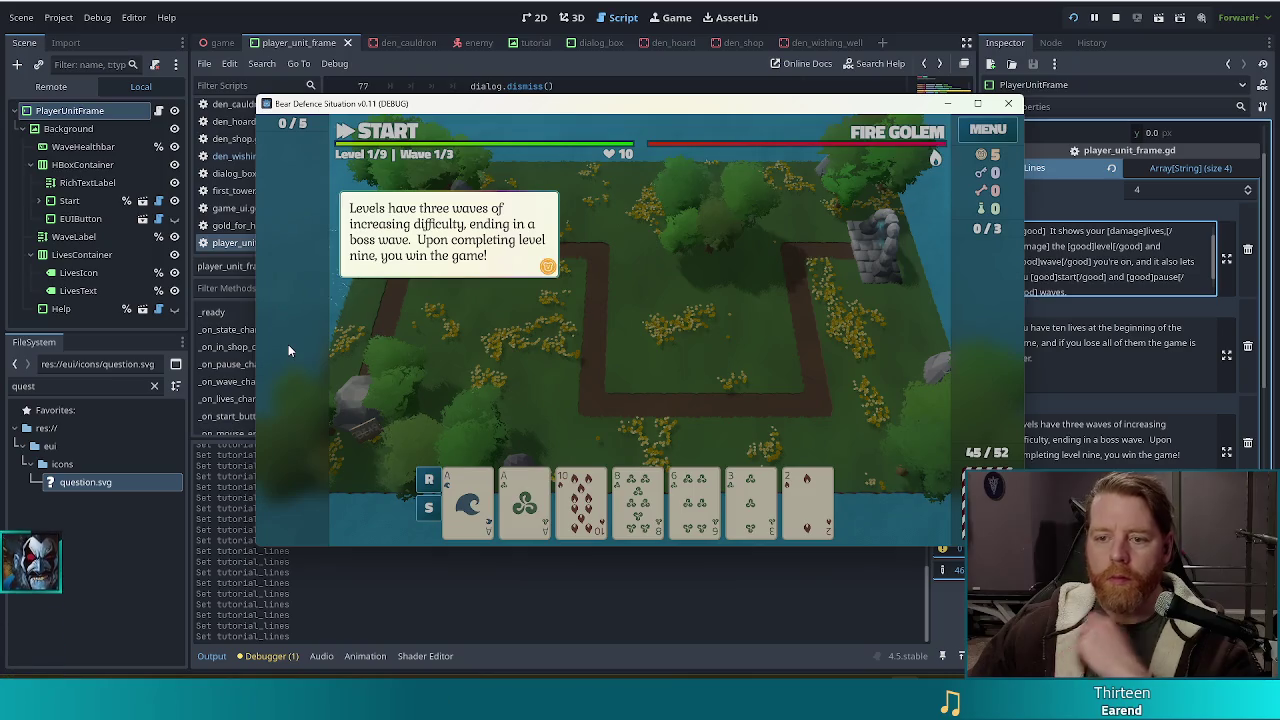
click(592, 340)
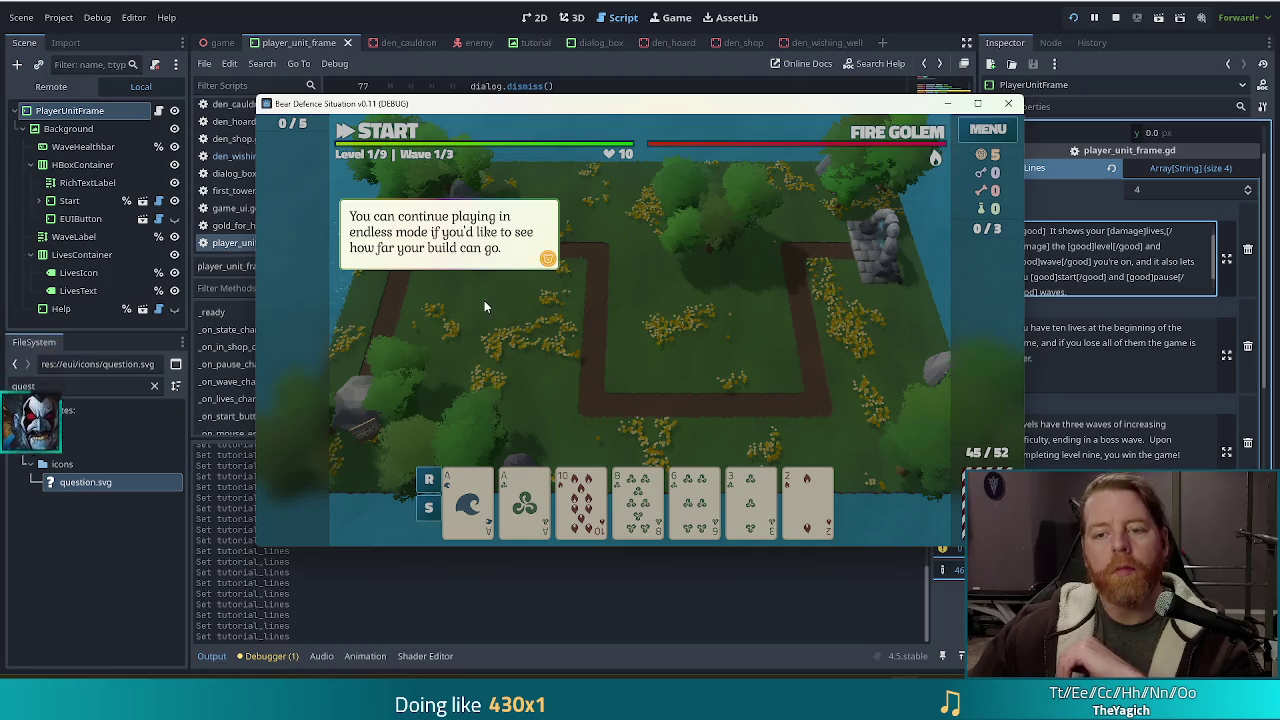
click(583, 336)
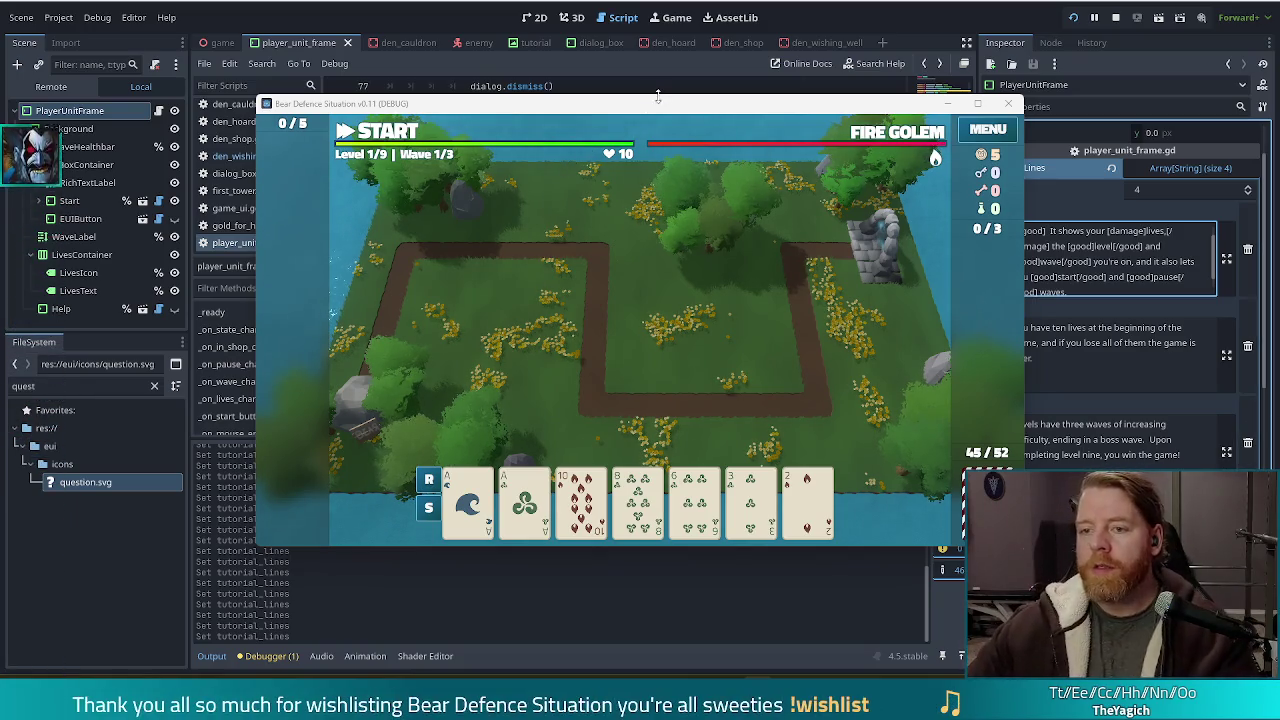
Shift the game window left, reopen the player unit frame help tutorial, and return to the editor.
drag(675, 112, 645, 109)
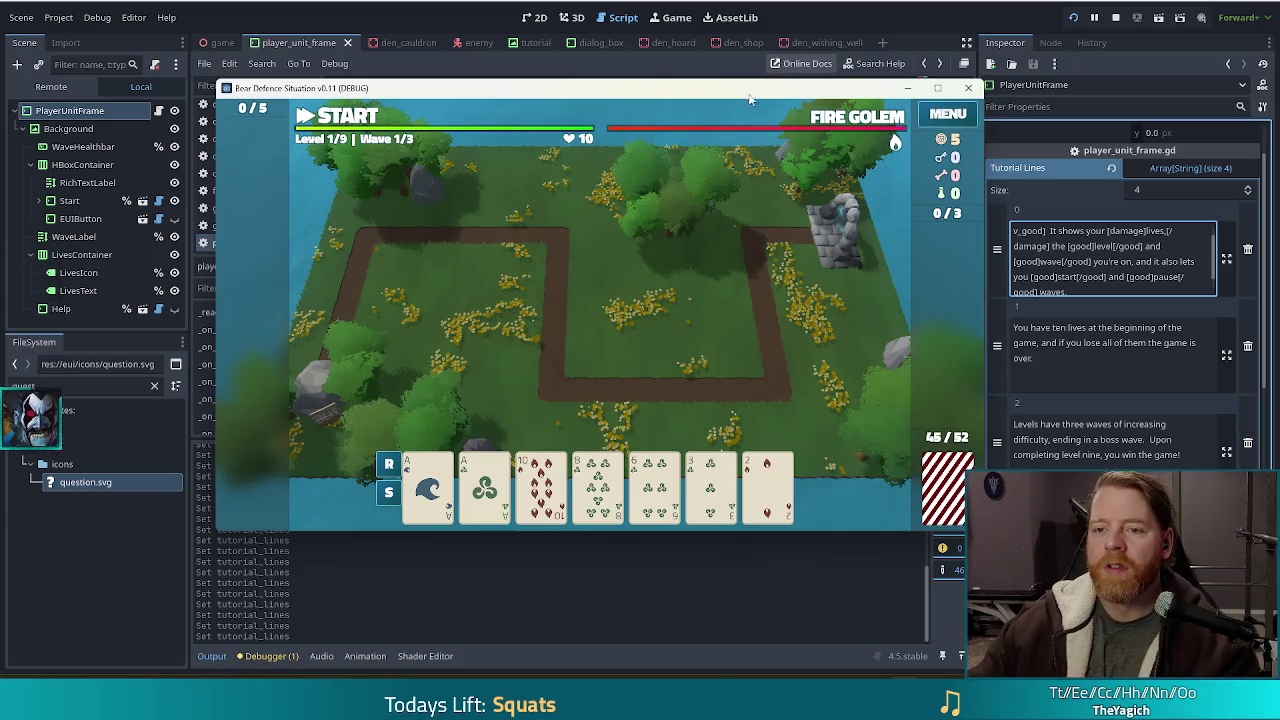
drag(760, 97, 748, 97)
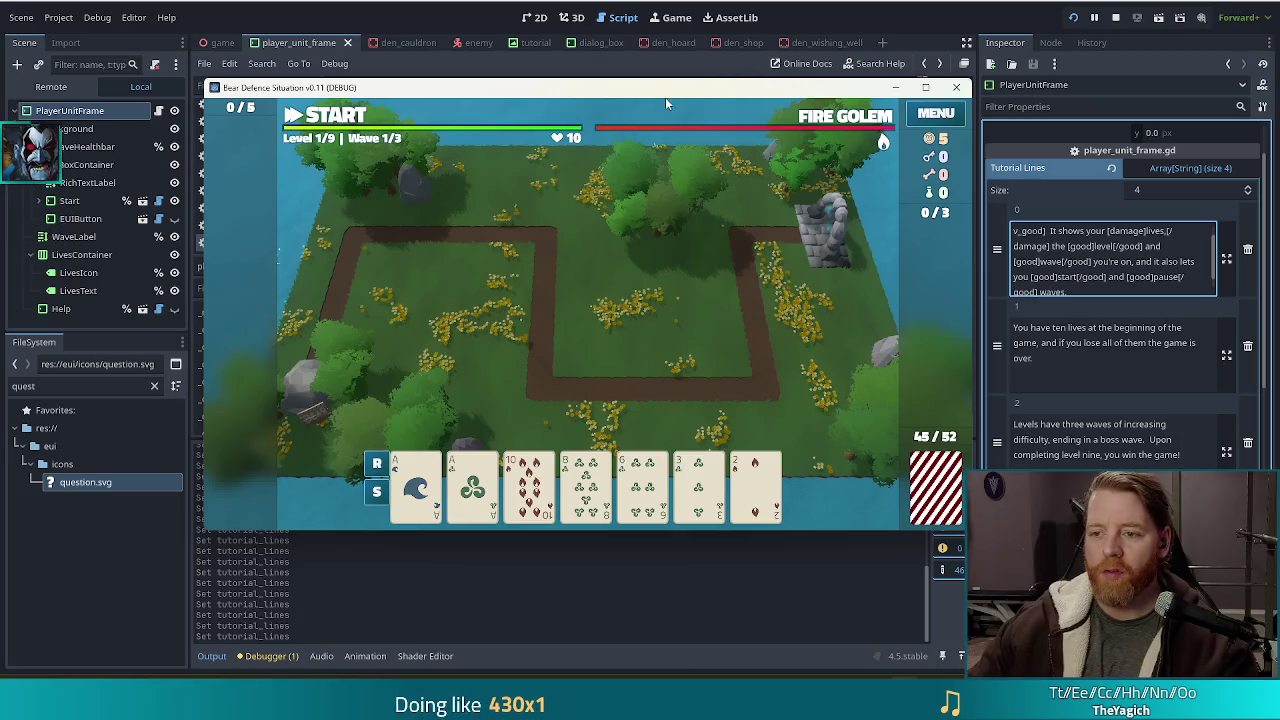
mouse_move(576, 121)
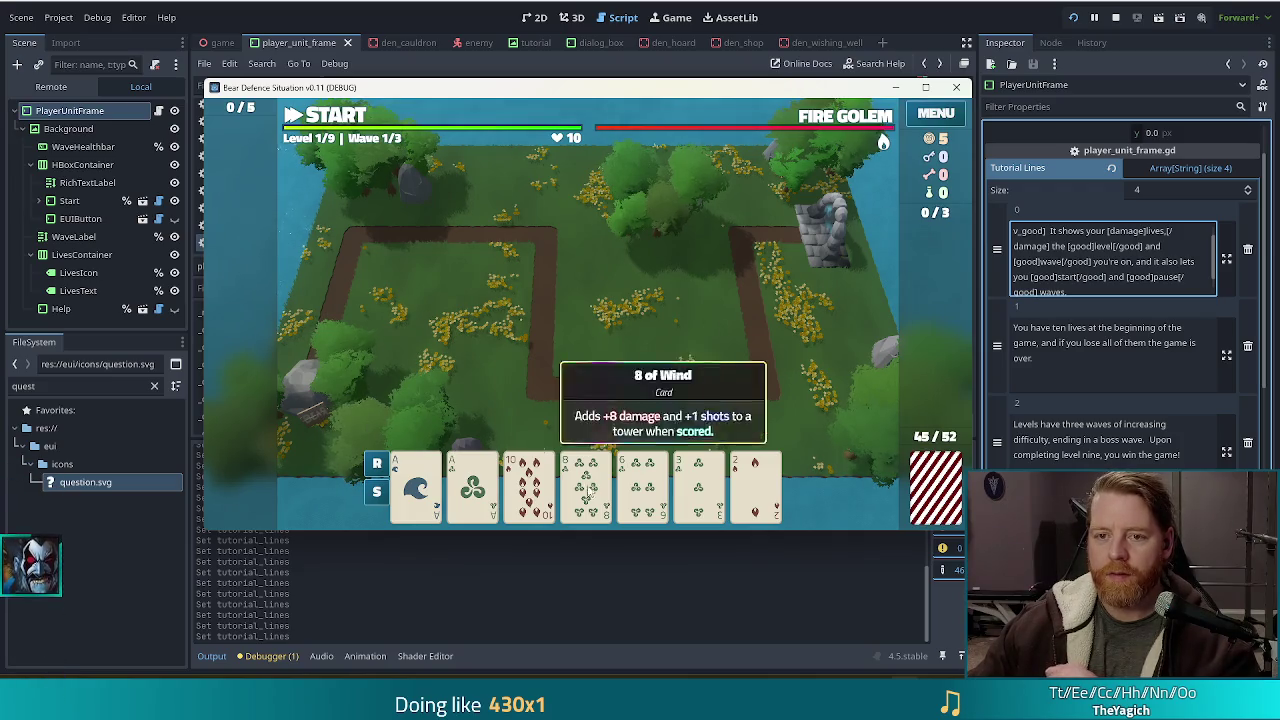
click(567, 113)
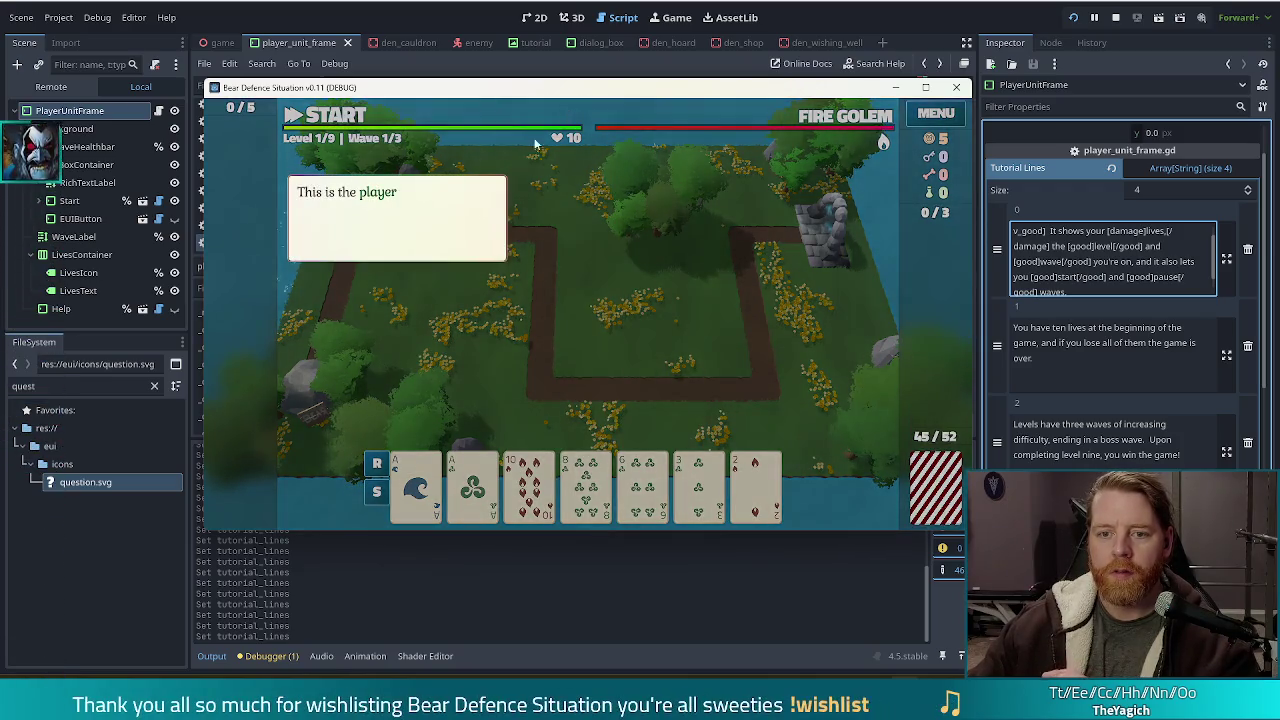
click(1008, 373)
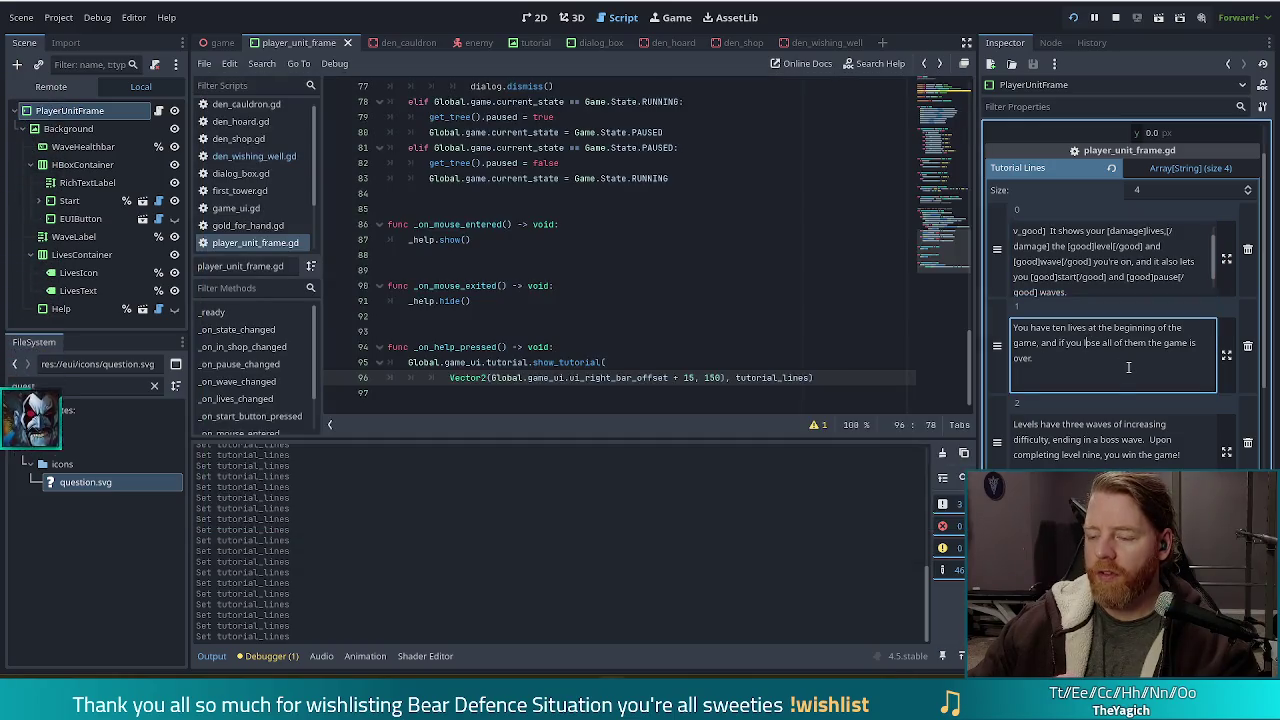
Wrap 'ten lives' in Tutorial Lines entry 1 with [damage]…[/damage] tags.
click(1085, 343)
click(1053, 331)
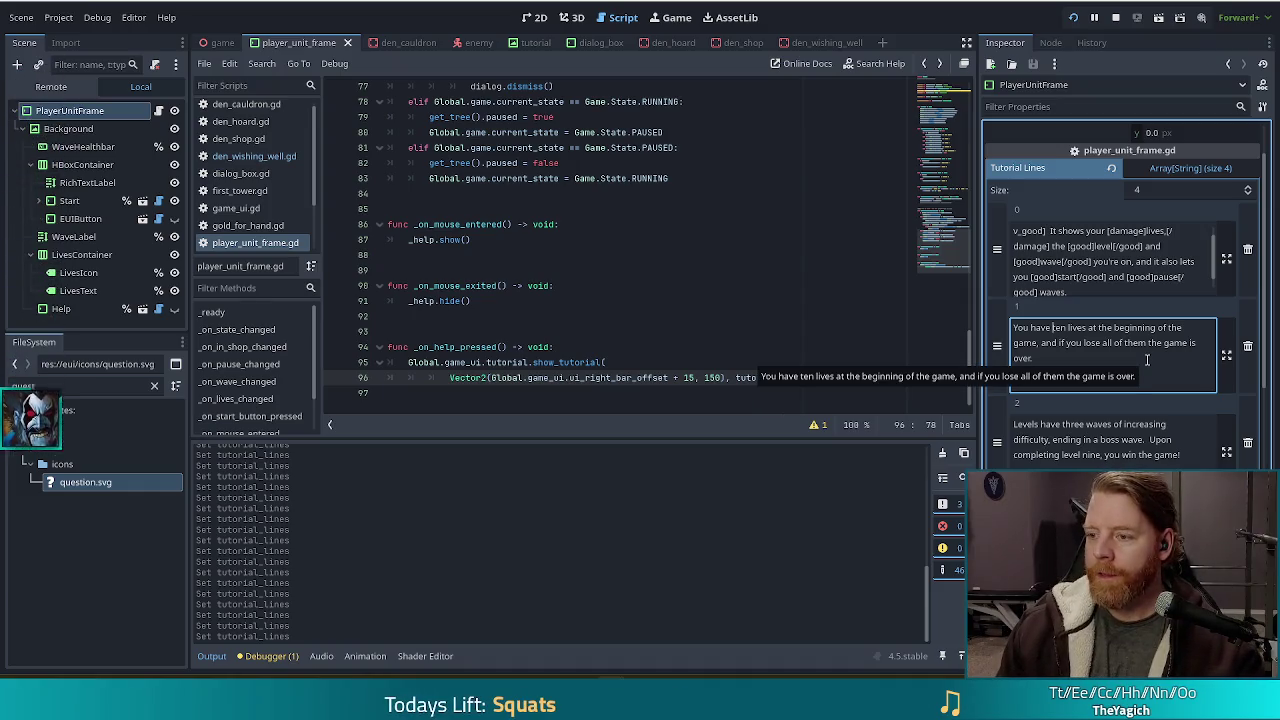
text([damage]ten lives)
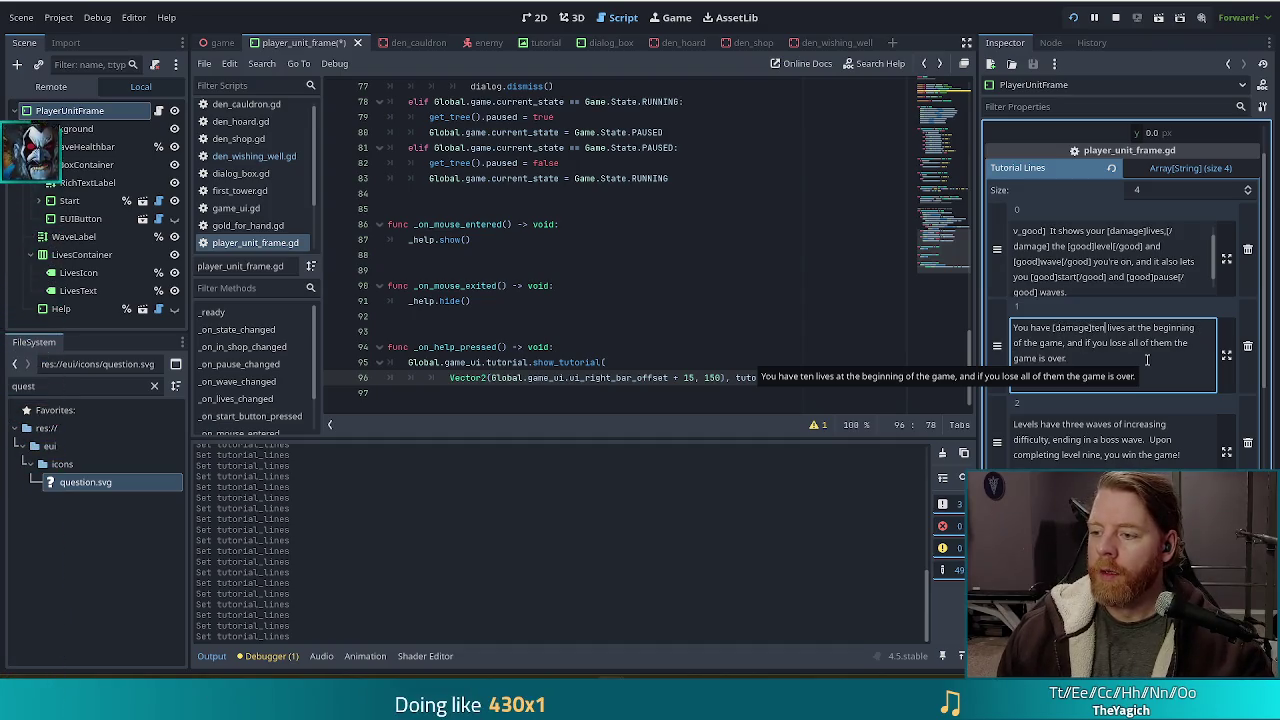
text([/damage])
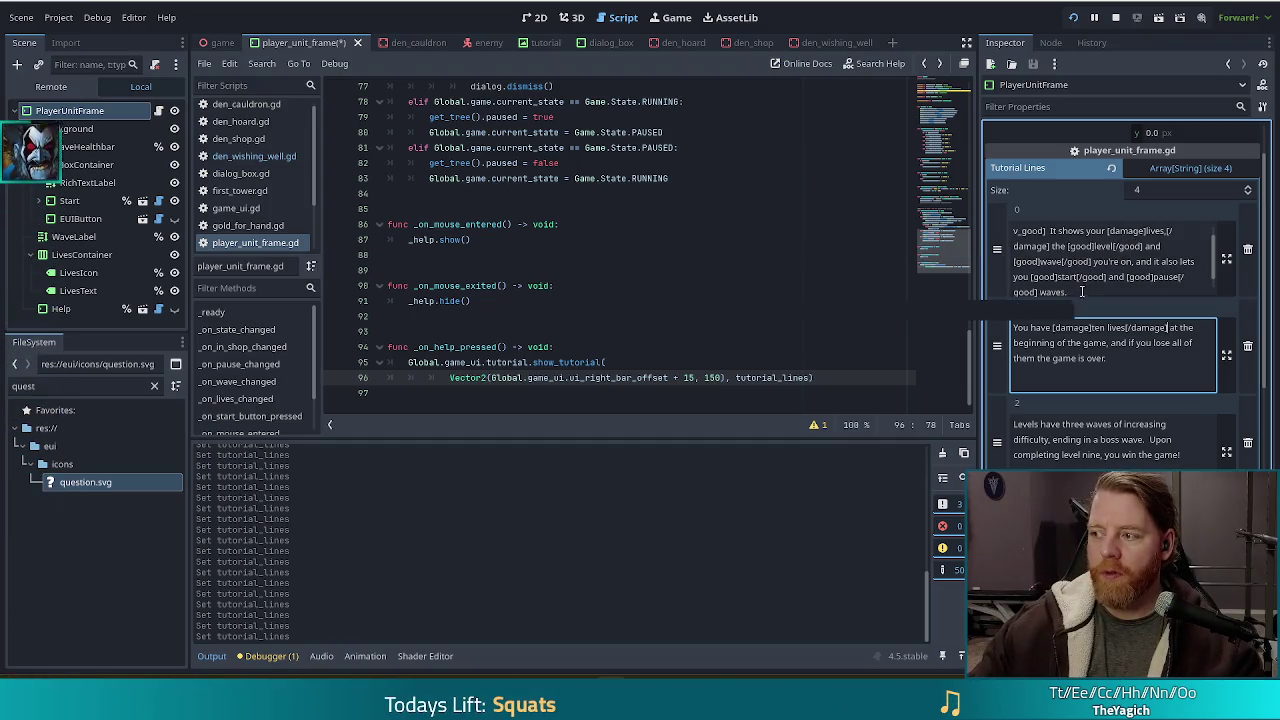
scroll(1100, 280, down, 1)
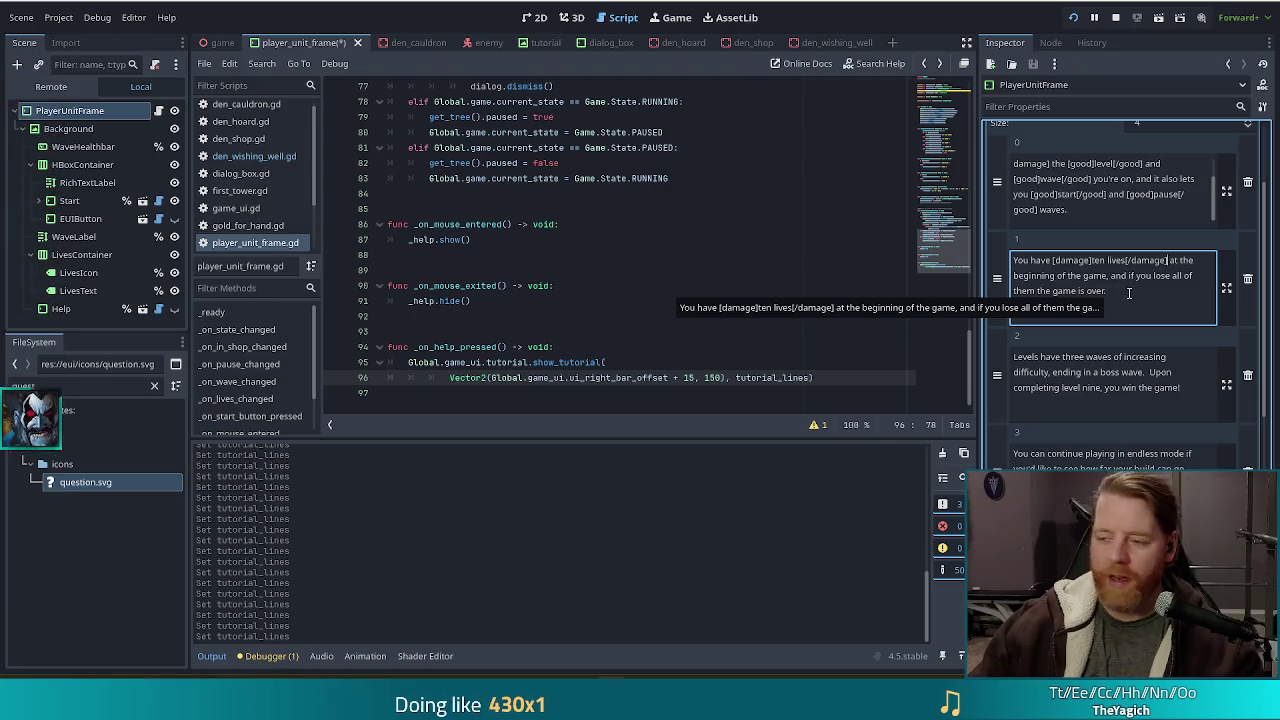
click(1141, 300)
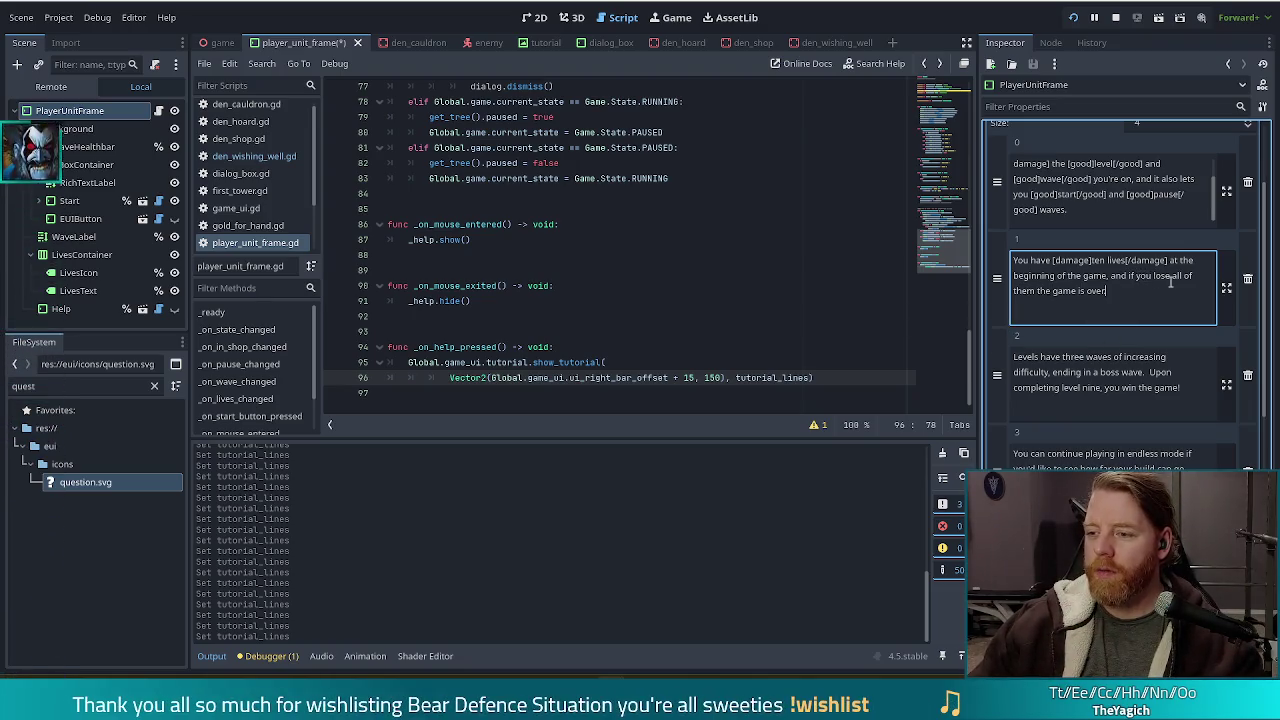
In entry 1, switch 'ten lives' to good, tag 'lose' as damage, 'game is over.' as v_bad, and save.
text(.)
text([v_bad])
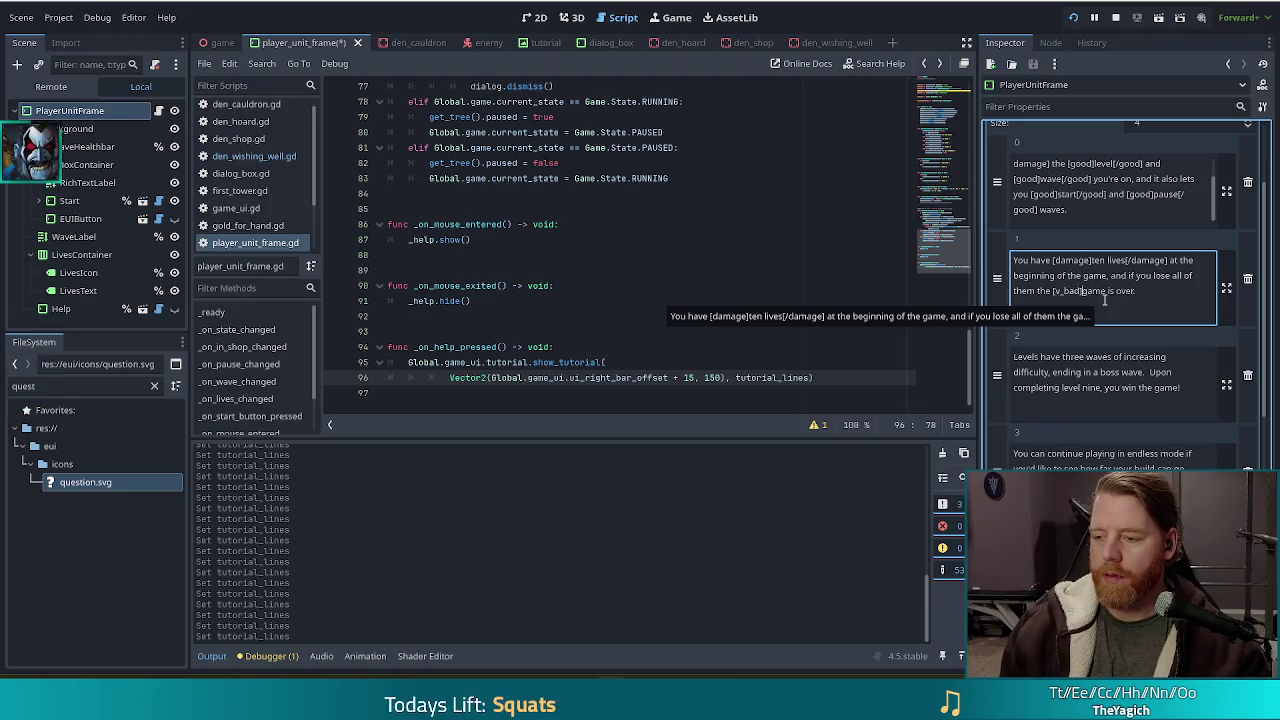
text([/v_bad)
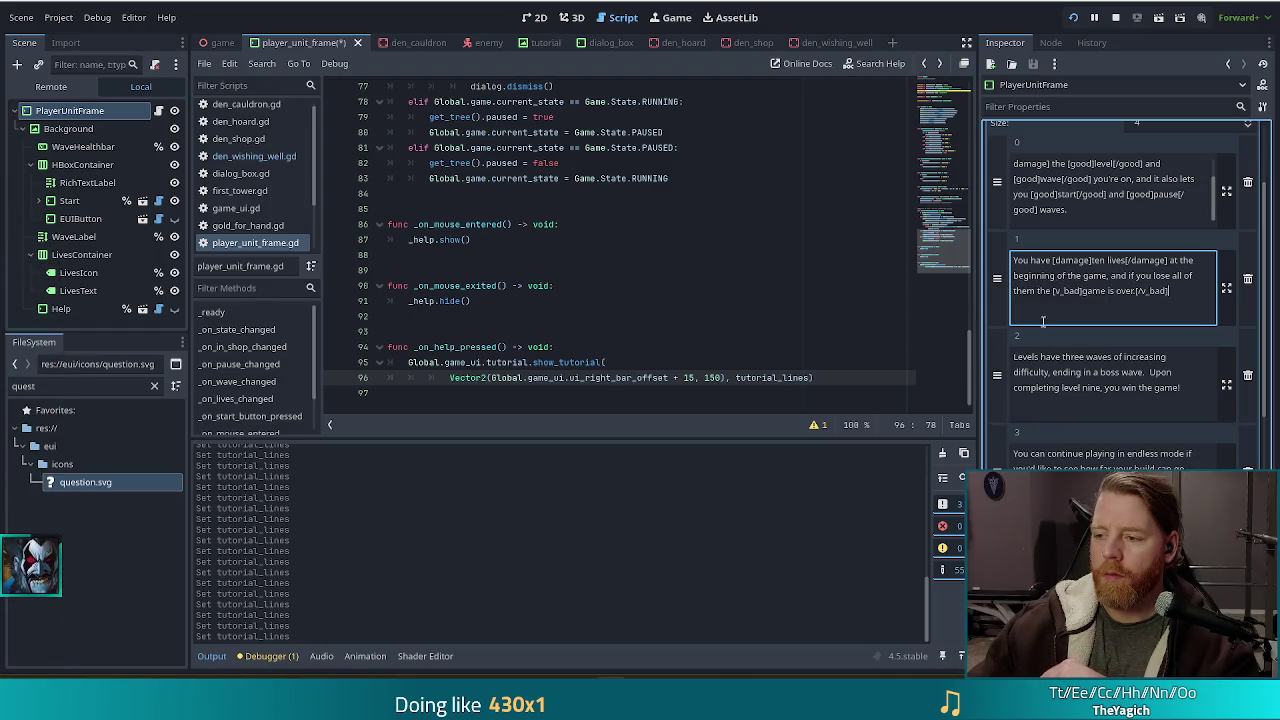
double_click(1084, 259)
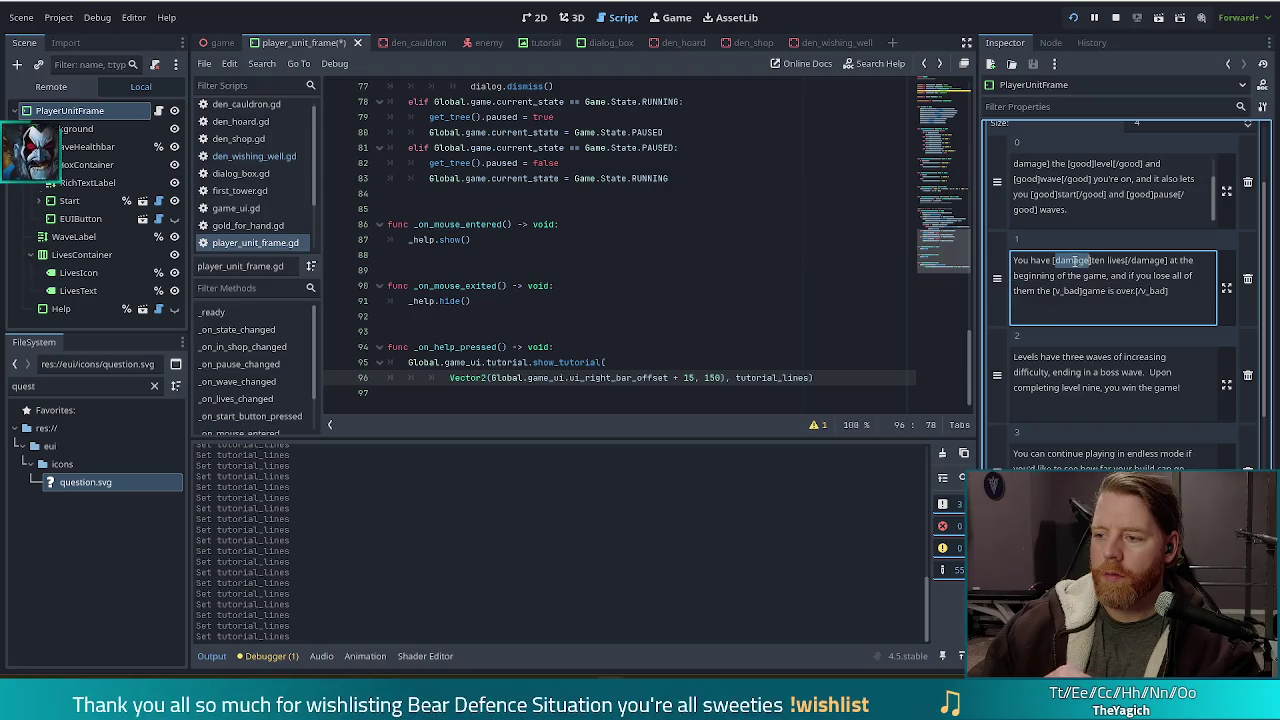
text(good)
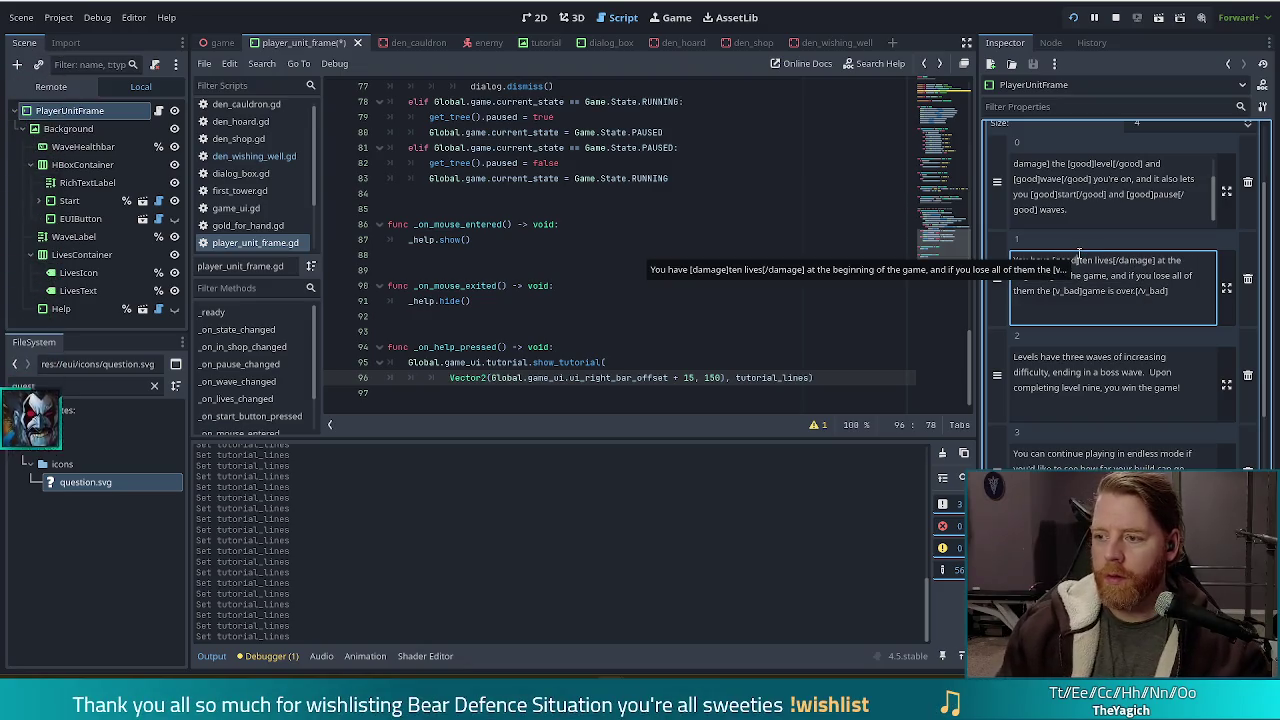
double_click(1134, 260)
text(good)
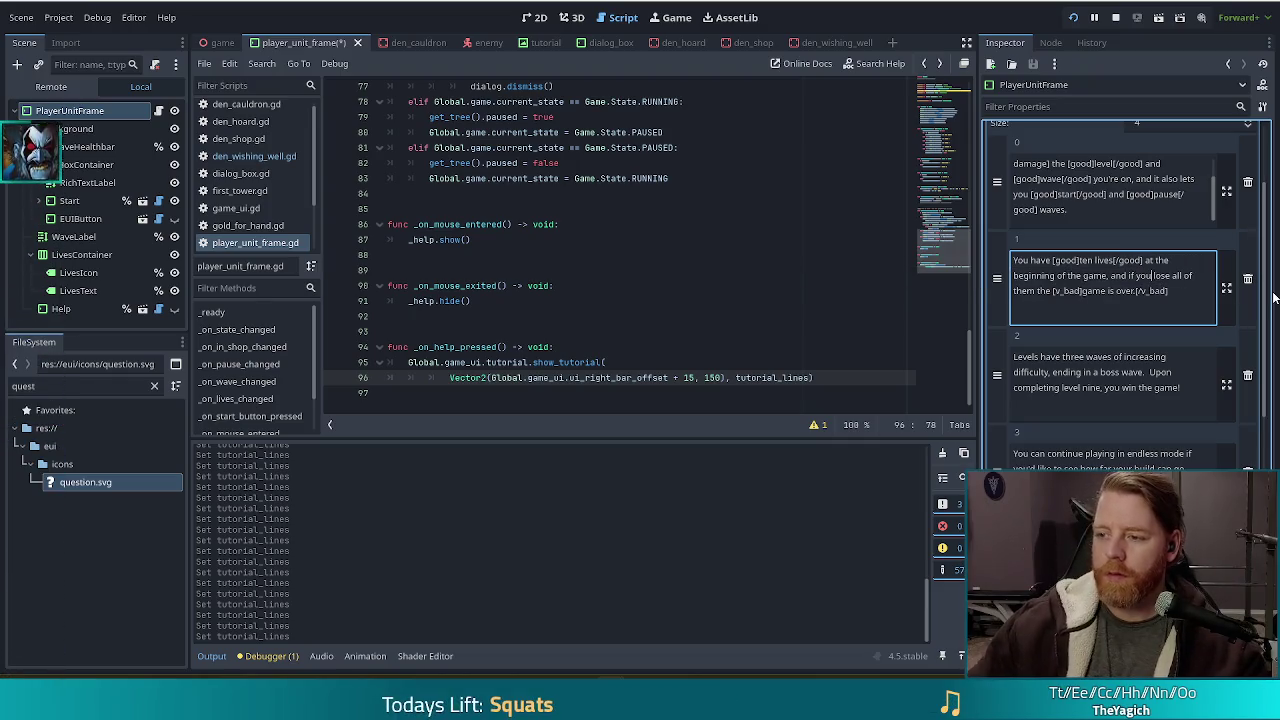
click(1153, 275)
text([damage)
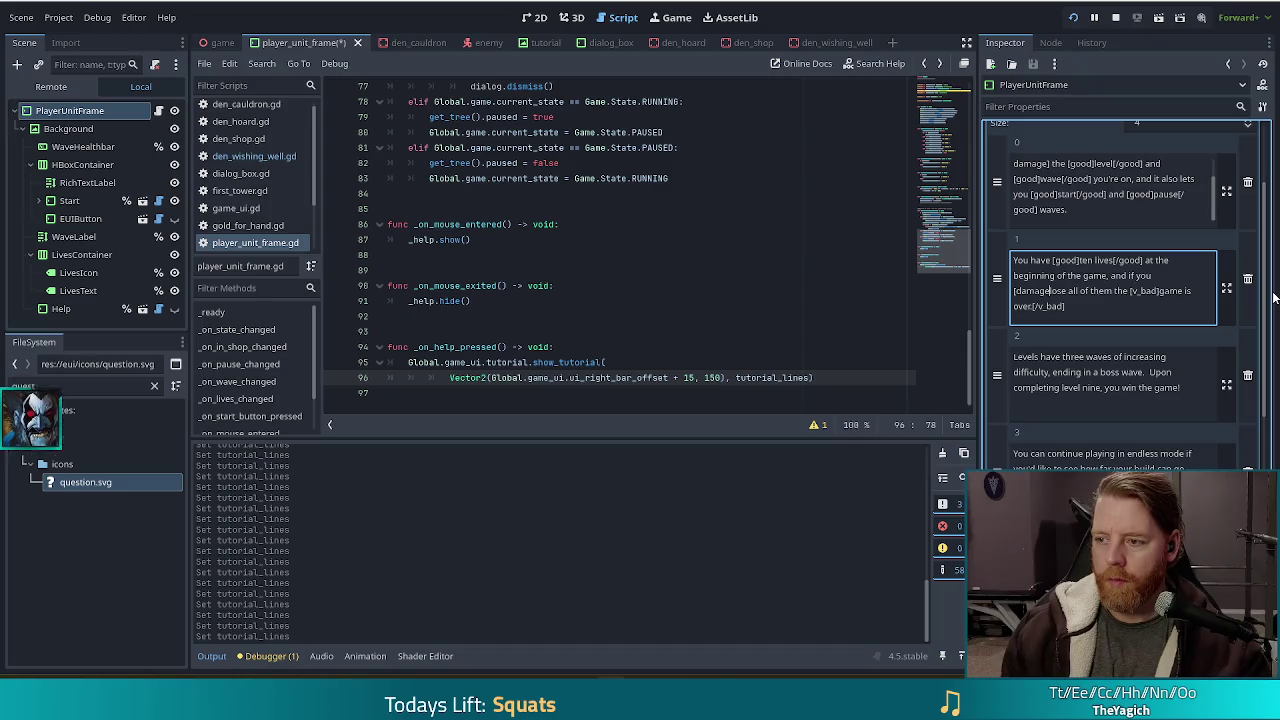
text(]lose)
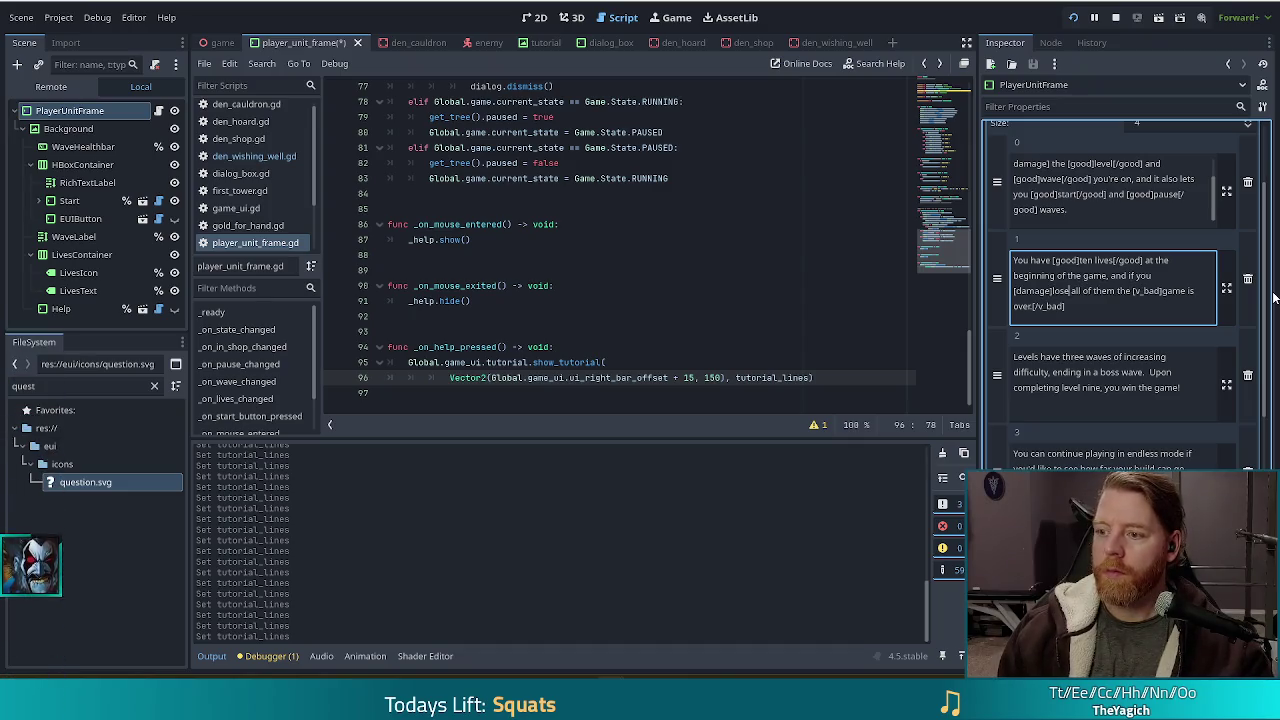
text([/dama)
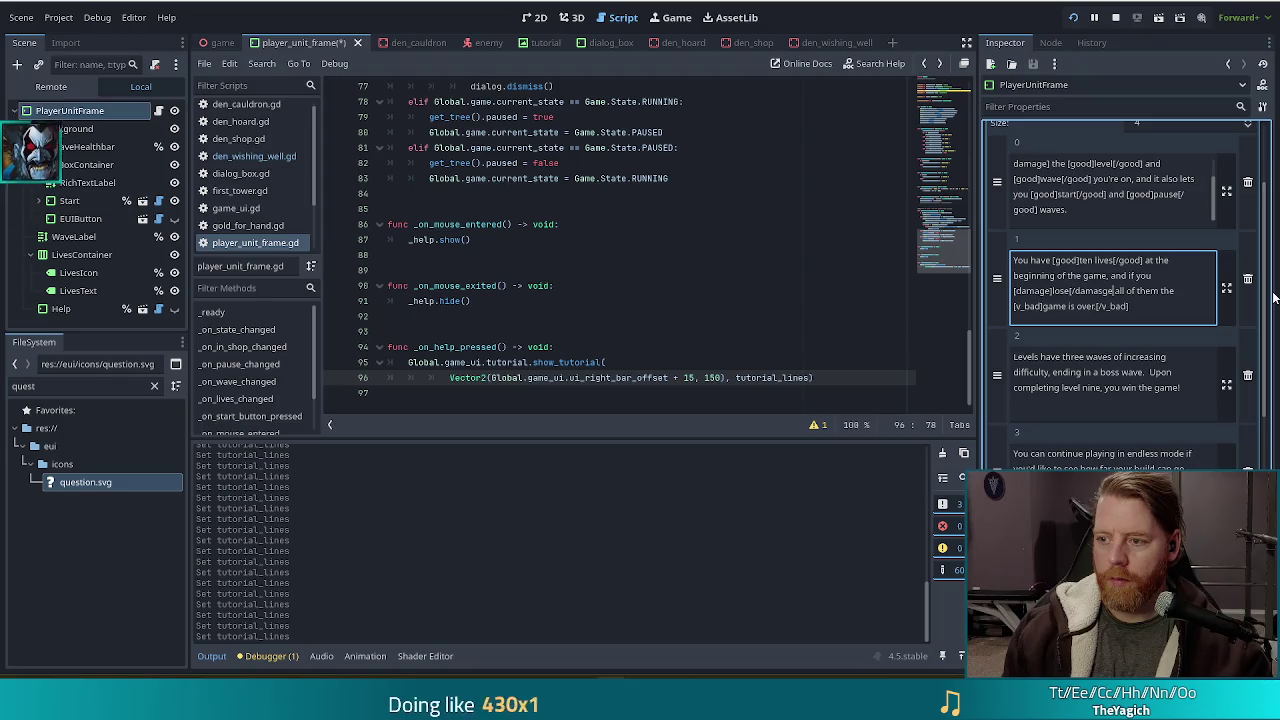
text(ge])
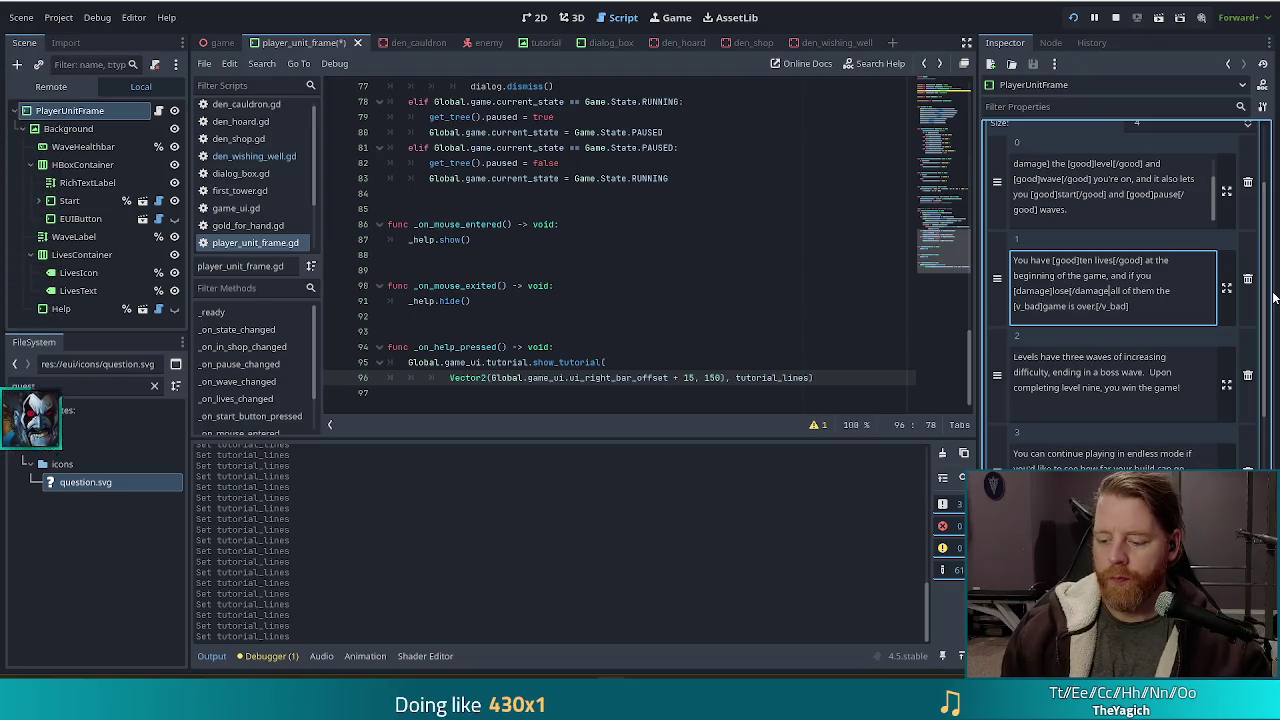
key(ctrl+s)
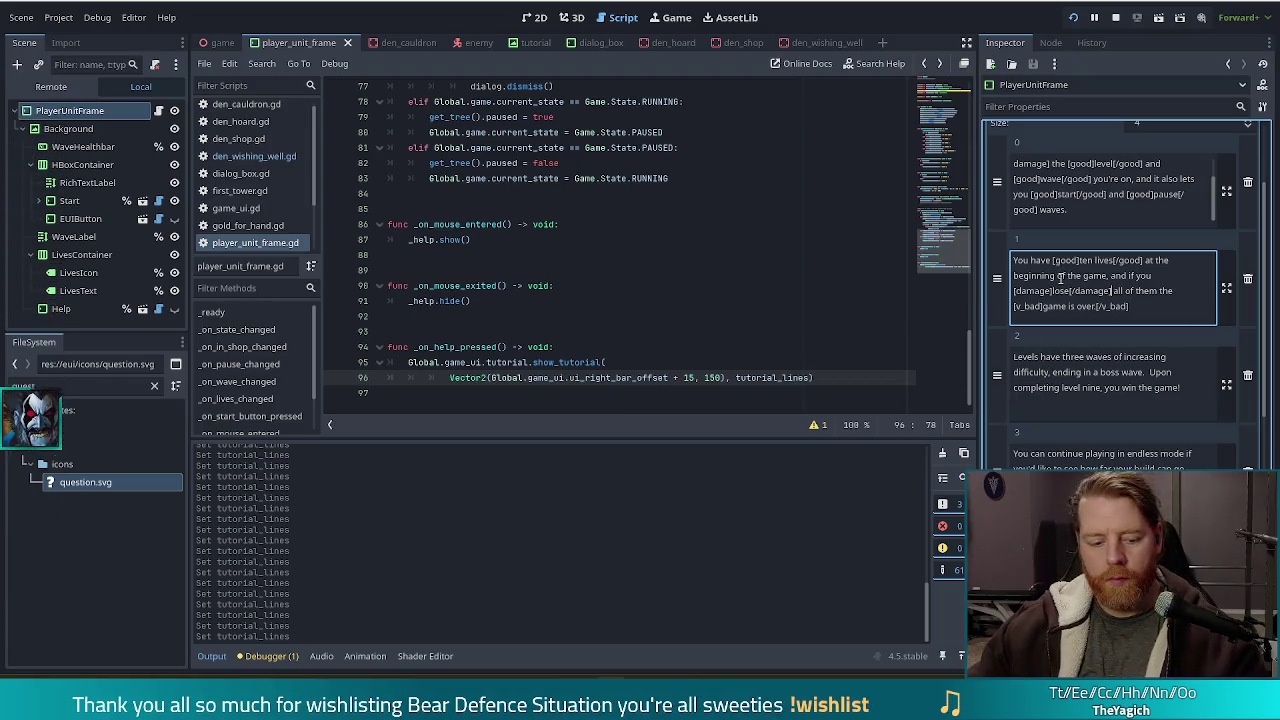
scroll(1100, 374, down, 2)
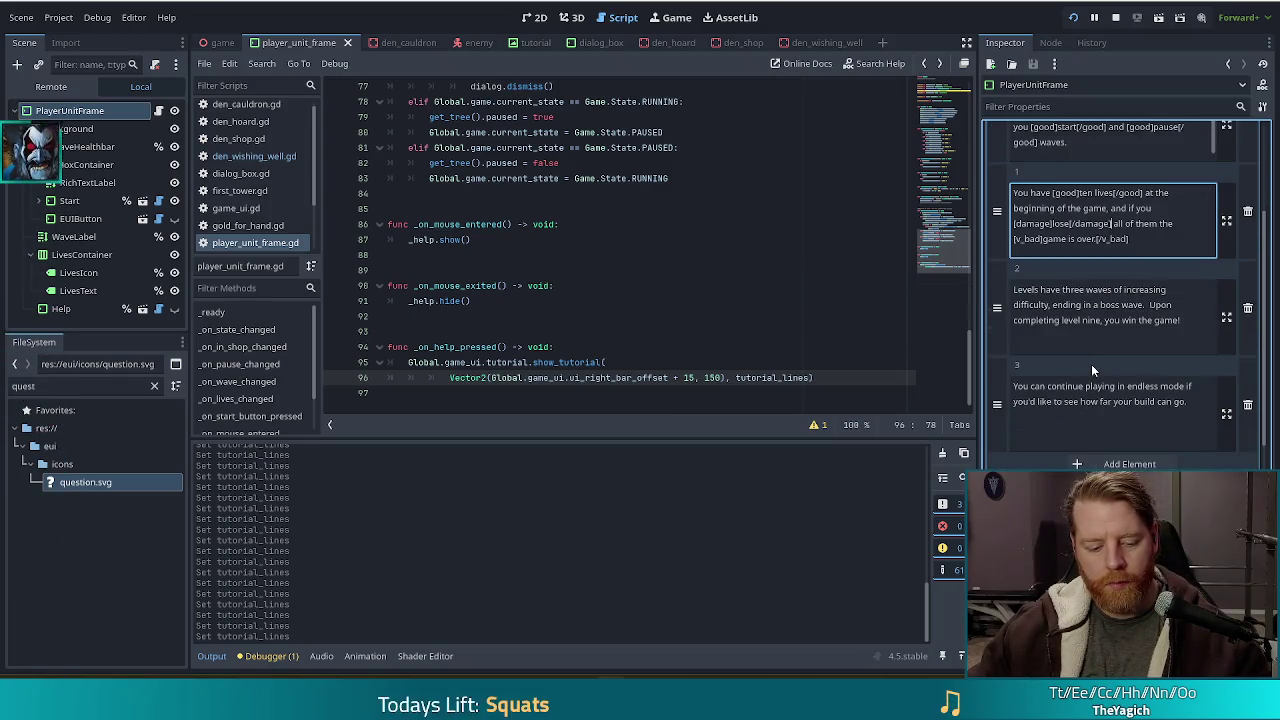
In Tutorial Lines entry 2, tag 'three waves' as good and 'boss wave.' as v_bad.
click(1121, 305)
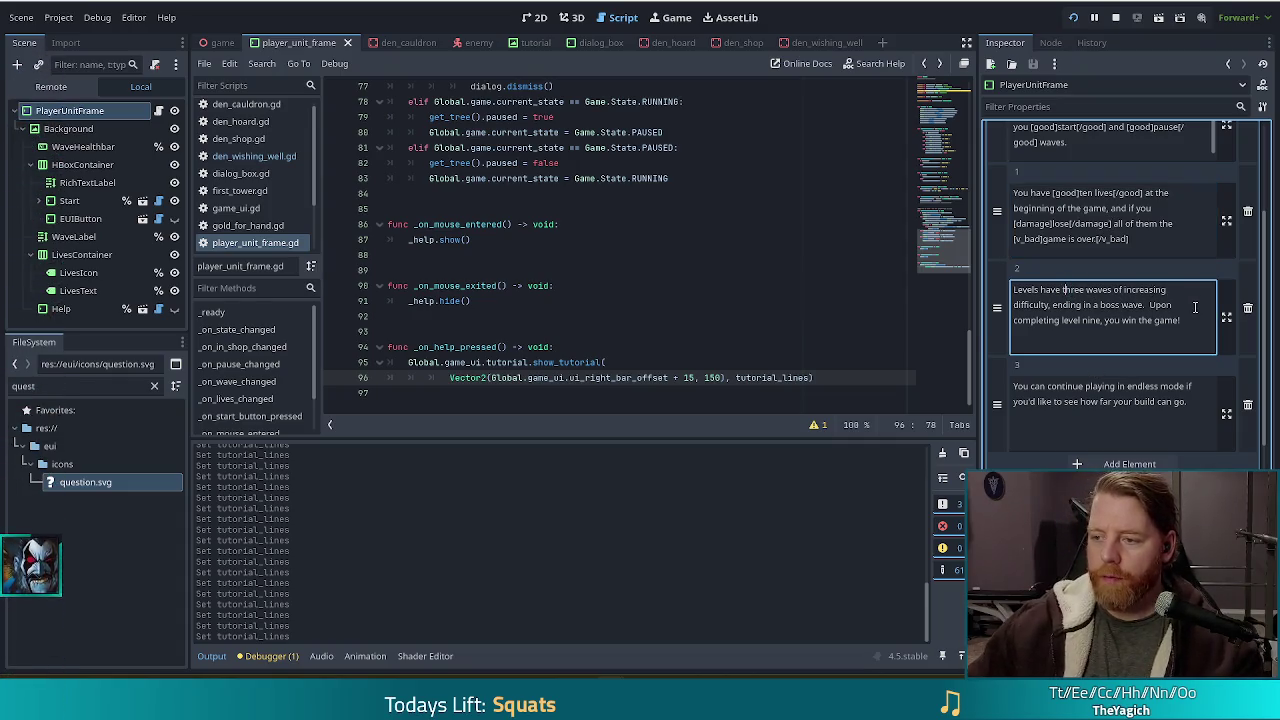
text([good])
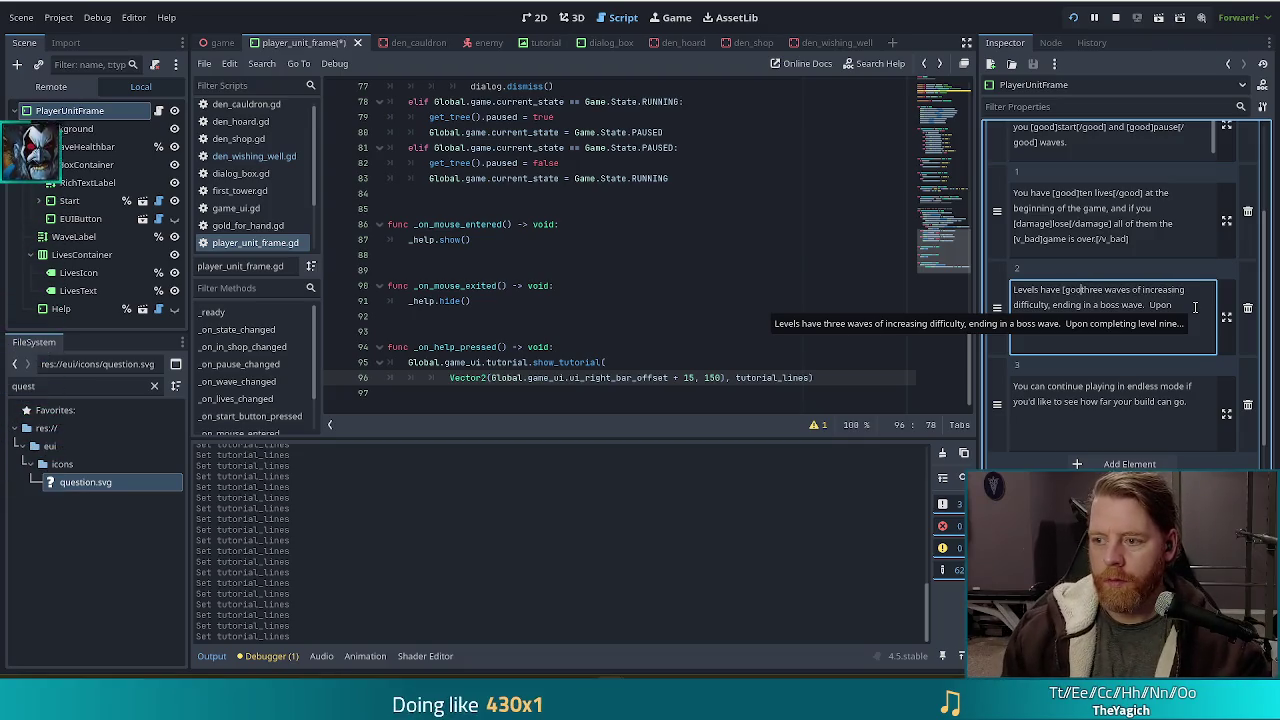
key(ctrl+Right)
key(ctrl+Right)
text([/)
text(])
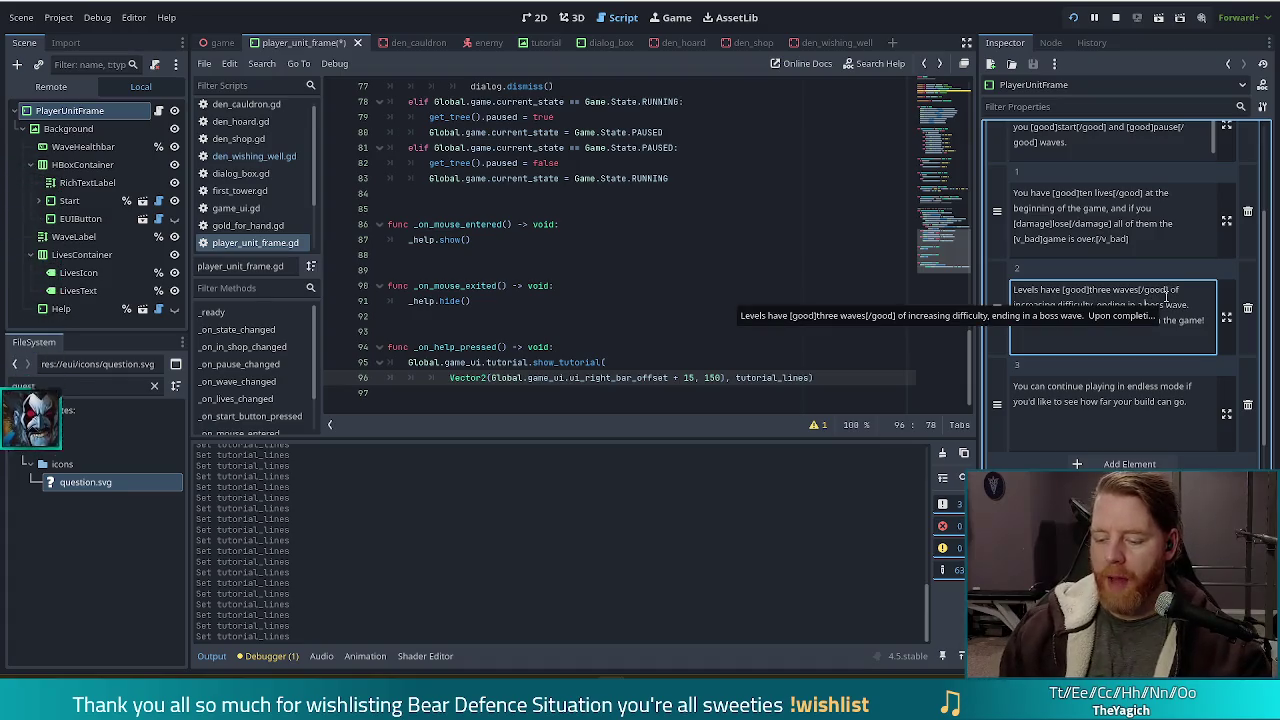
text([bad])
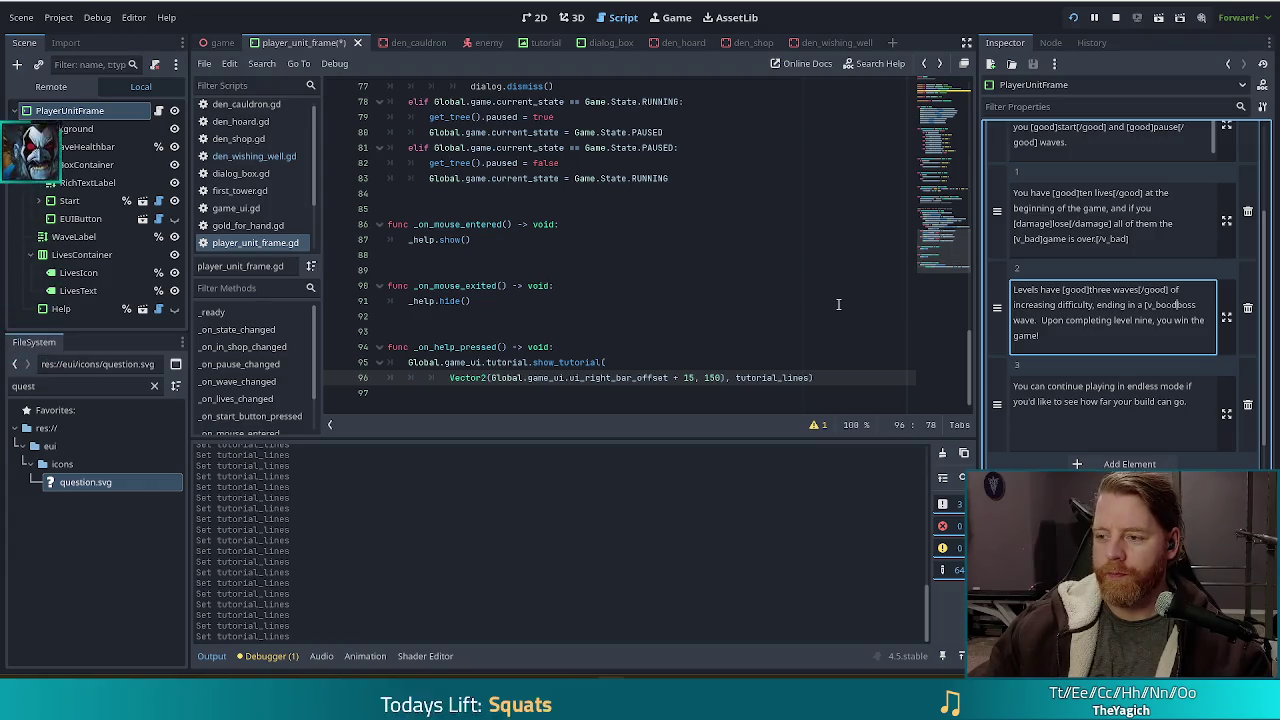
key(BackSpace)
key(BackSpace)
key(BackSpace)
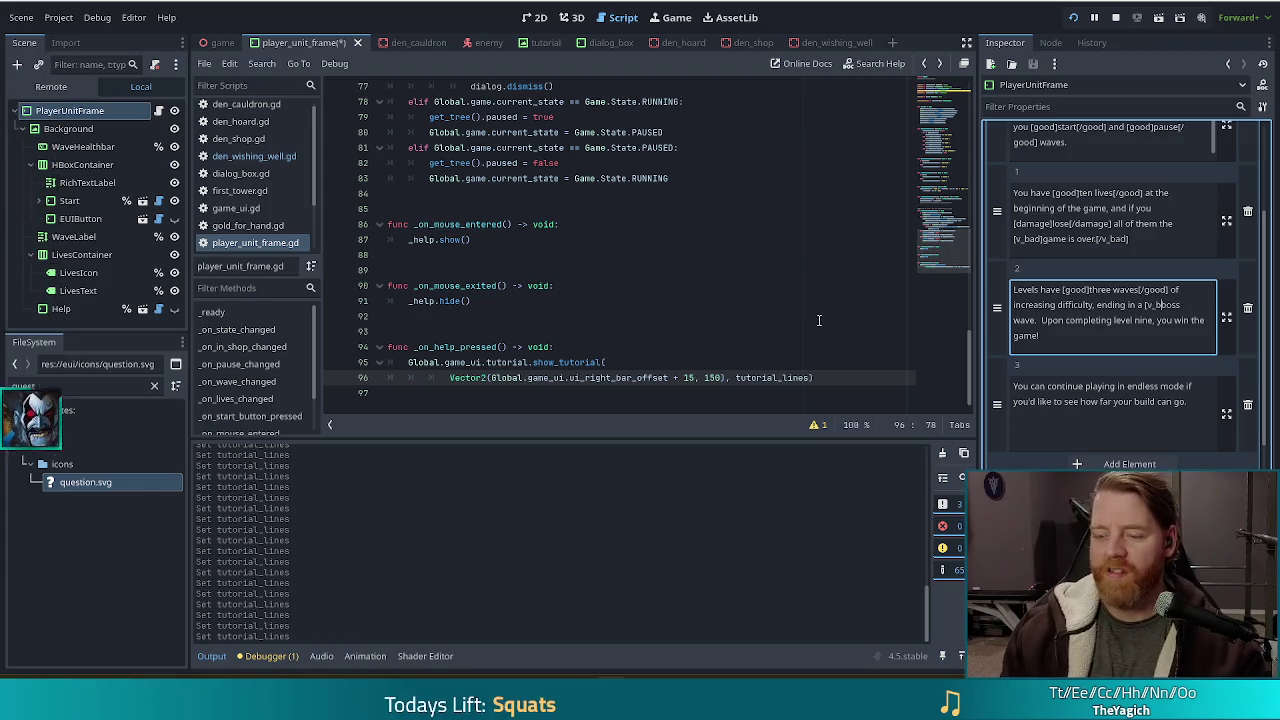
text(ad]b)
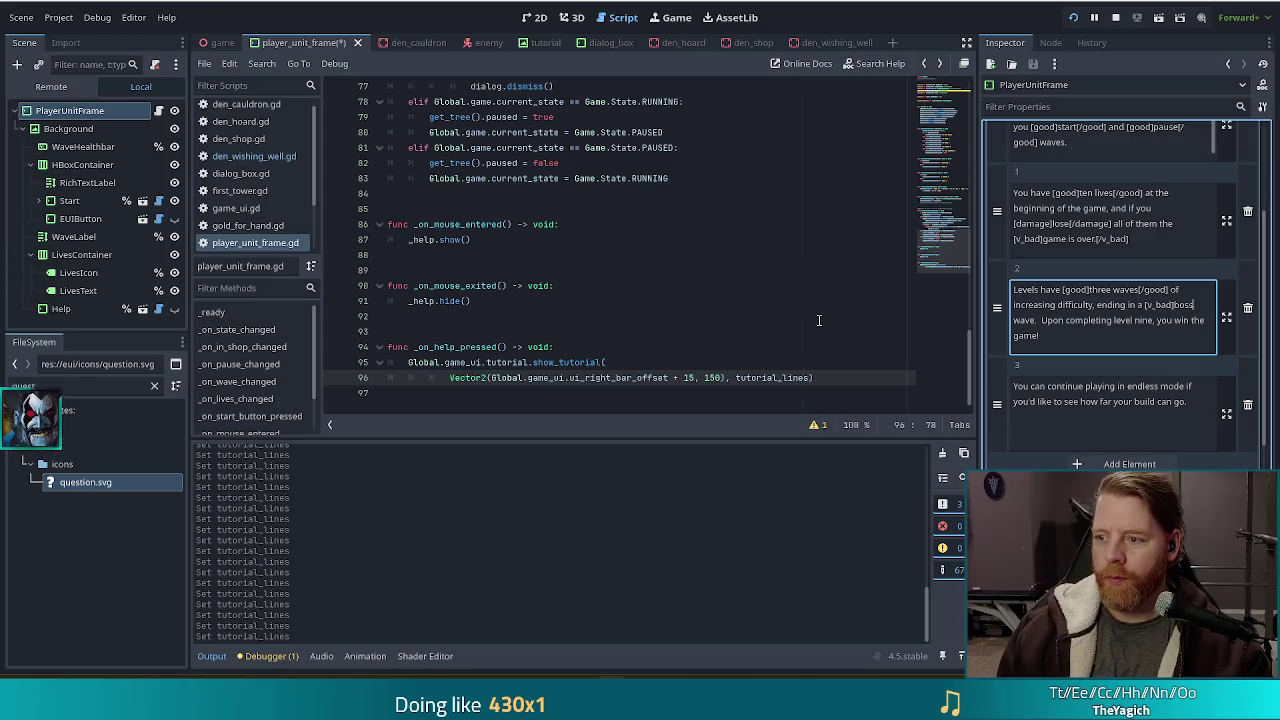
click(1040, 320)
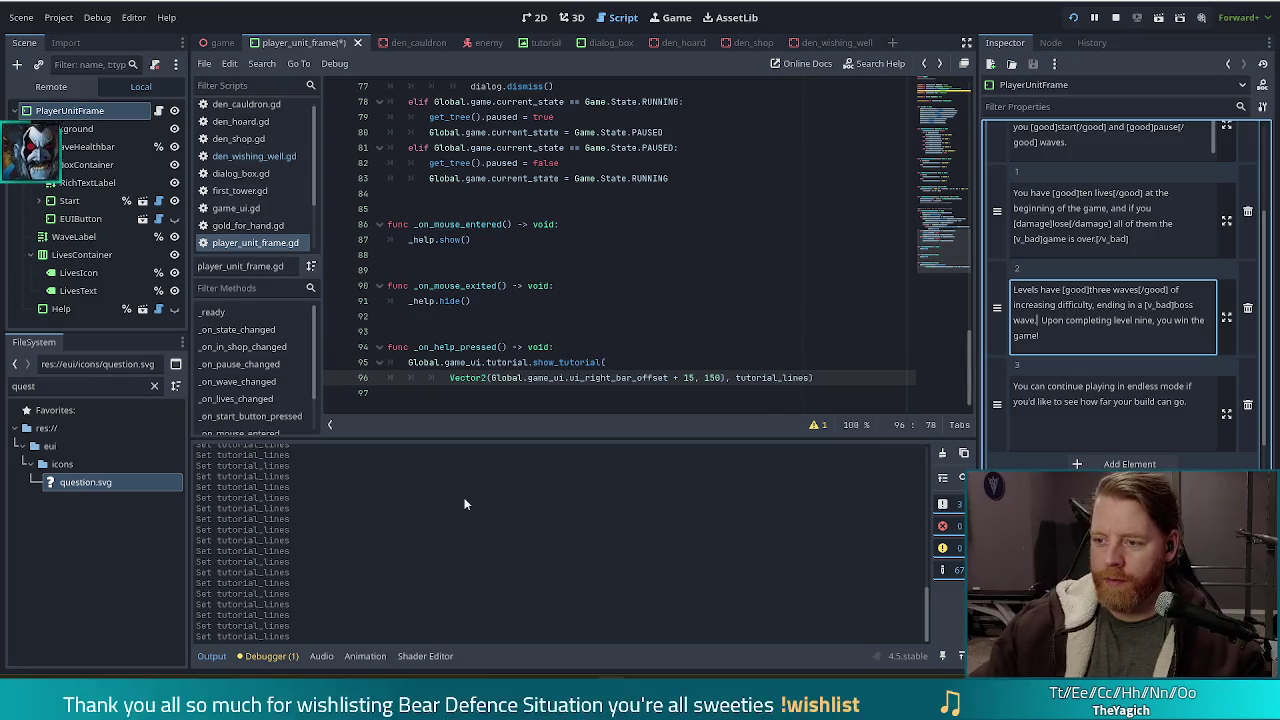
text([/v_bad])
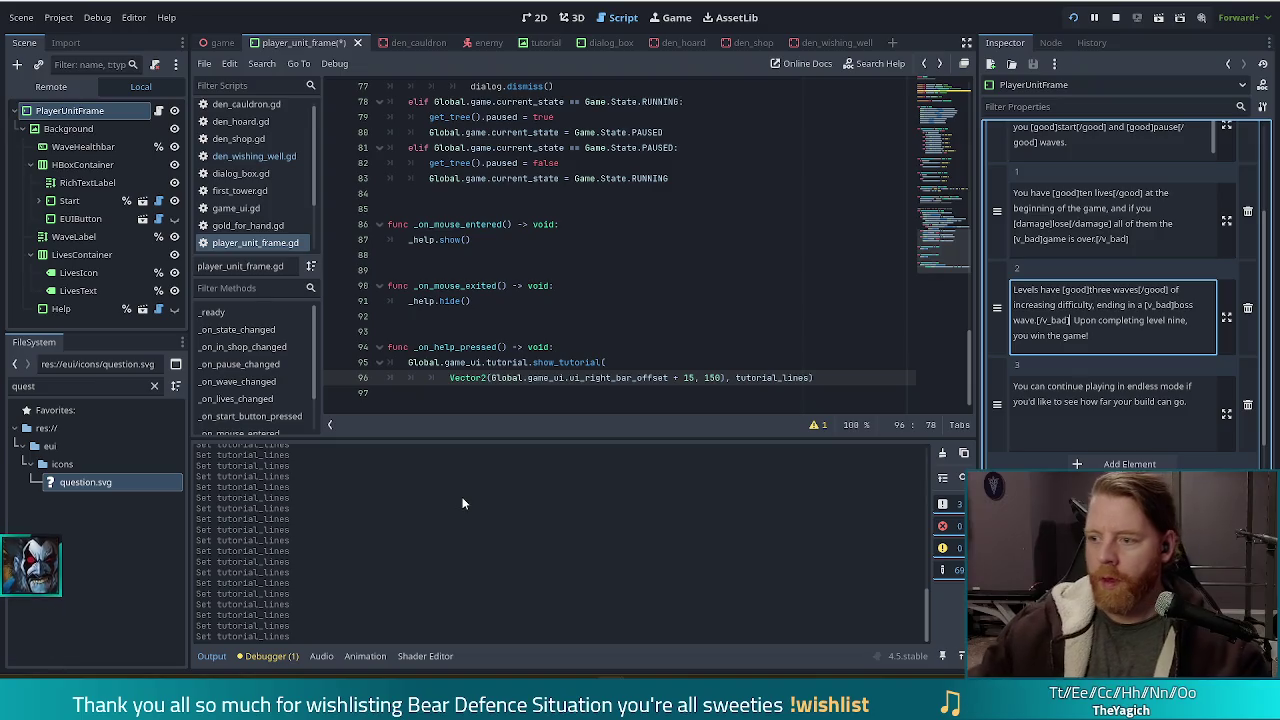
Tag 'win the game!' as v_good and save the scene.
click(1031, 336)
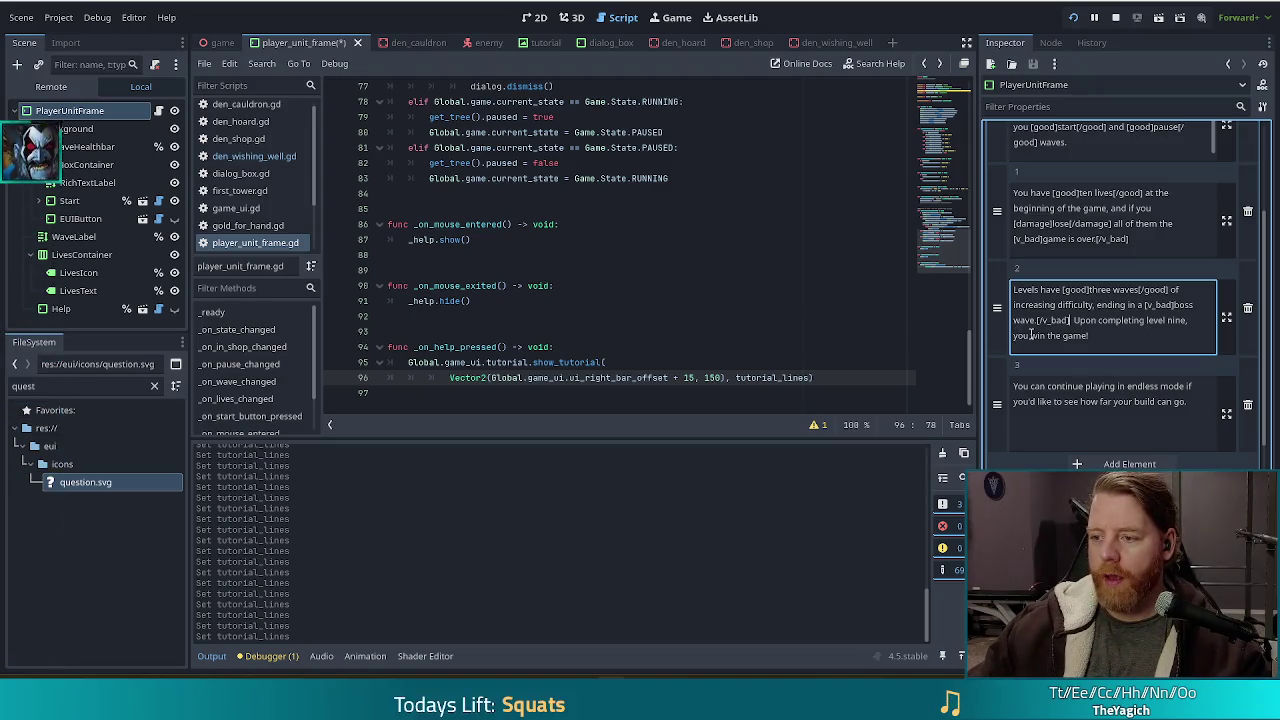
text([v_good)
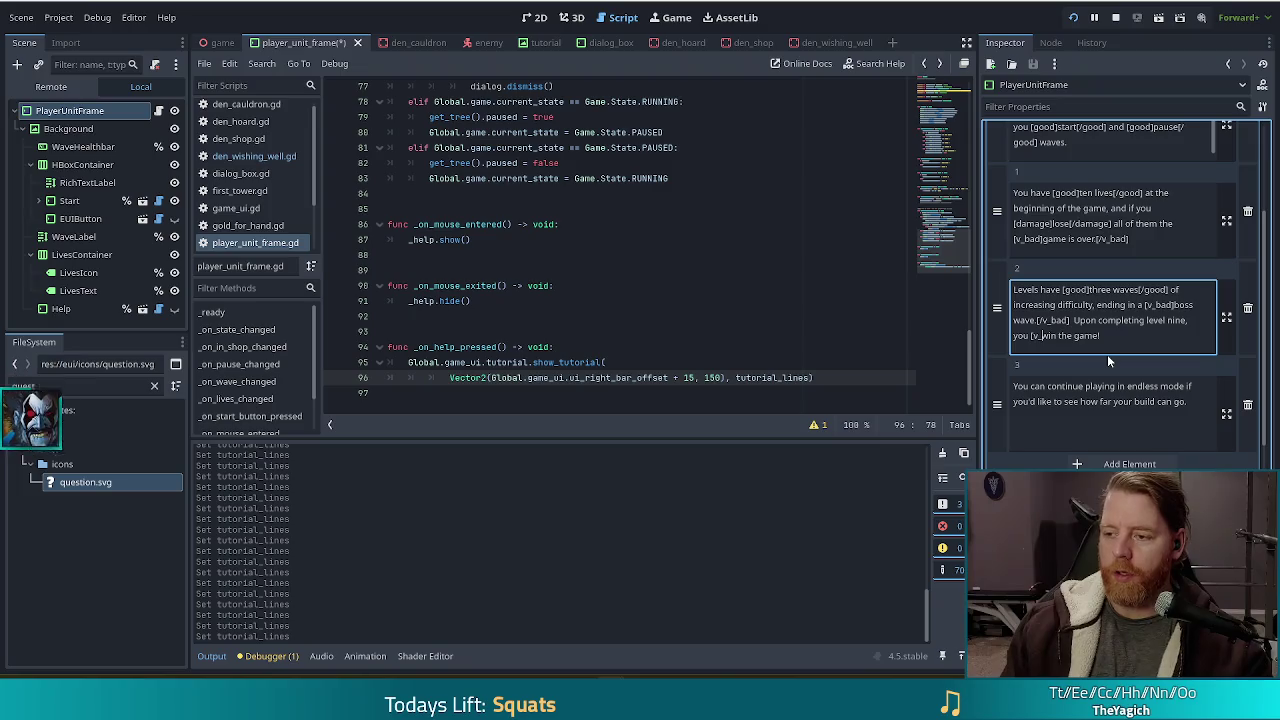
text(]win the game)
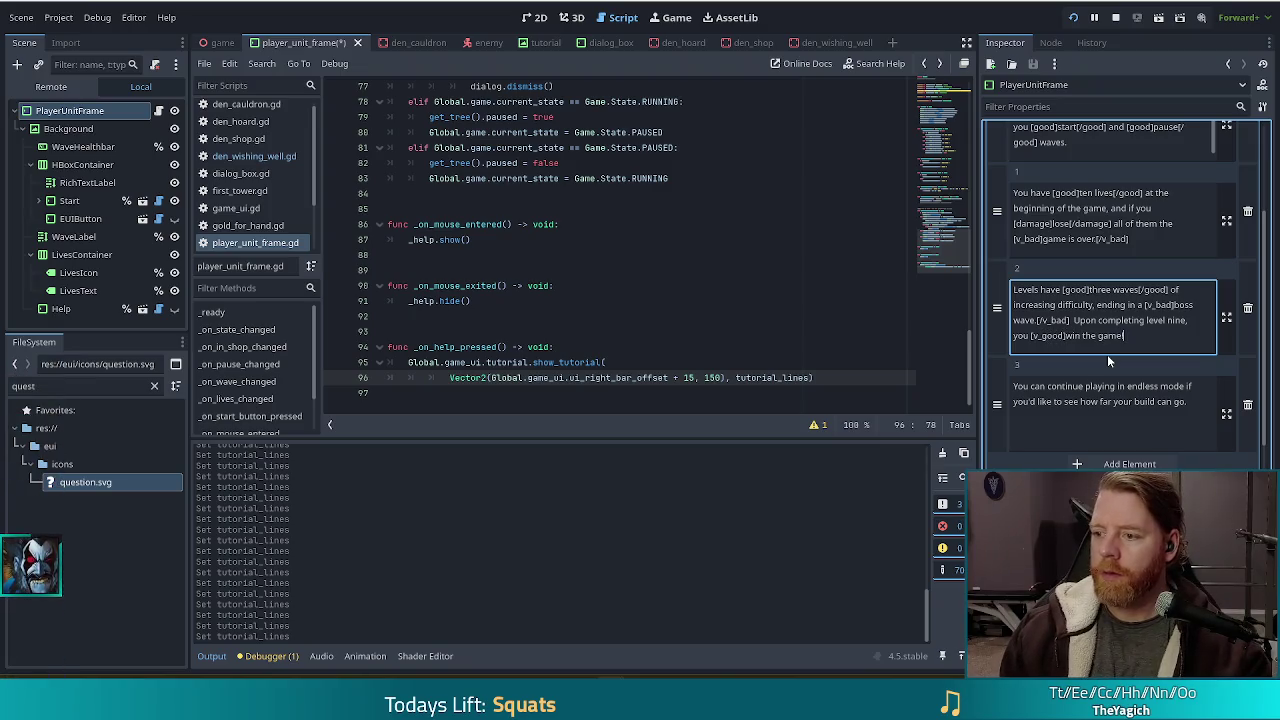
text(![/v)
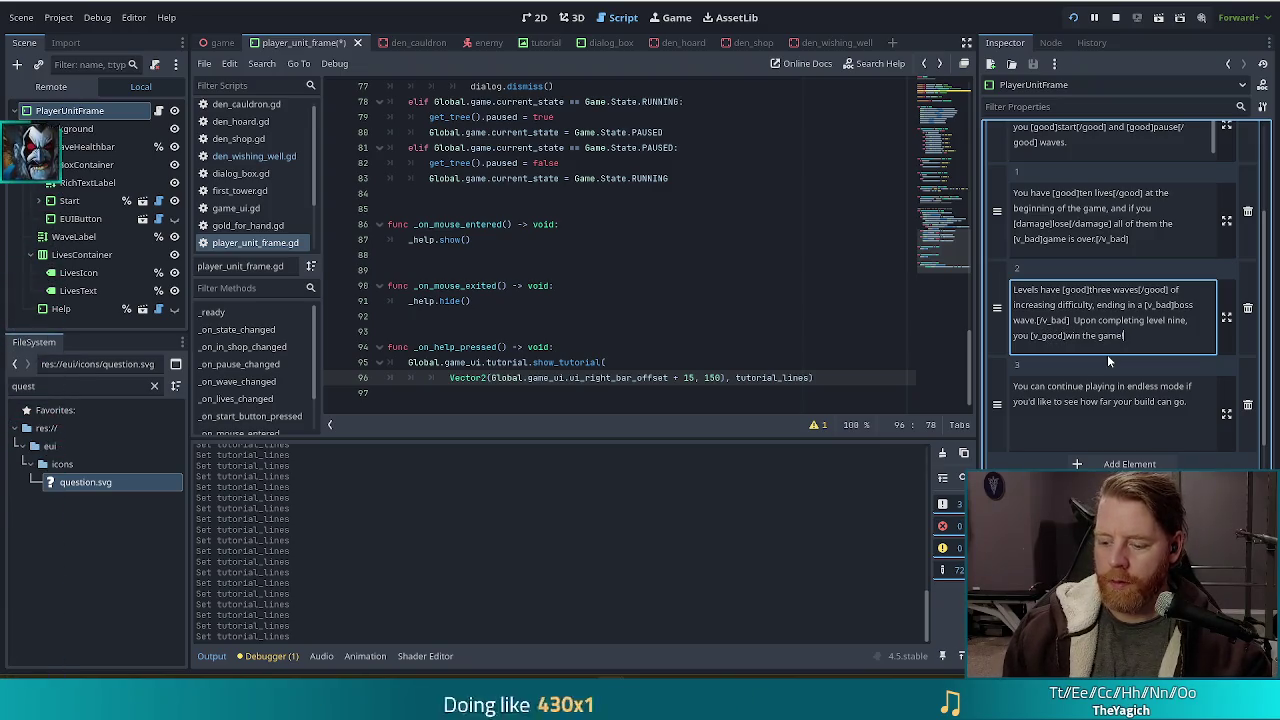
text(_good])
key(ctrl+s)
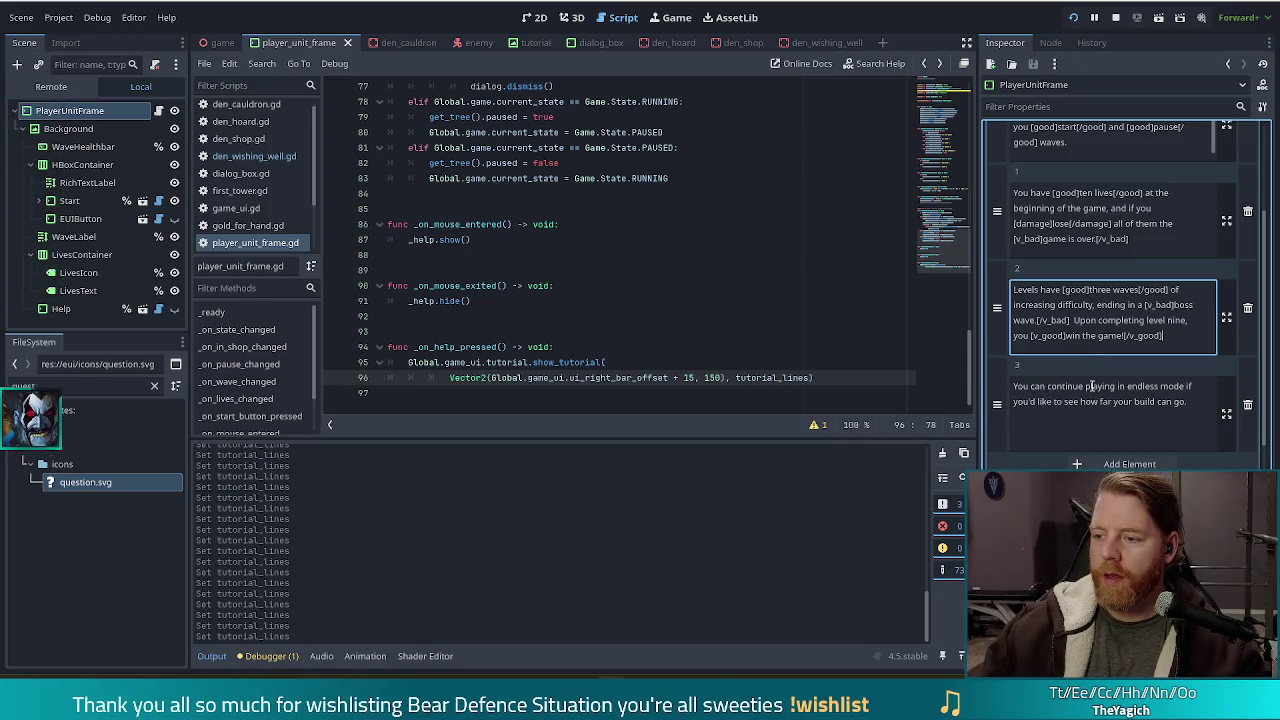
click(1128, 385)
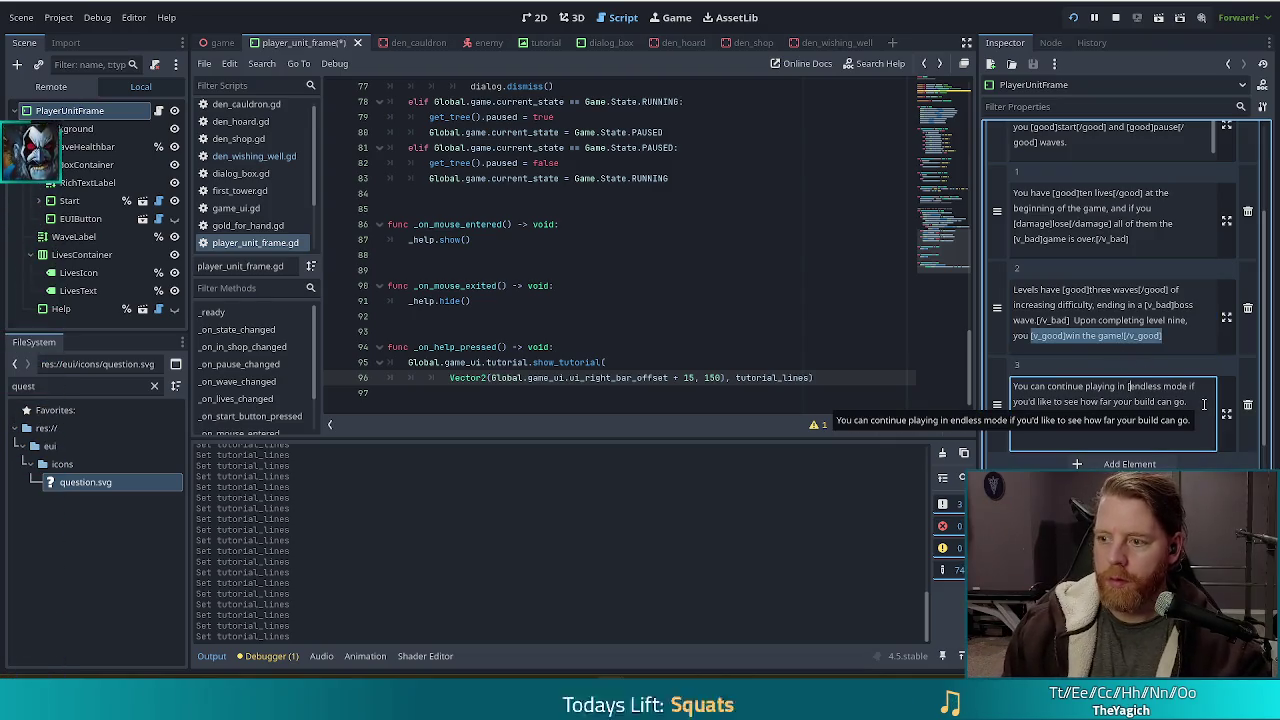
Wrap 'endless mode' in [good] tags in Tutorial Lines entry 3 and save.
text([good]endless mode)
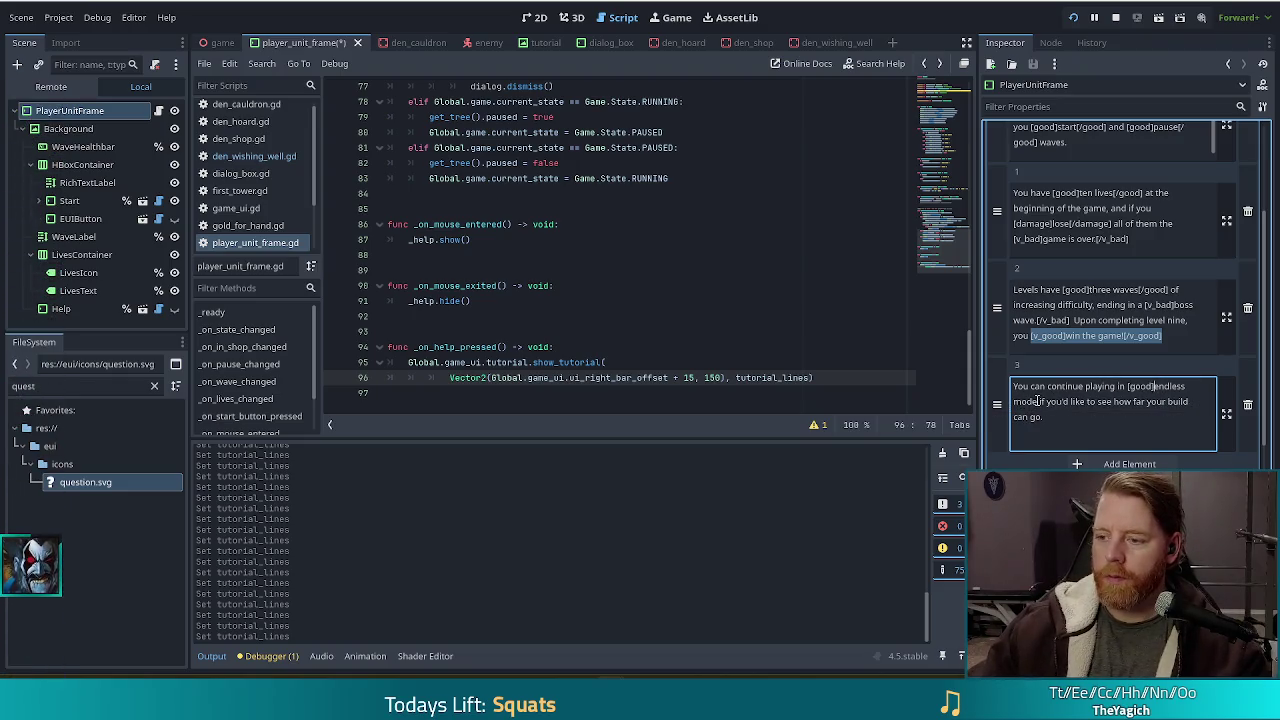
text([/good)
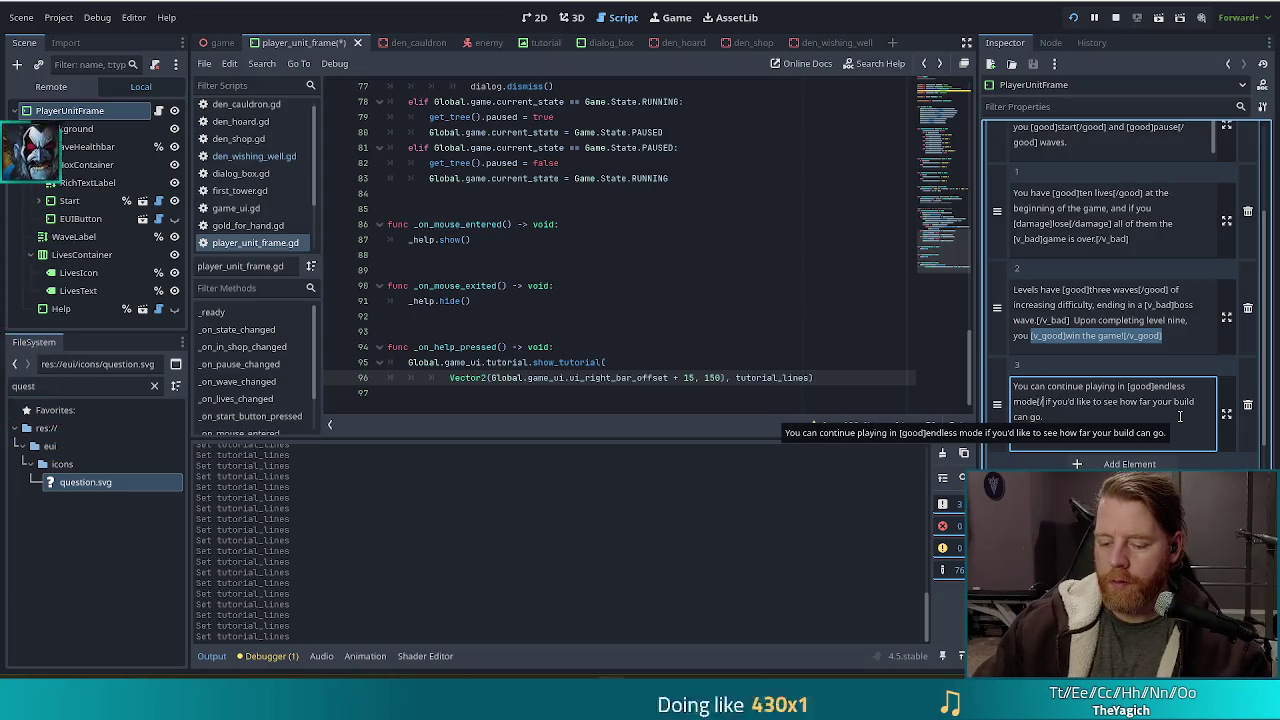
text(])
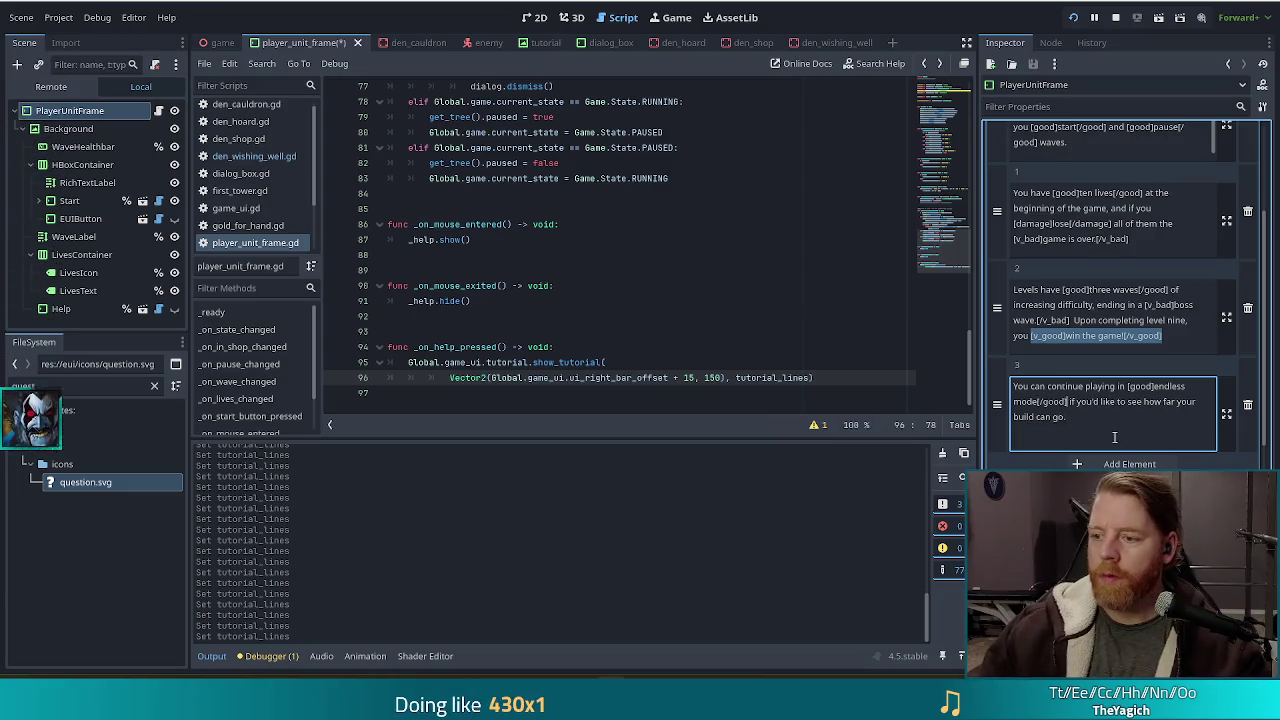
key(ctrl+s)
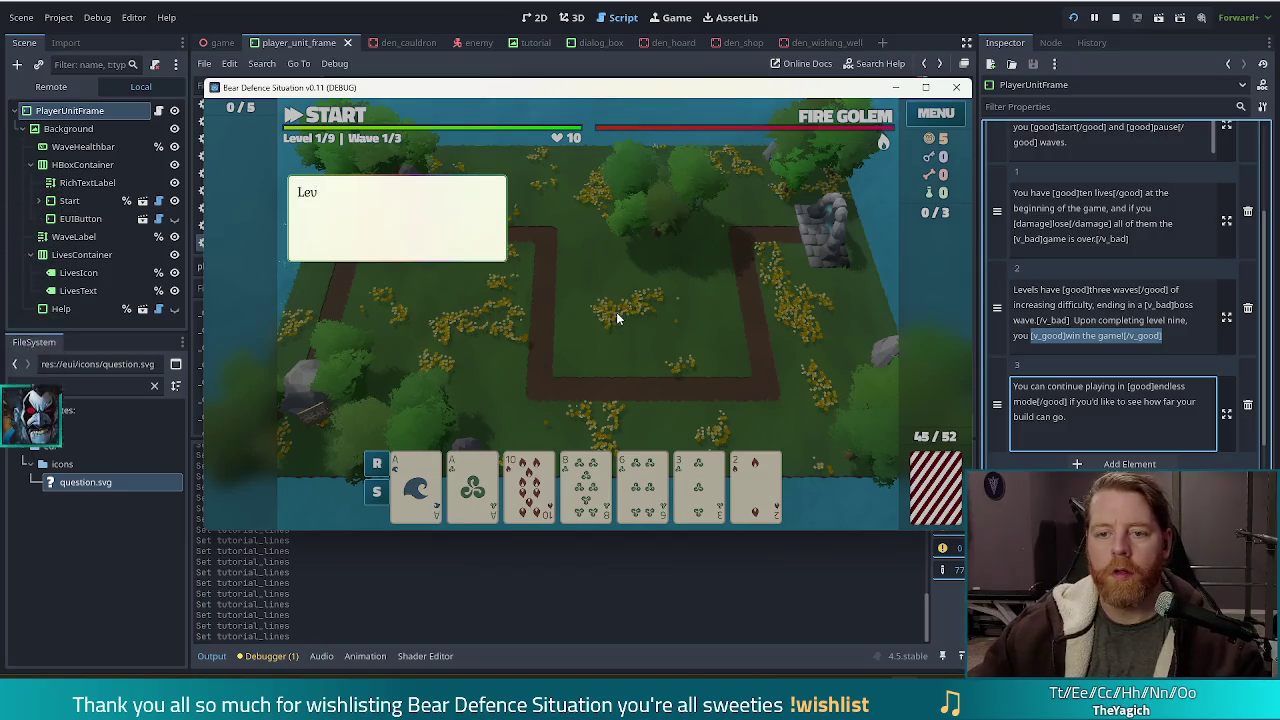
Advance to the final tutorial message and close it to reveal the Level 1/9 map.
click(568, 286)
click(572, 282)
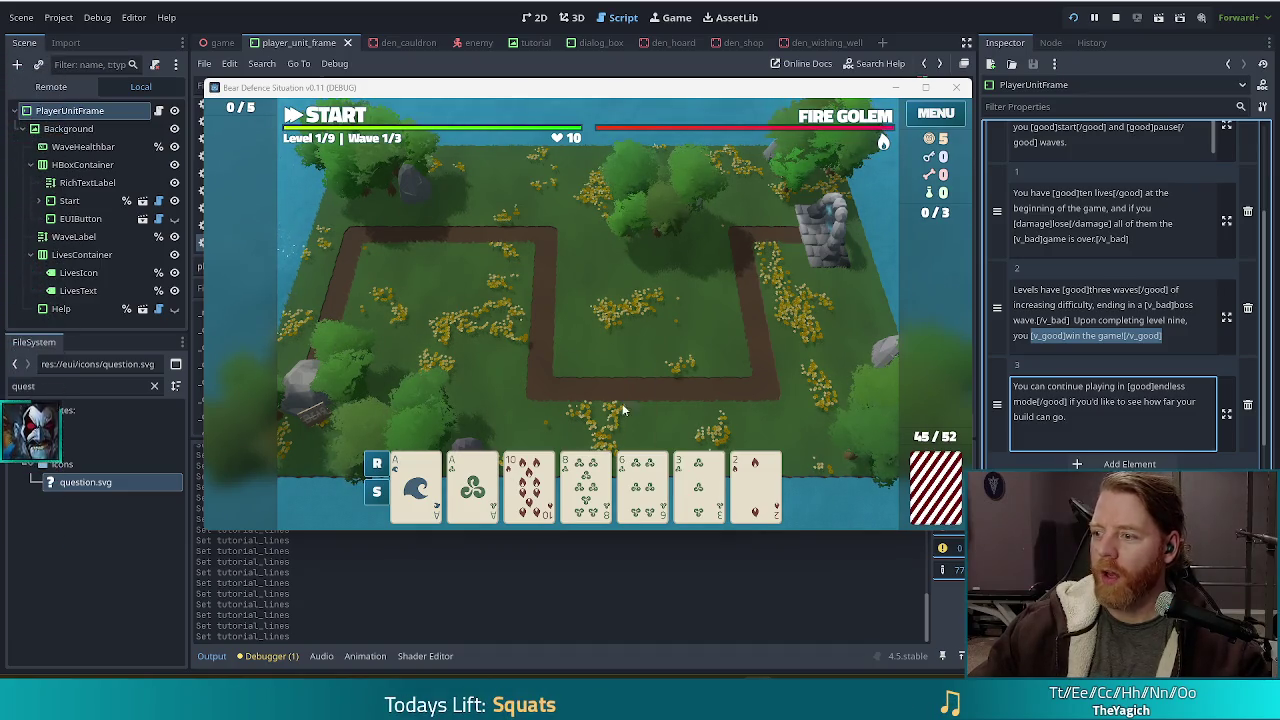
mouse_move(579, 112)
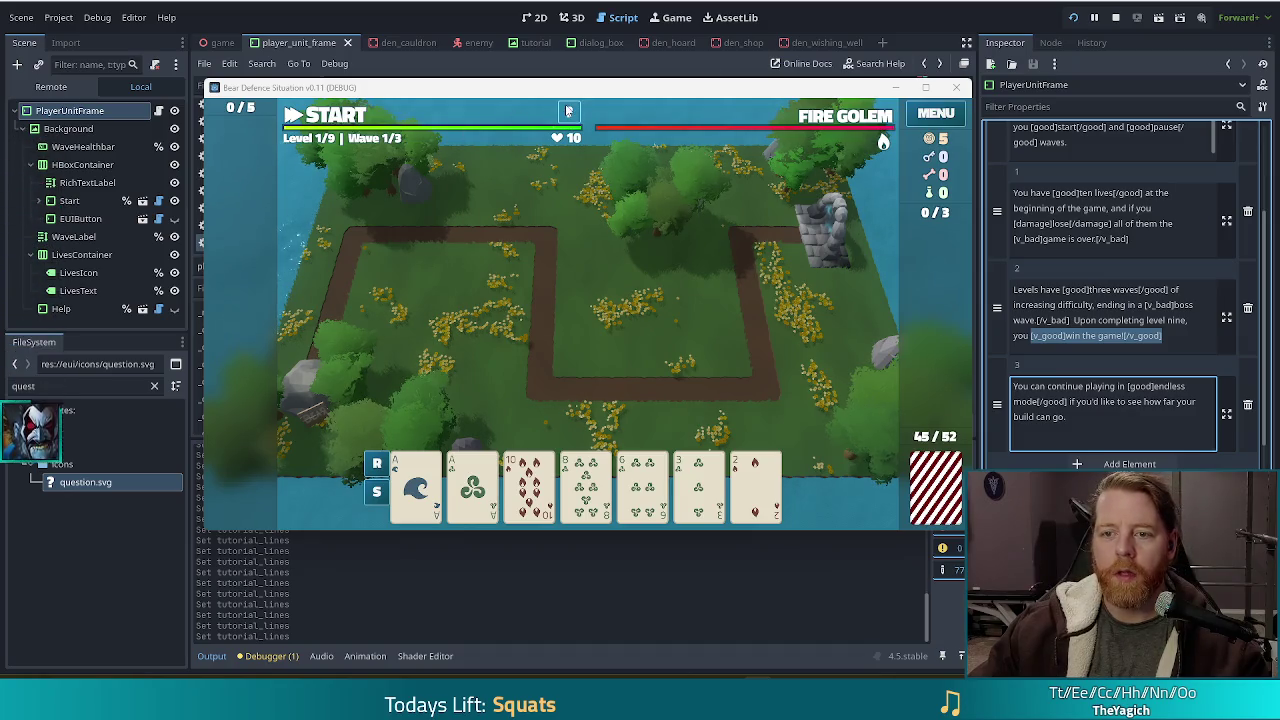
Replay the help tutorial through the lives, waves and endless-mode messages, then return to the editor.
click(530, 330)
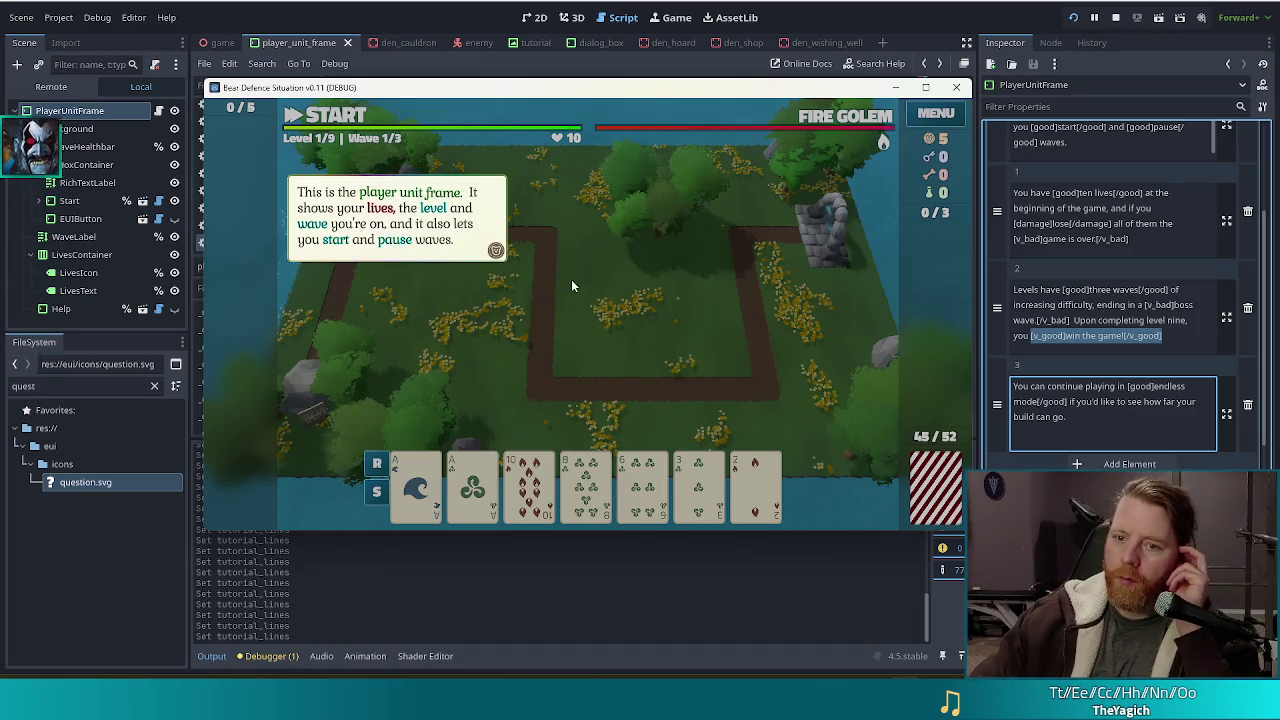
click(549, 296)
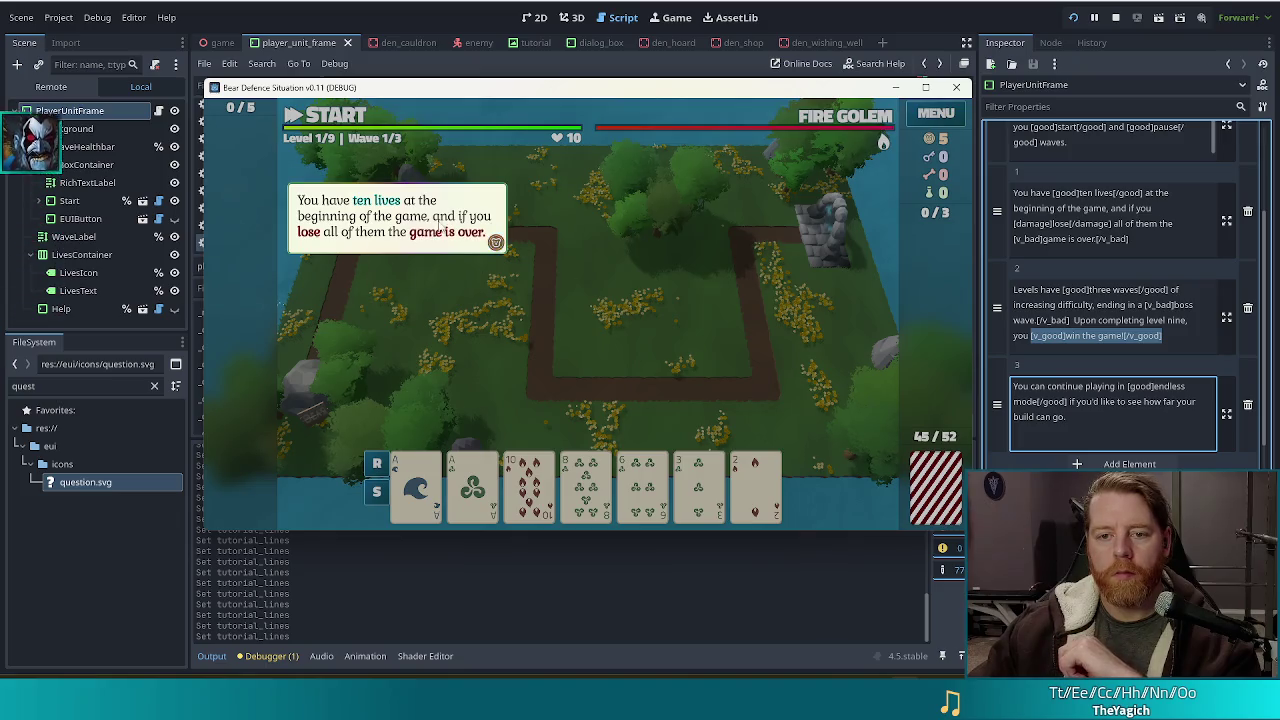
click(578, 287)
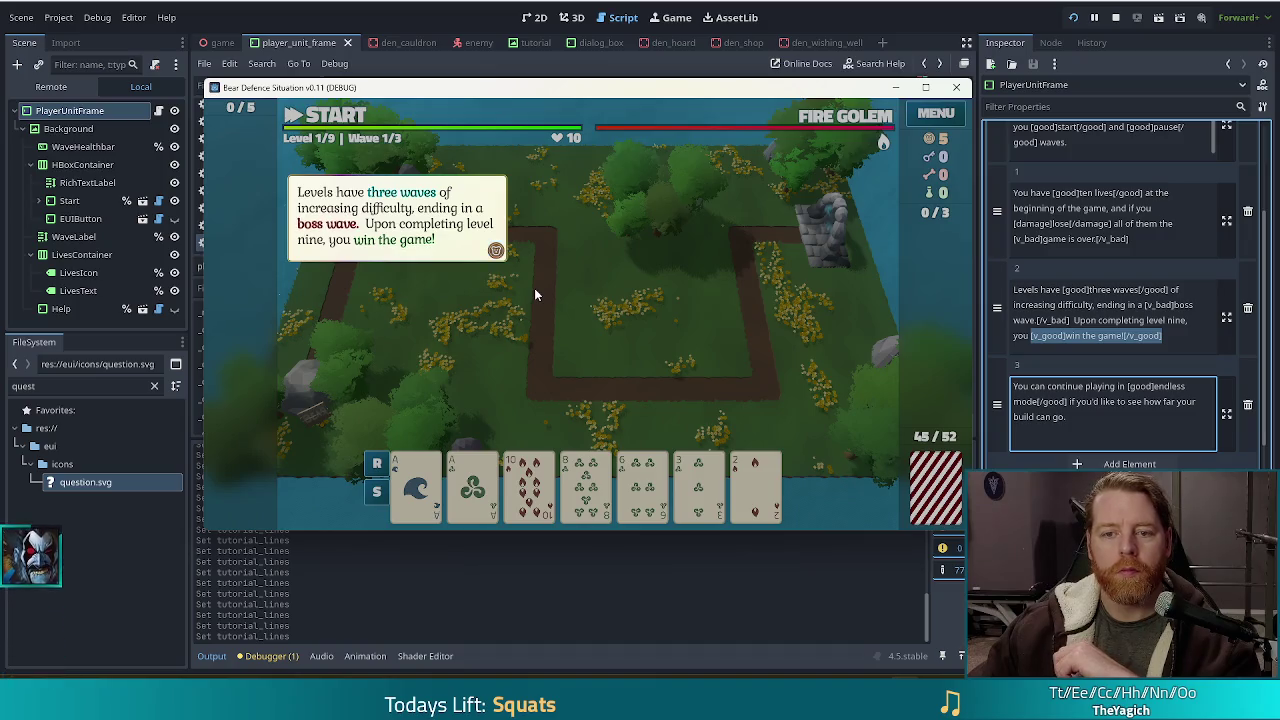
click(507, 295)
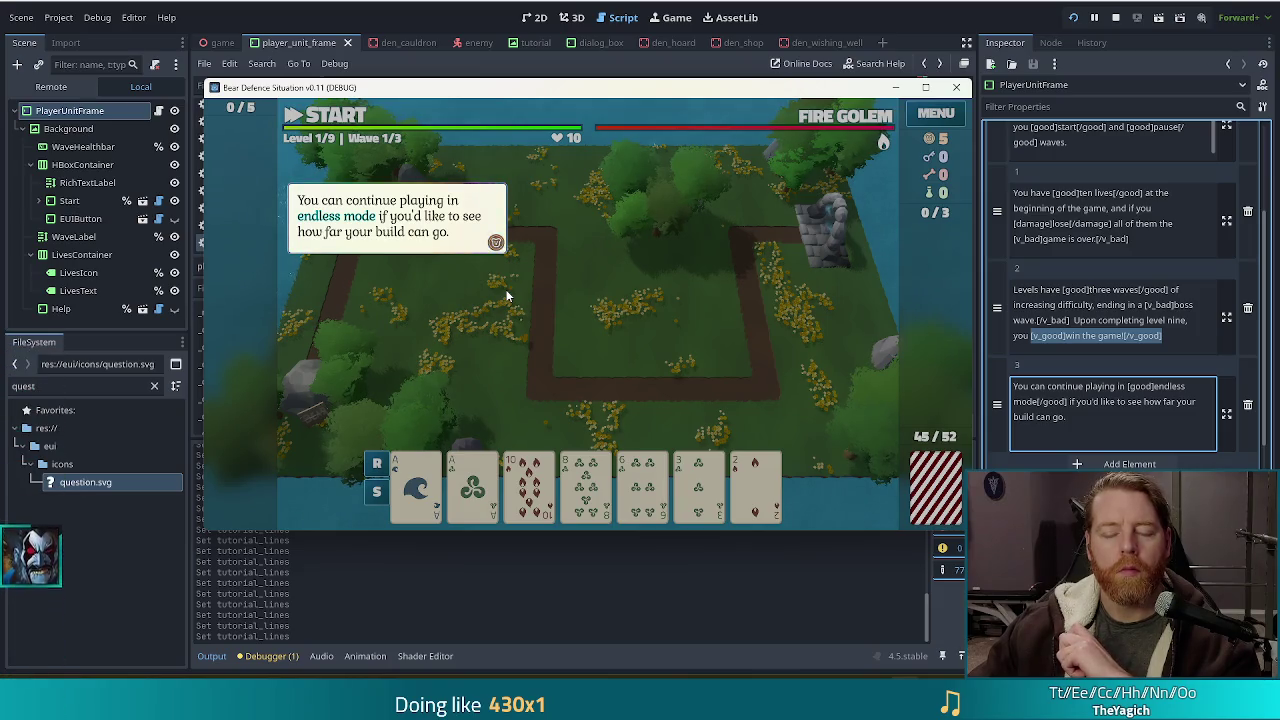
click(507, 295)
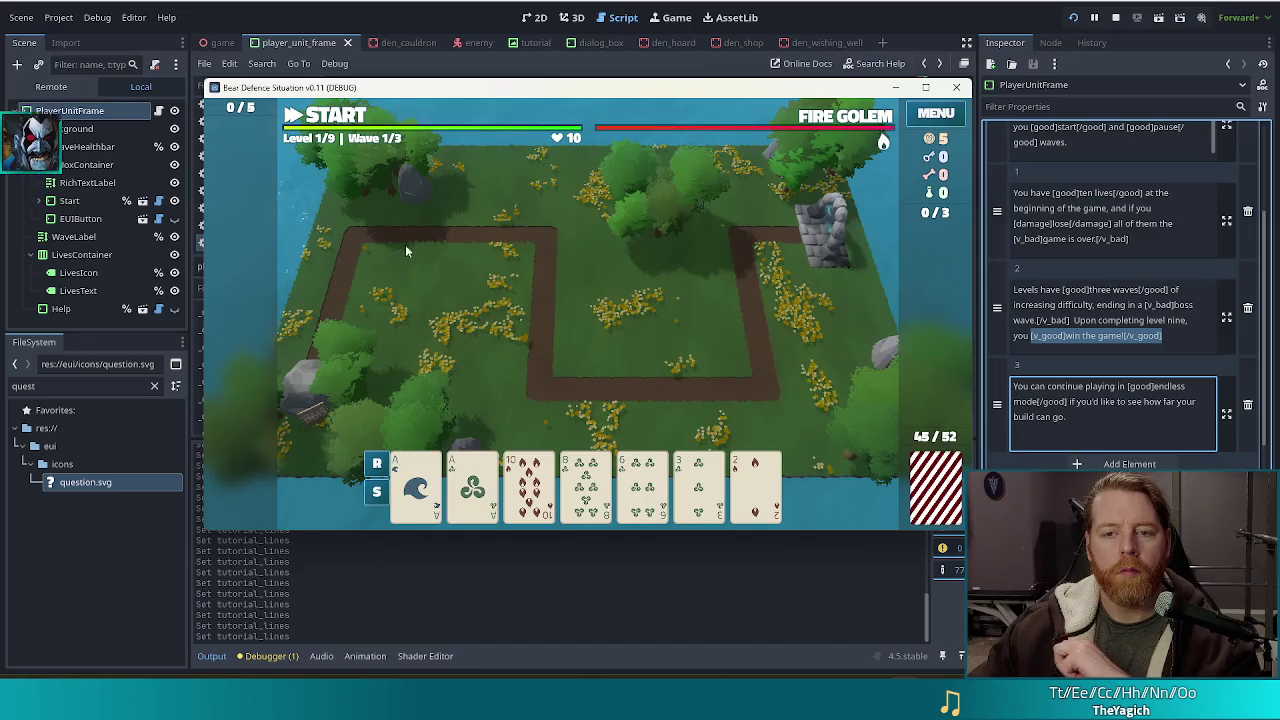
click(1071, 223)
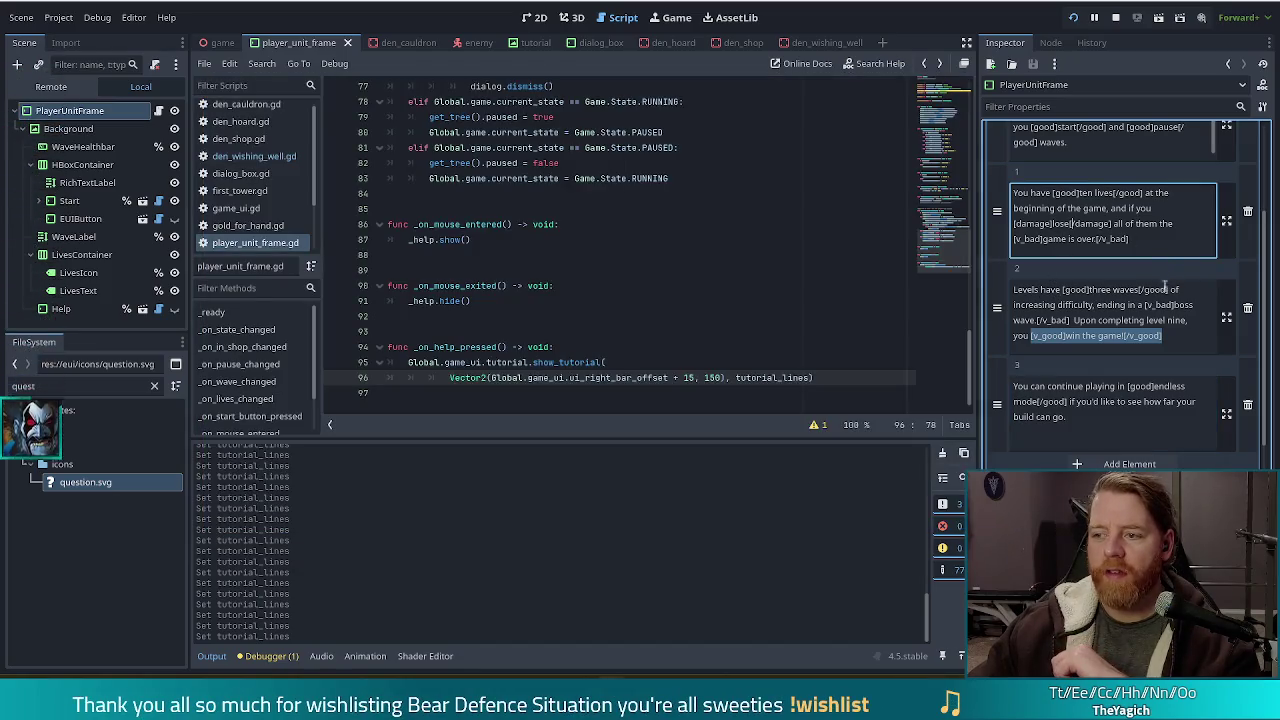
Insert 'enter the map scene and' into Tutorial Lines entry 0.
scroll(1165, 283, up, 2)
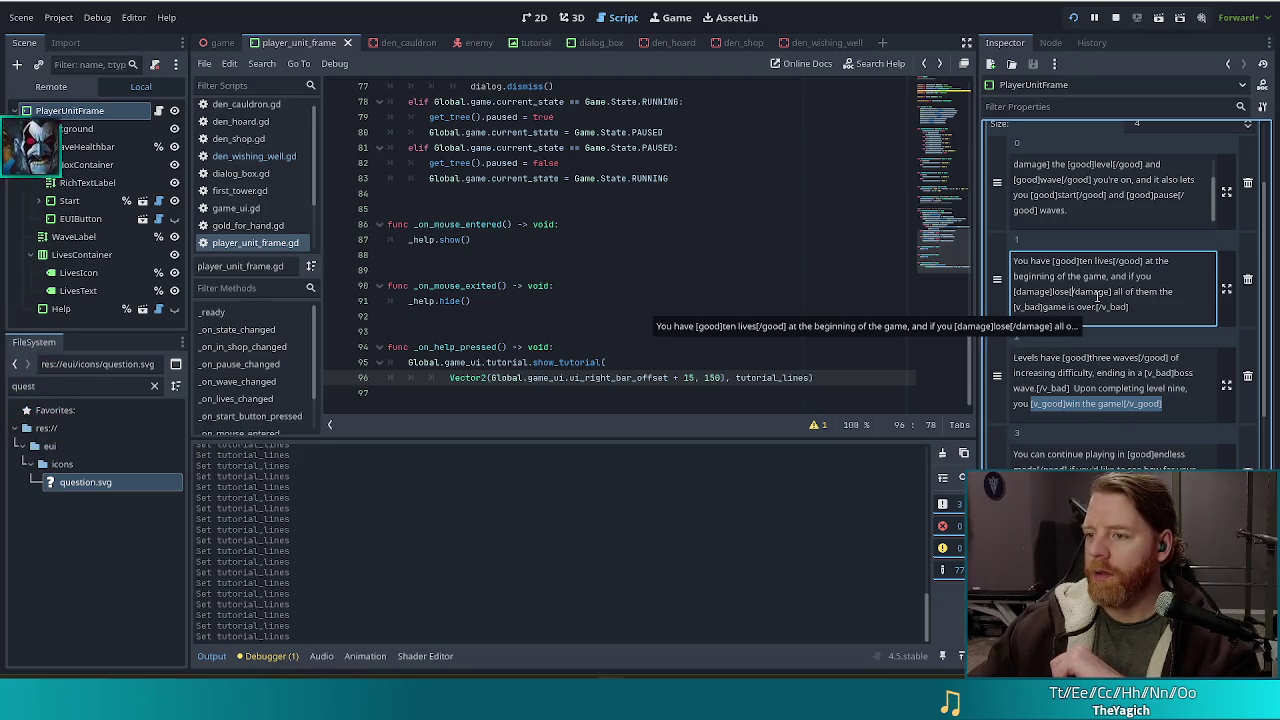
scroll(1114, 309, up, 2)
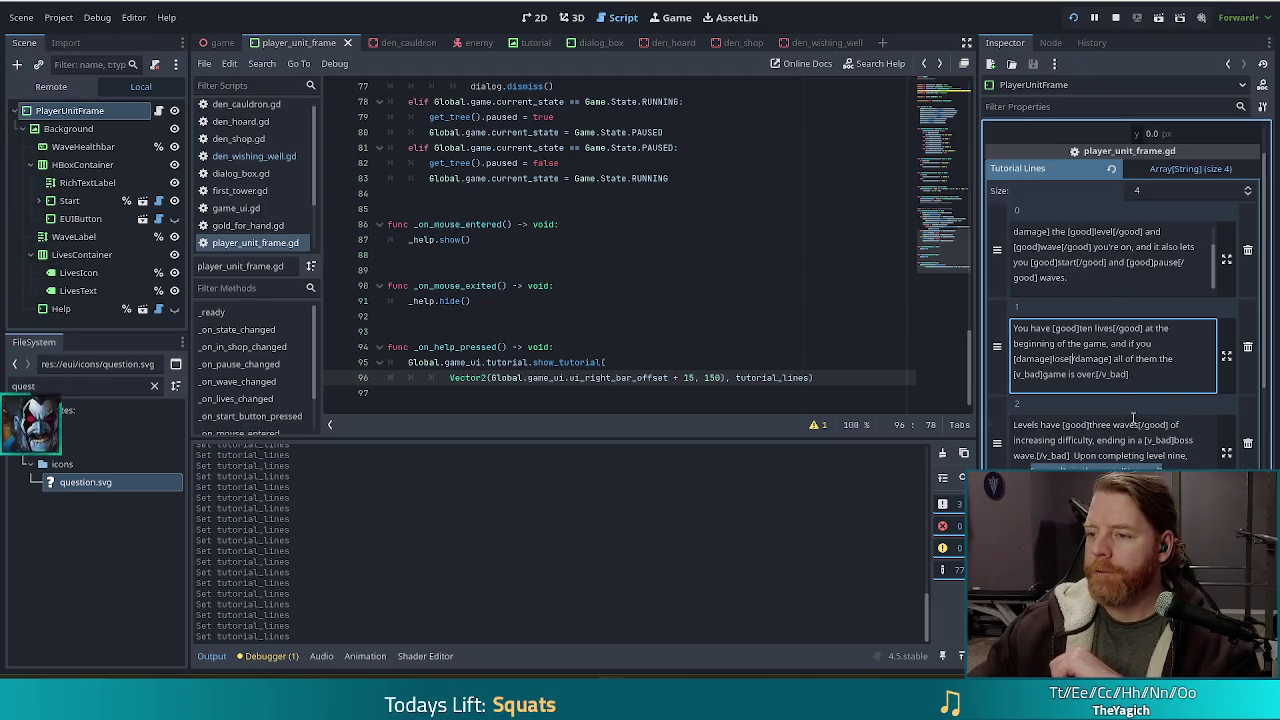
scroll(1166, 274, up, 2)
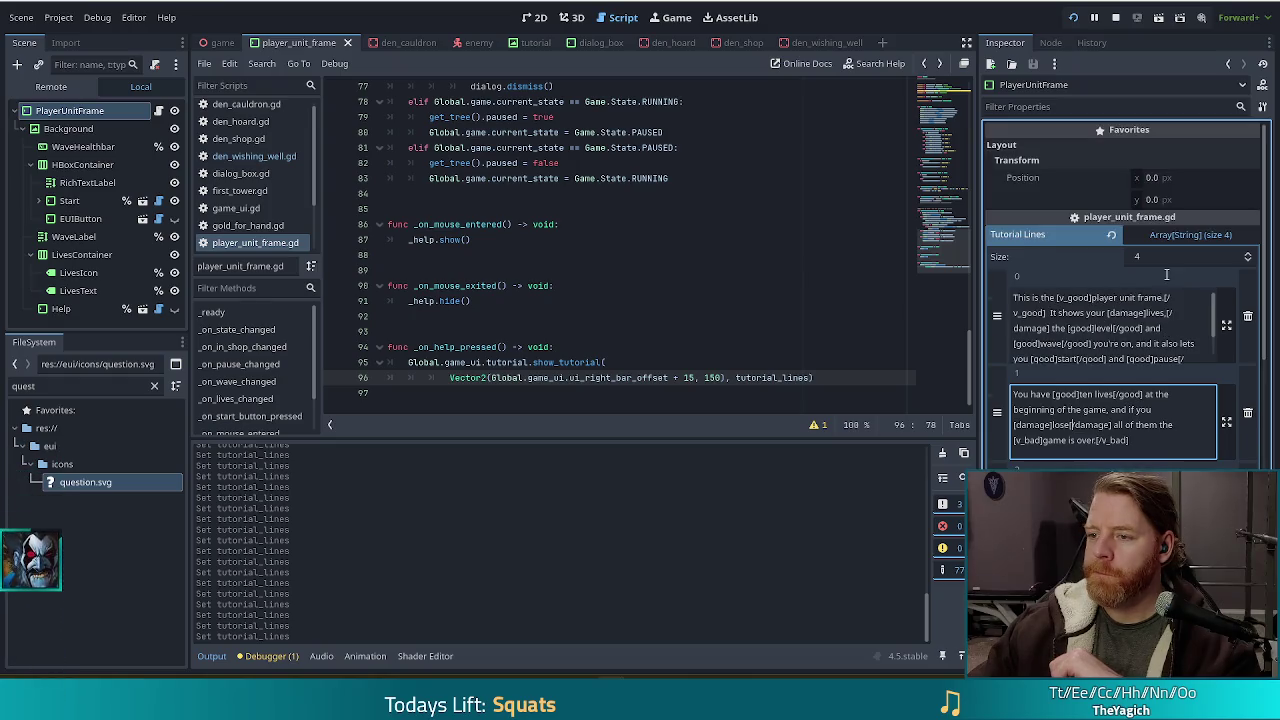
scroll(1063, 257, down, 2)
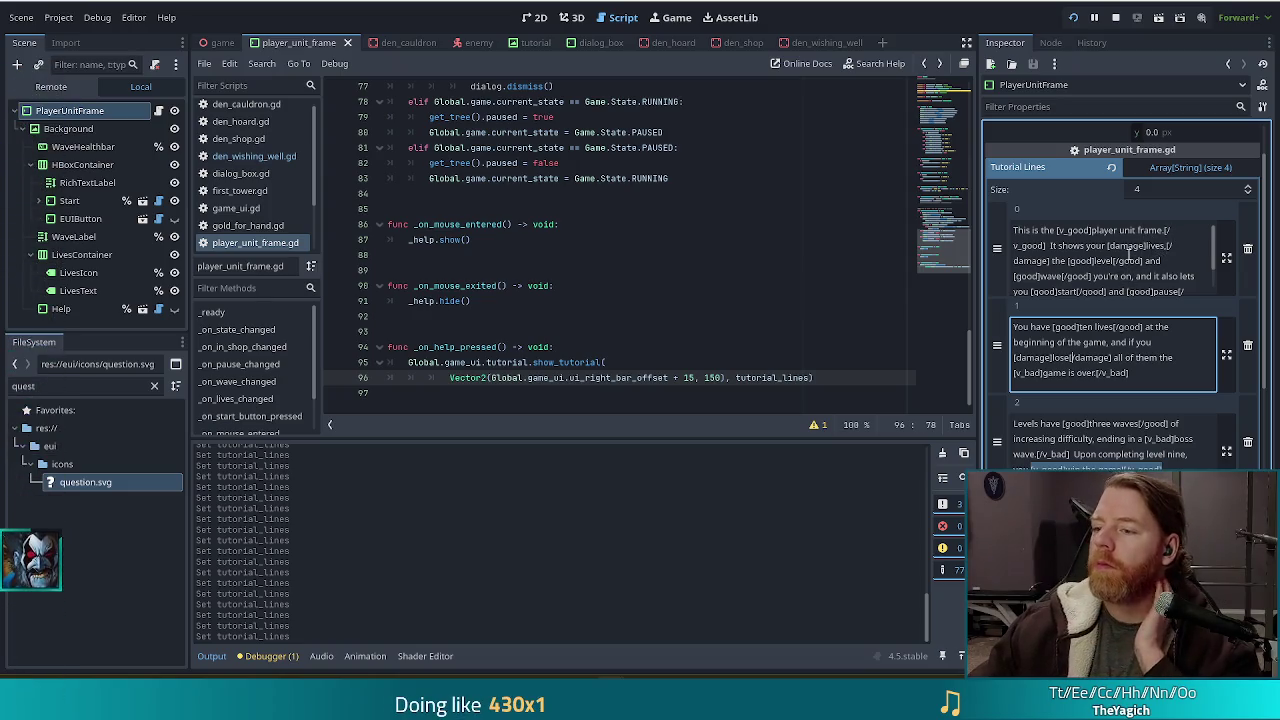
scroll(1140, 255, down, 1)
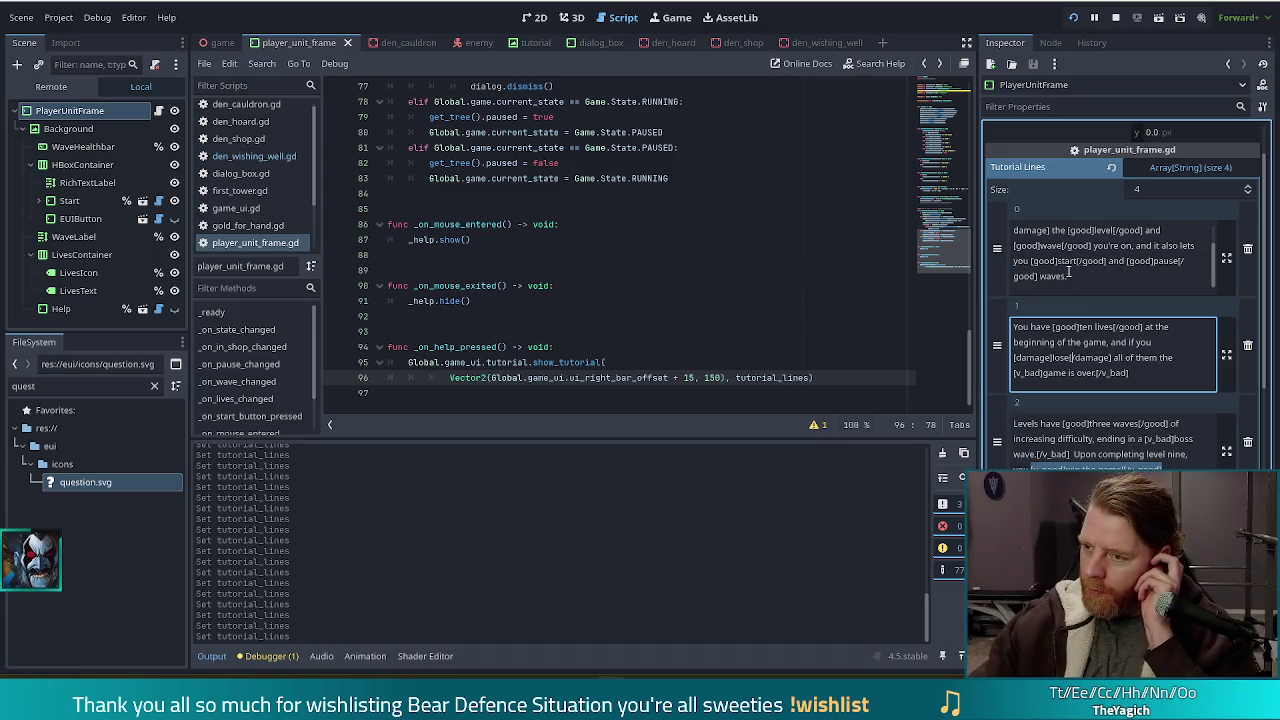
click(1069, 231)
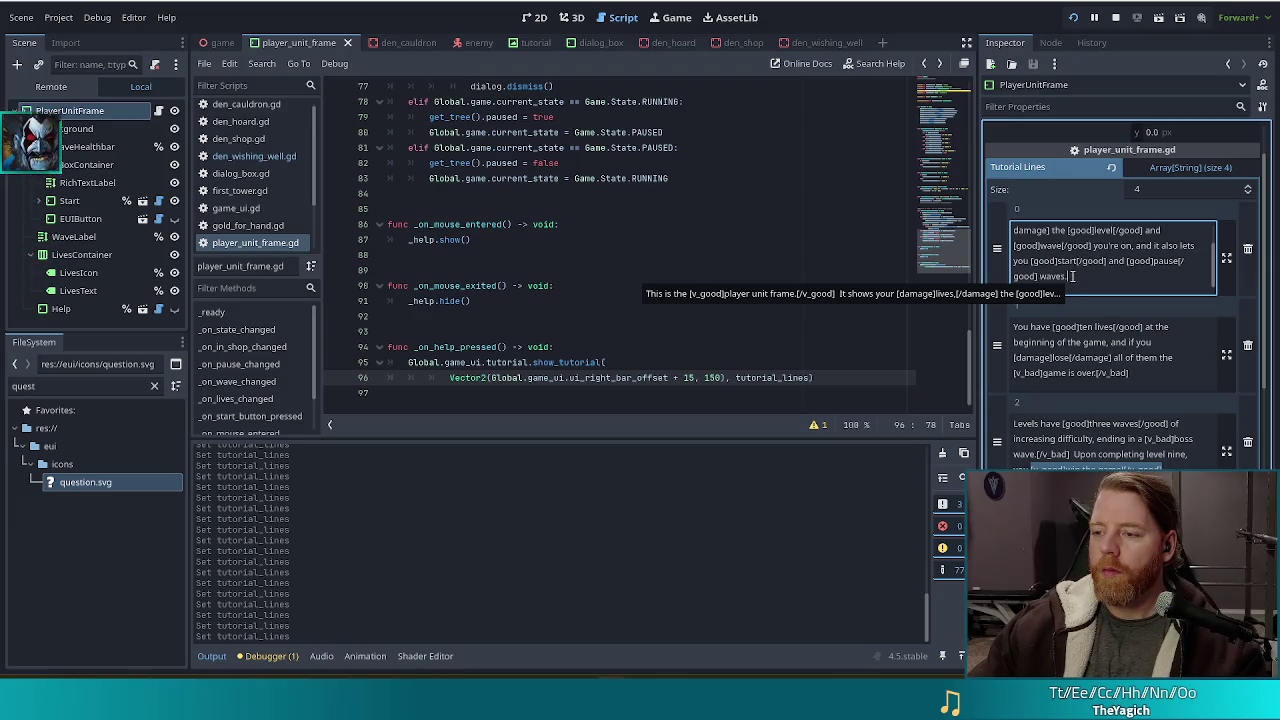
drag(1072, 278, 1031, 261)
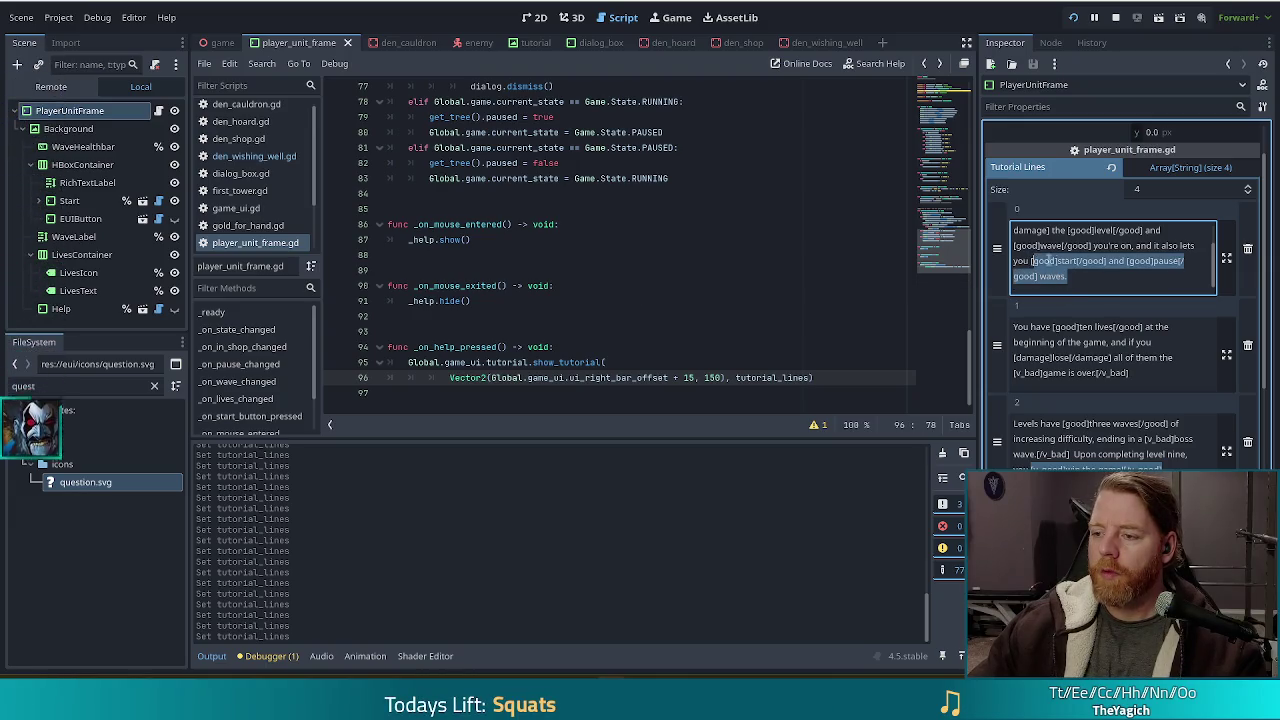
click(1057, 260)
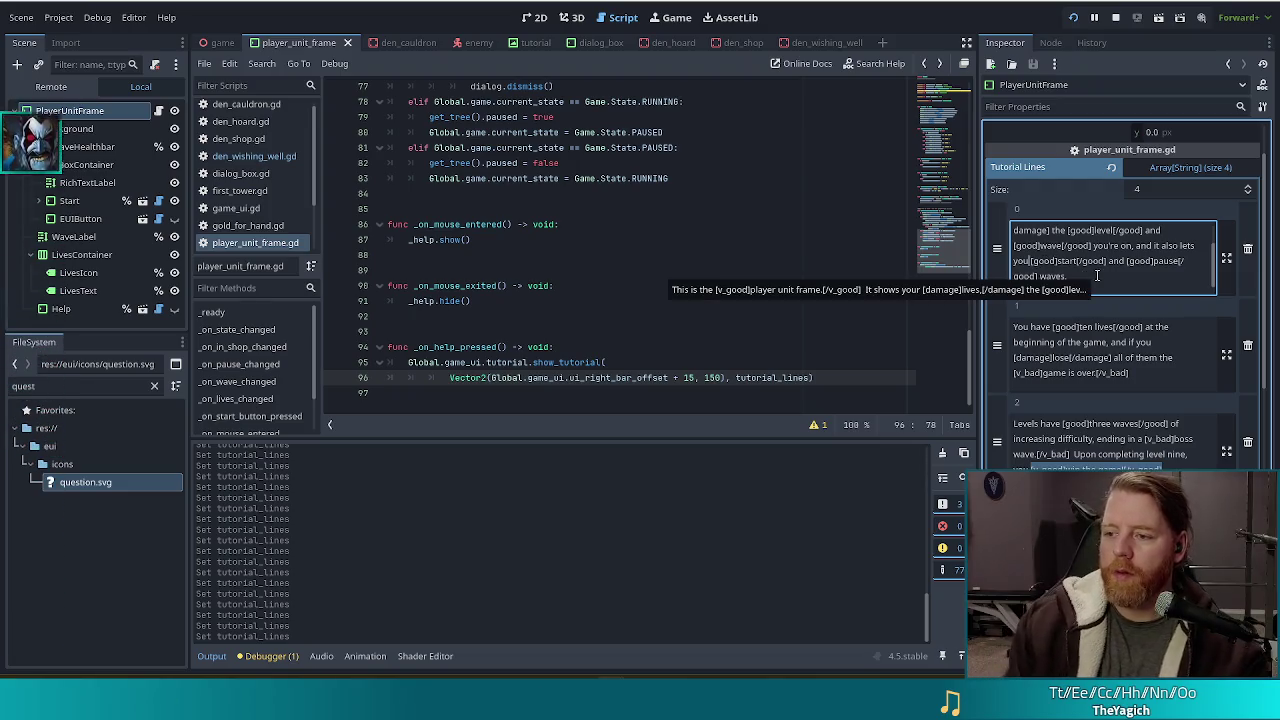
text(enter the ma)
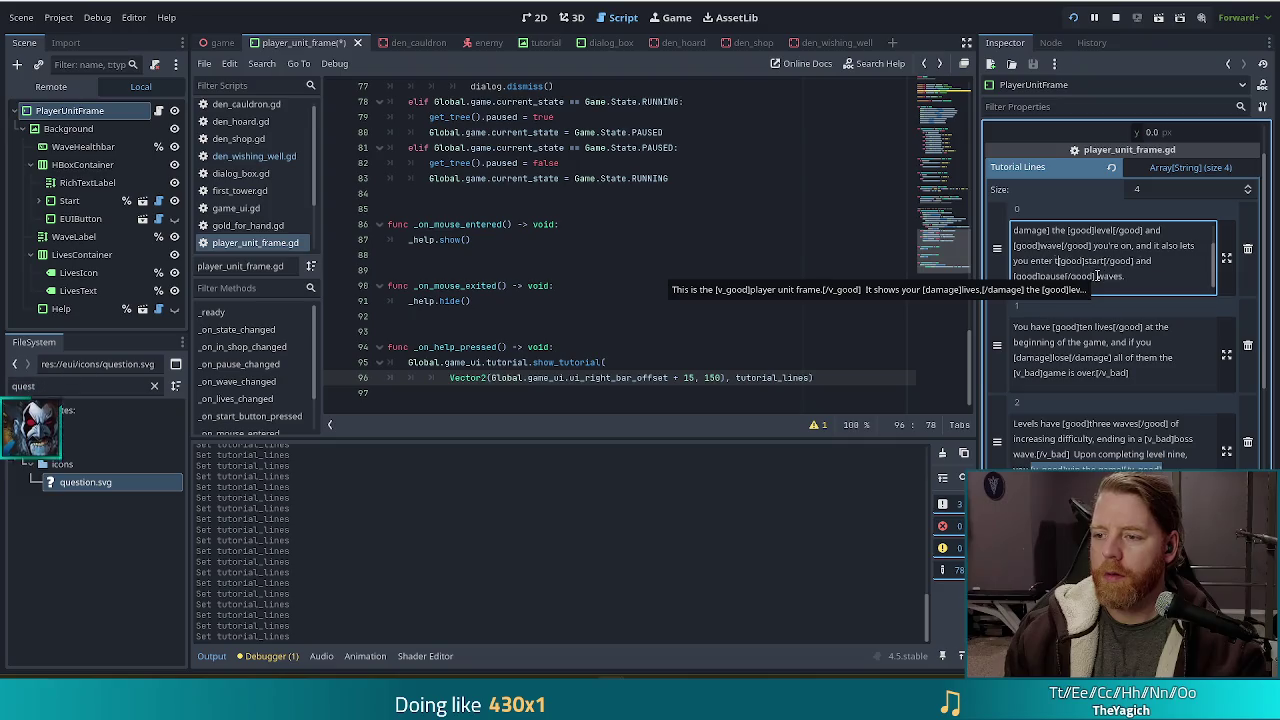
text(p scene )
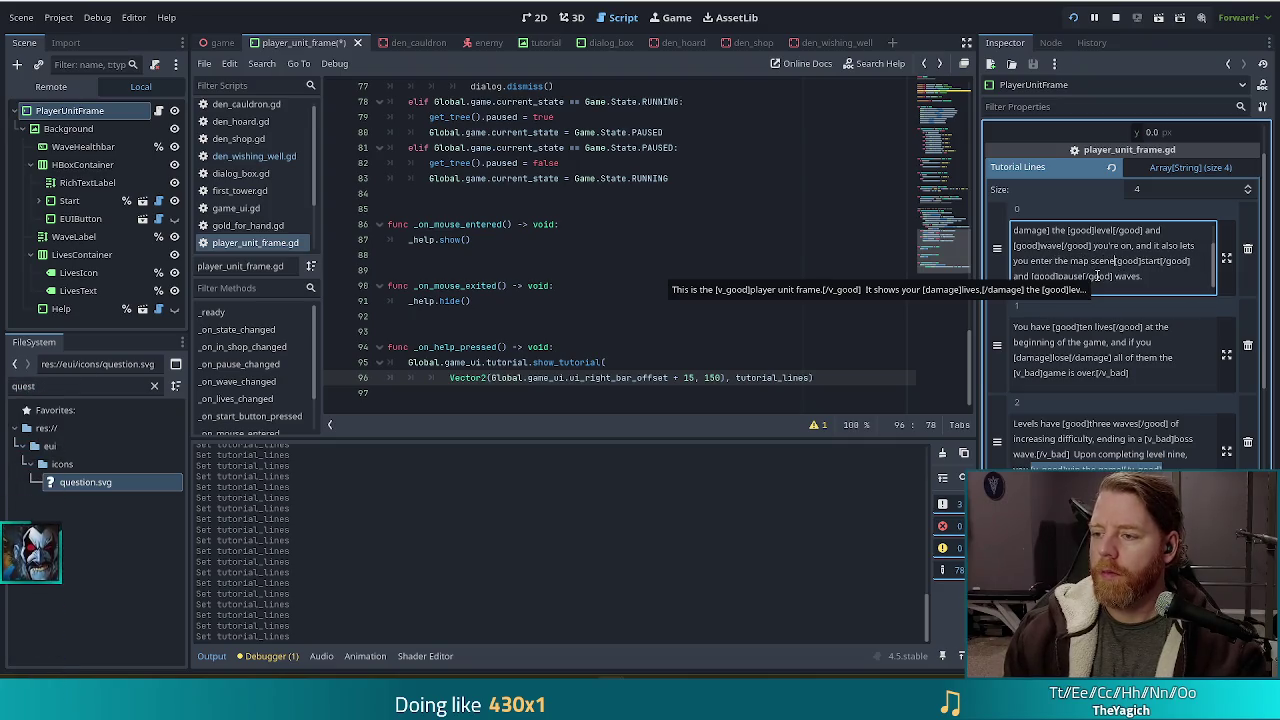
text(and)
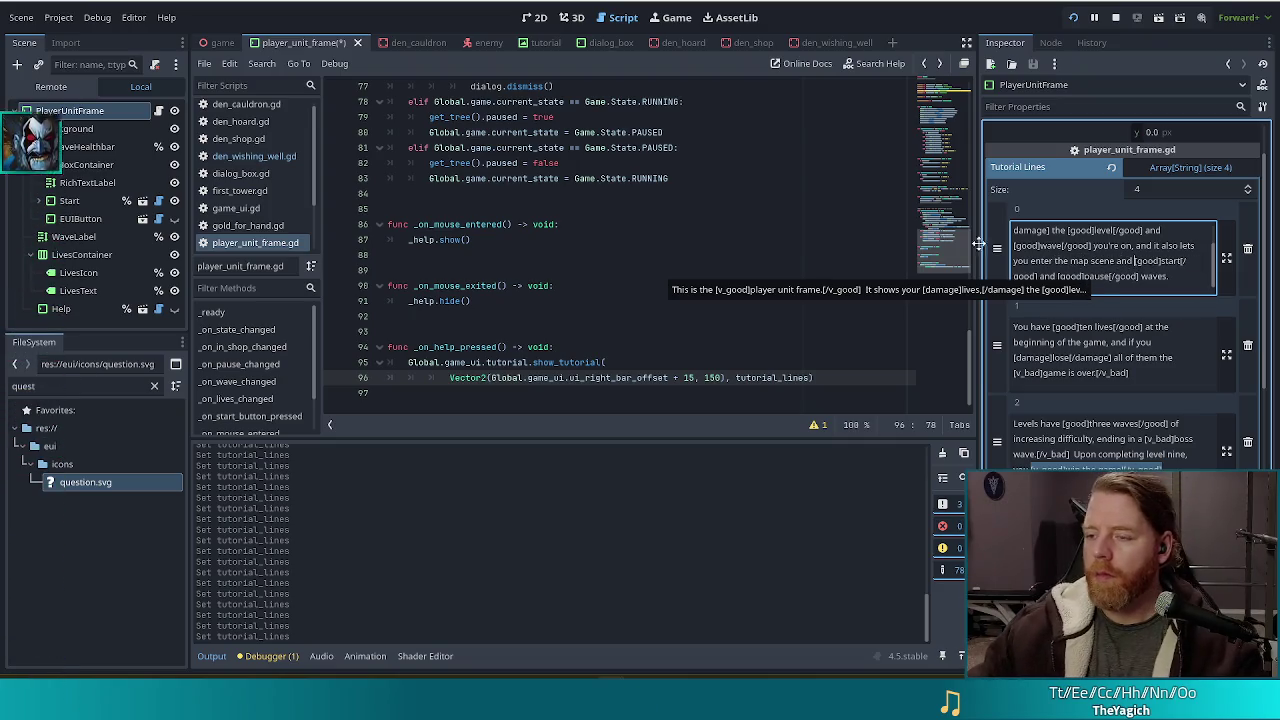
Remove the pause phrase, restore '[good]wave[/good]', then save and run the game.
drag(1038, 276, 1142, 276)
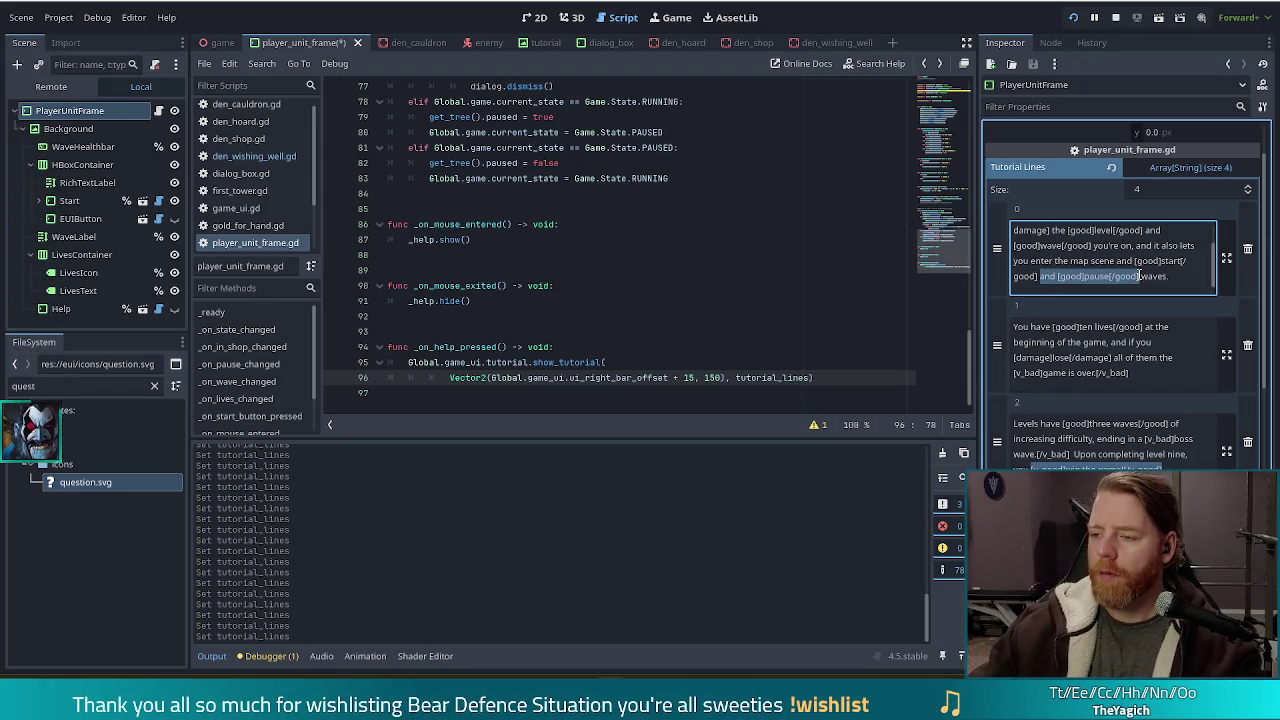
key(BackSpace)
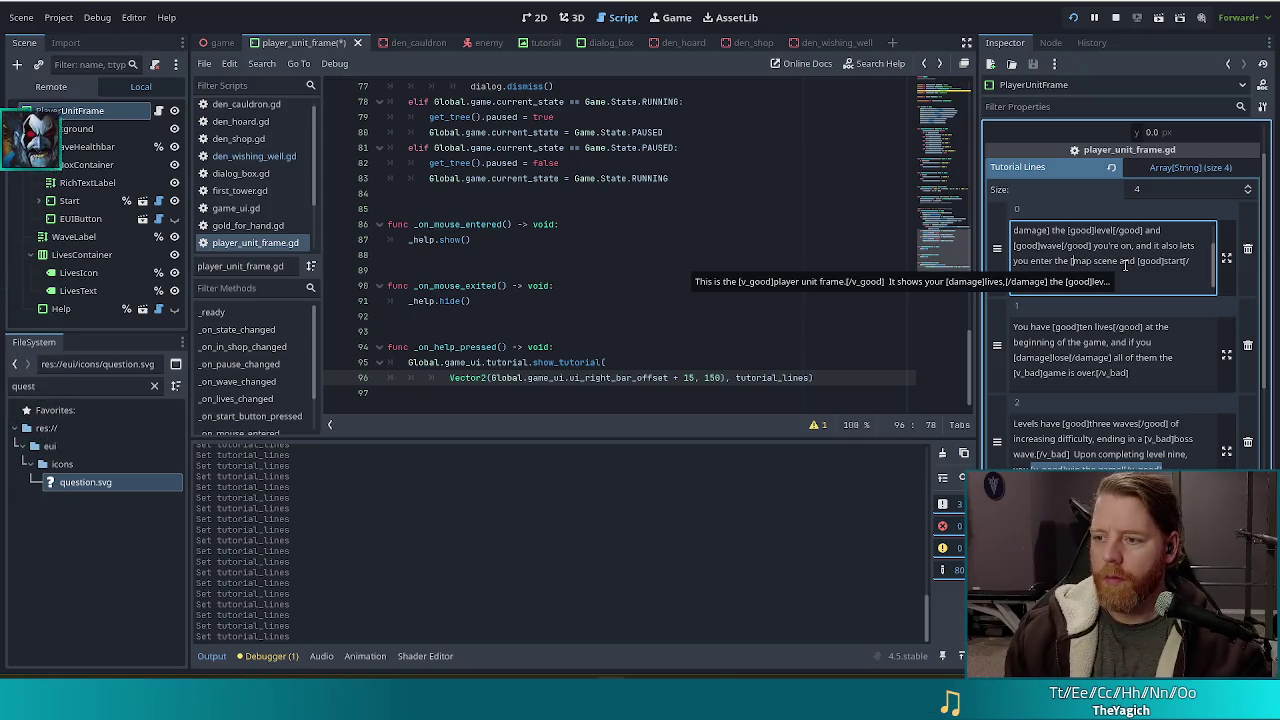
text([good]wave)
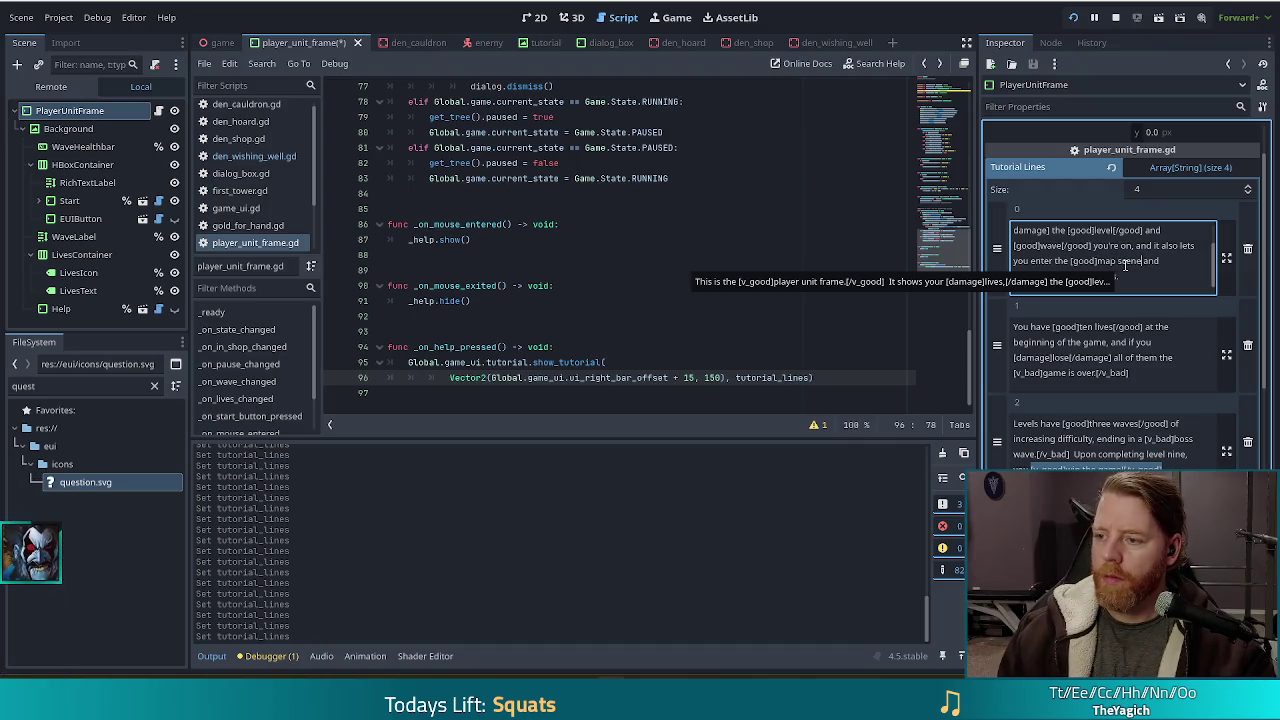
text([/good])
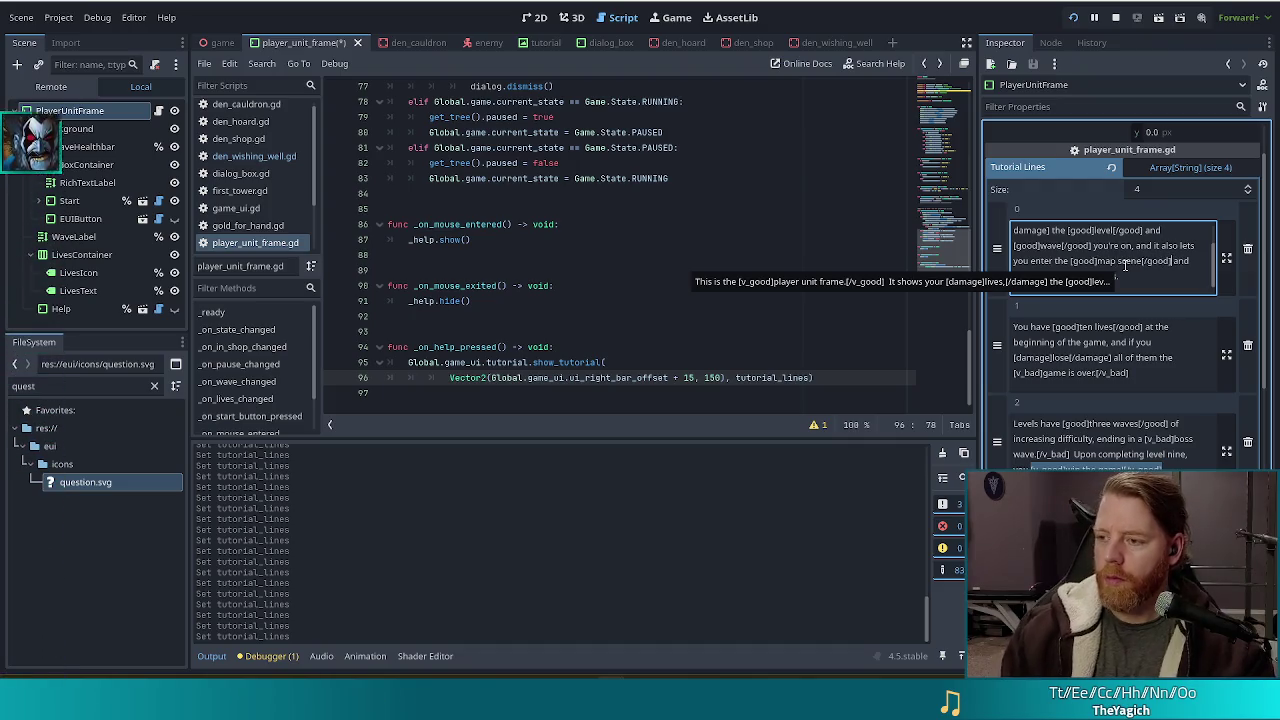
scroll(1100, 255, up, 2)
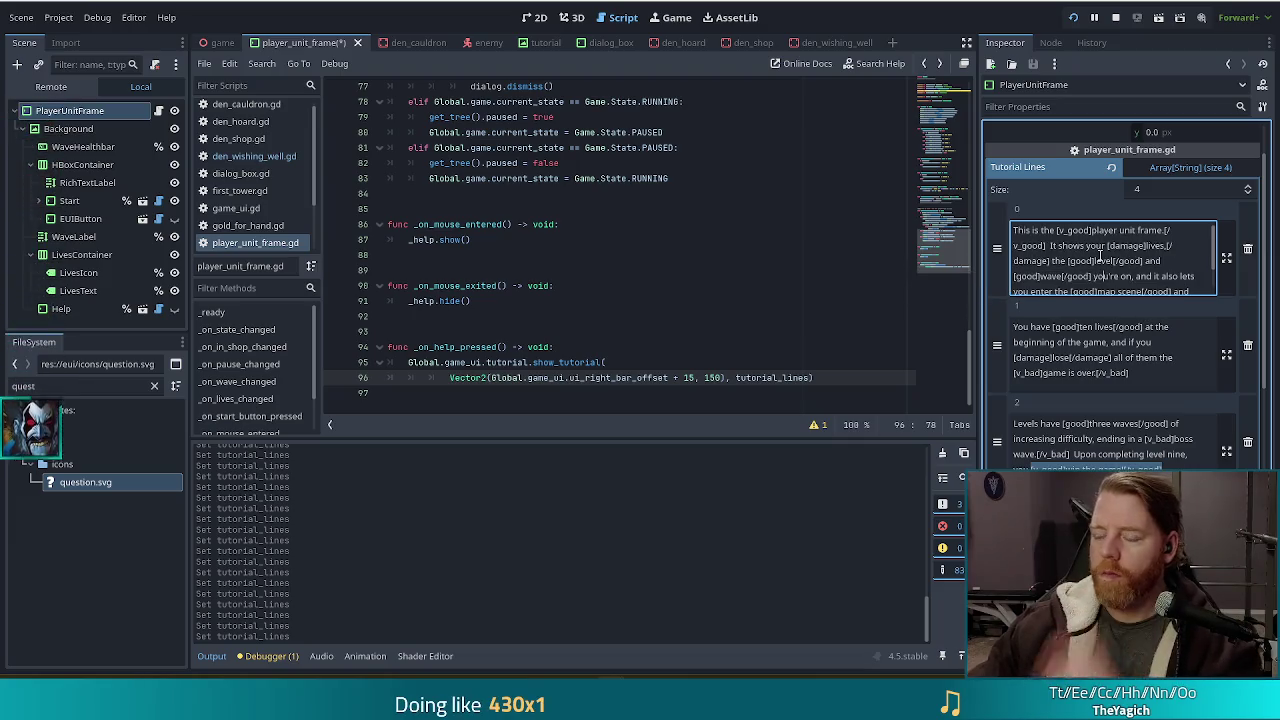
key(F5)
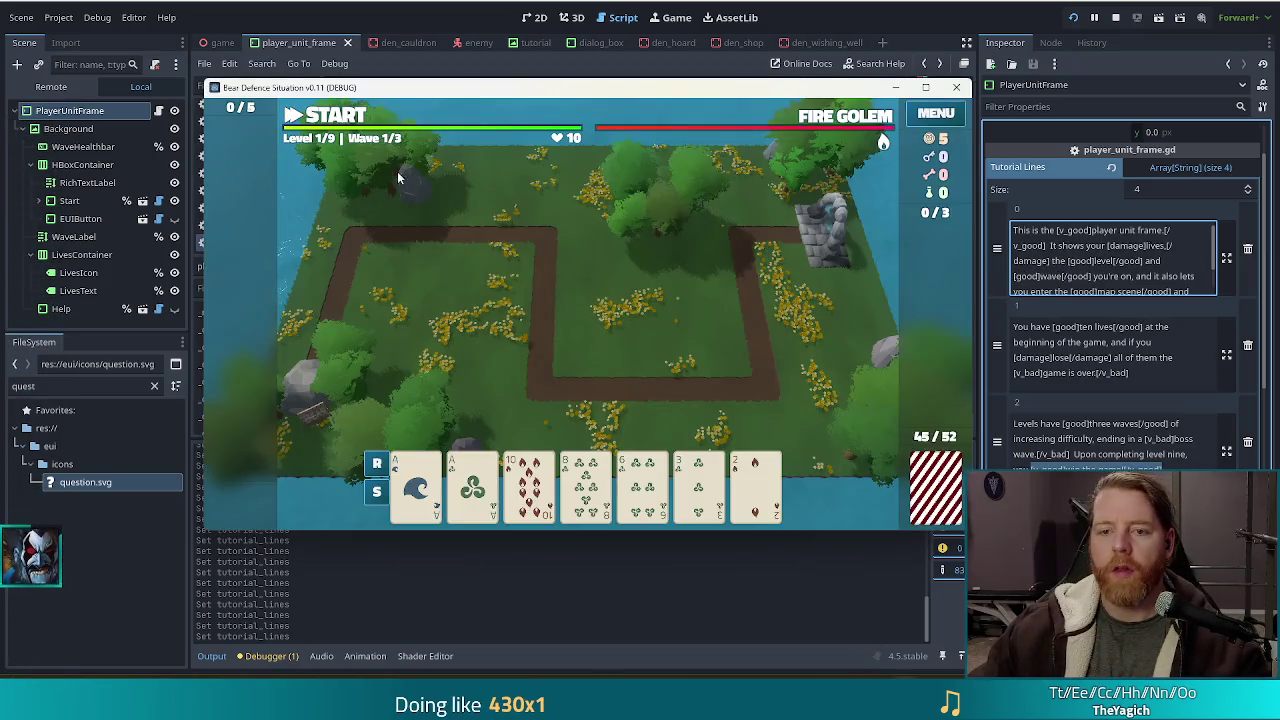
Check the tutorial in-game, then change 'and' to 'to' in the first tutorial line.
click(570, 113)
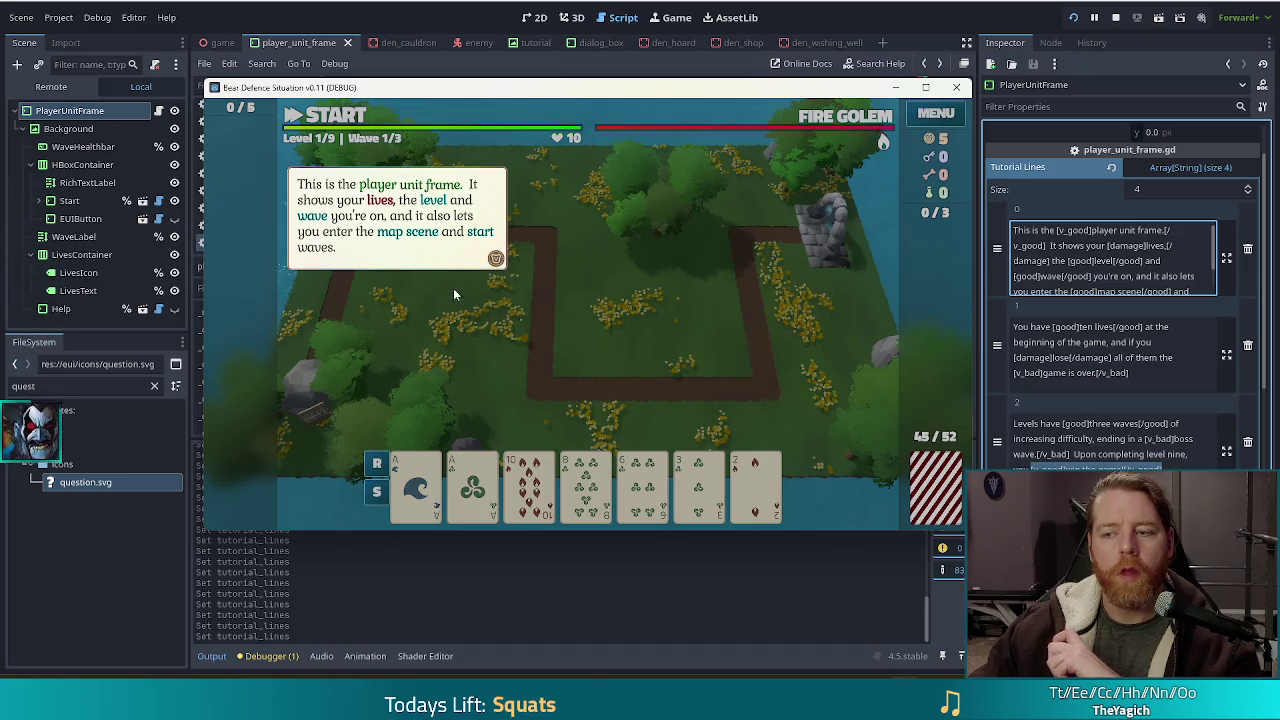
click(1160, 268)
scroll(1184, 204, down, 2)
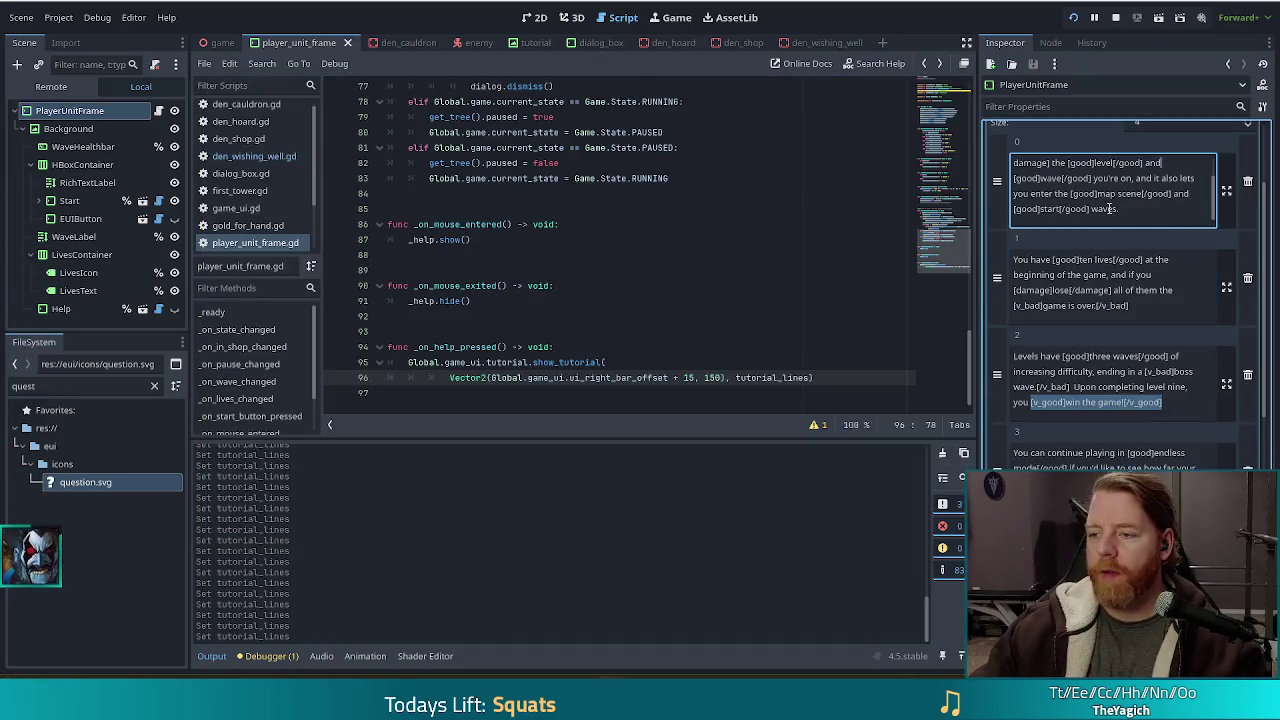
key(BackSpace)
key(BackSpace)
key(BackSpace)
text(to)
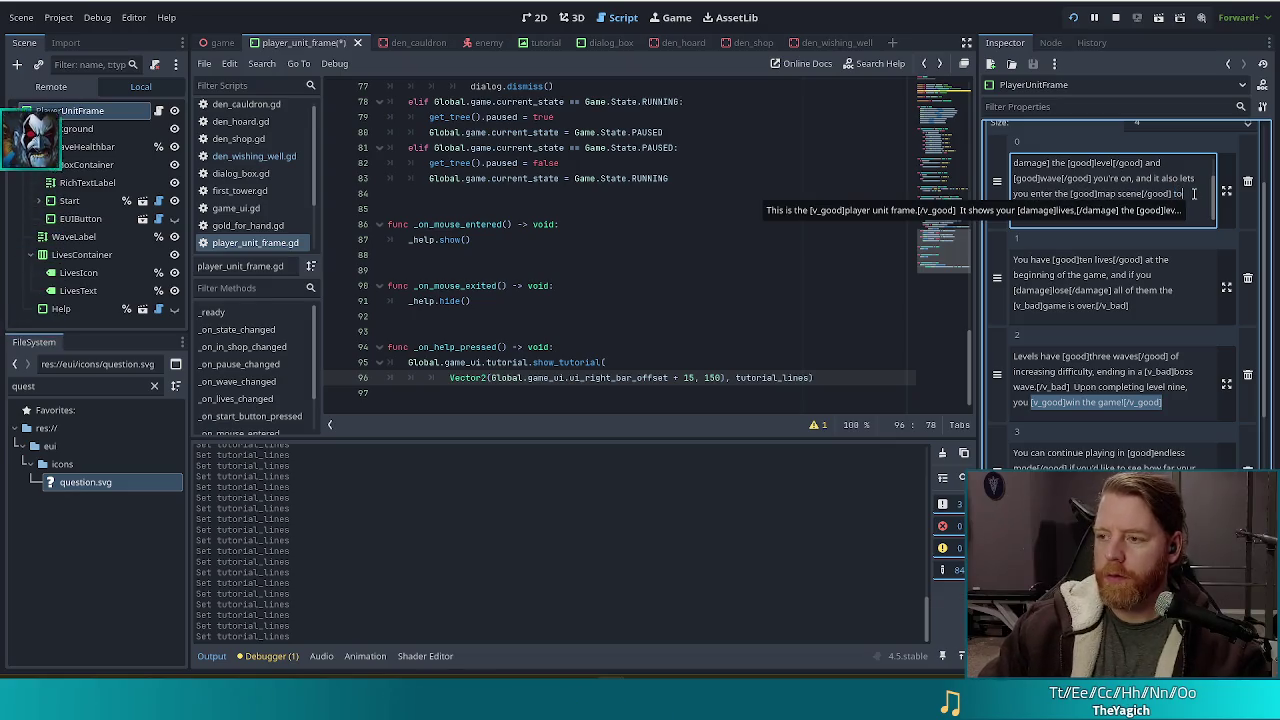
Save and run the game, clicking through all three tutorial popups before returning to the editor.
key(ctrl+s)
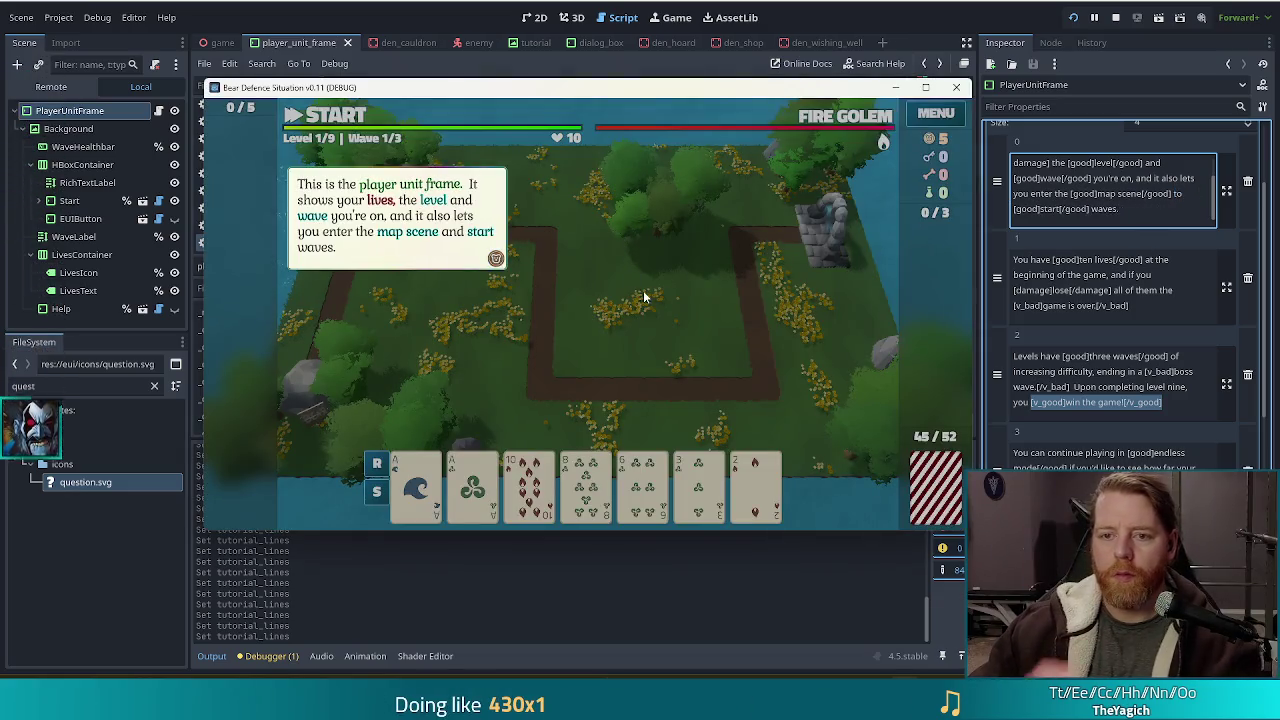
click(630, 268)
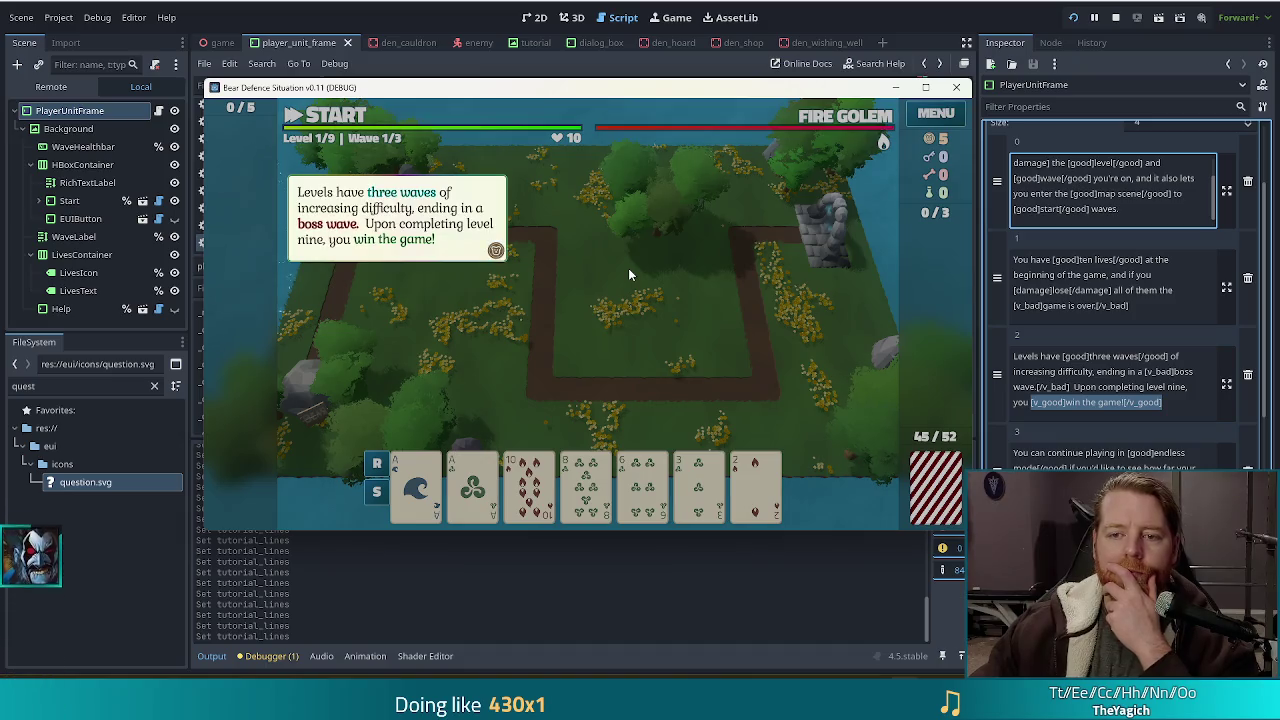
click(624, 260)
click(624, 260)
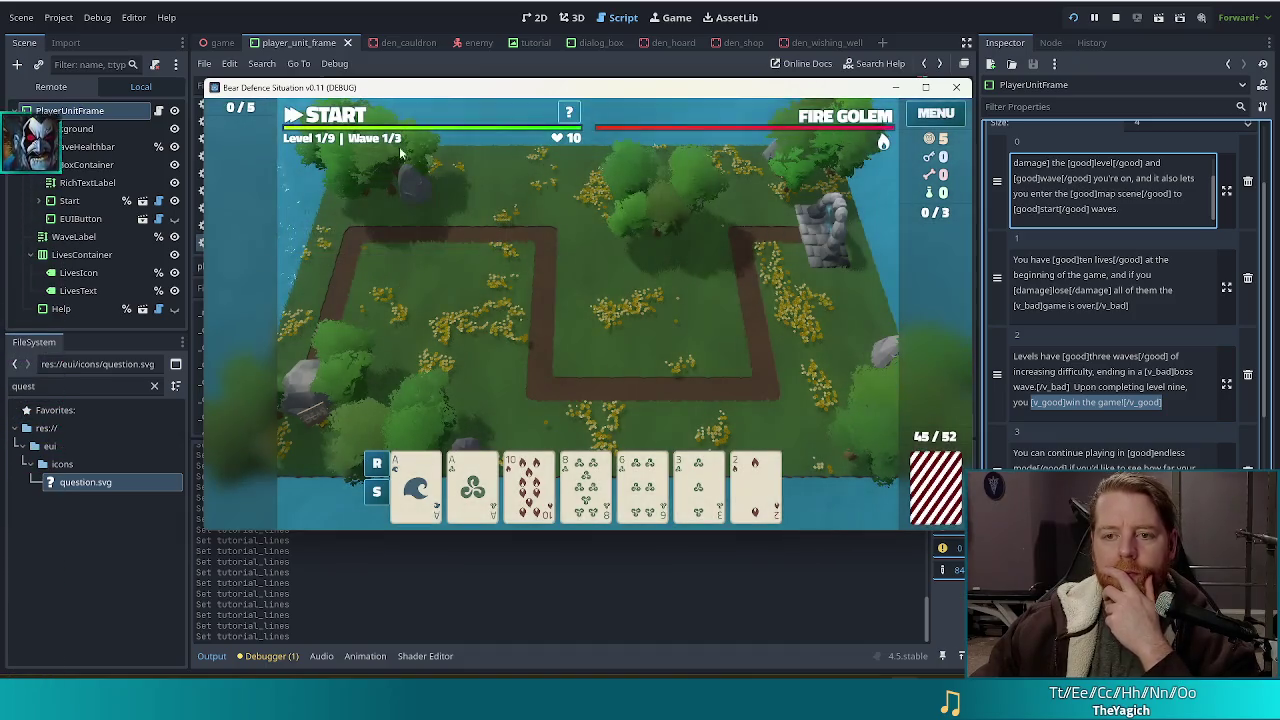
click(1068, 262)
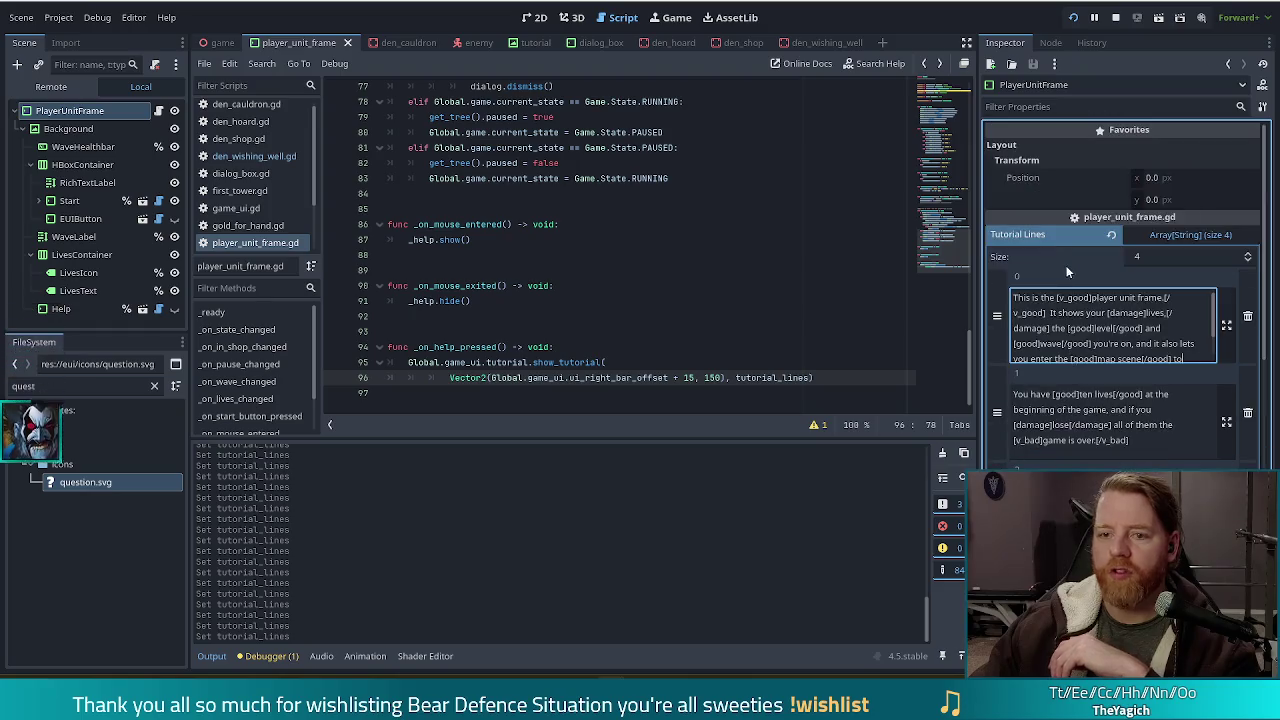
Give the Help button the question.svg texture and Positive style, then save and run.
click(80, 309)
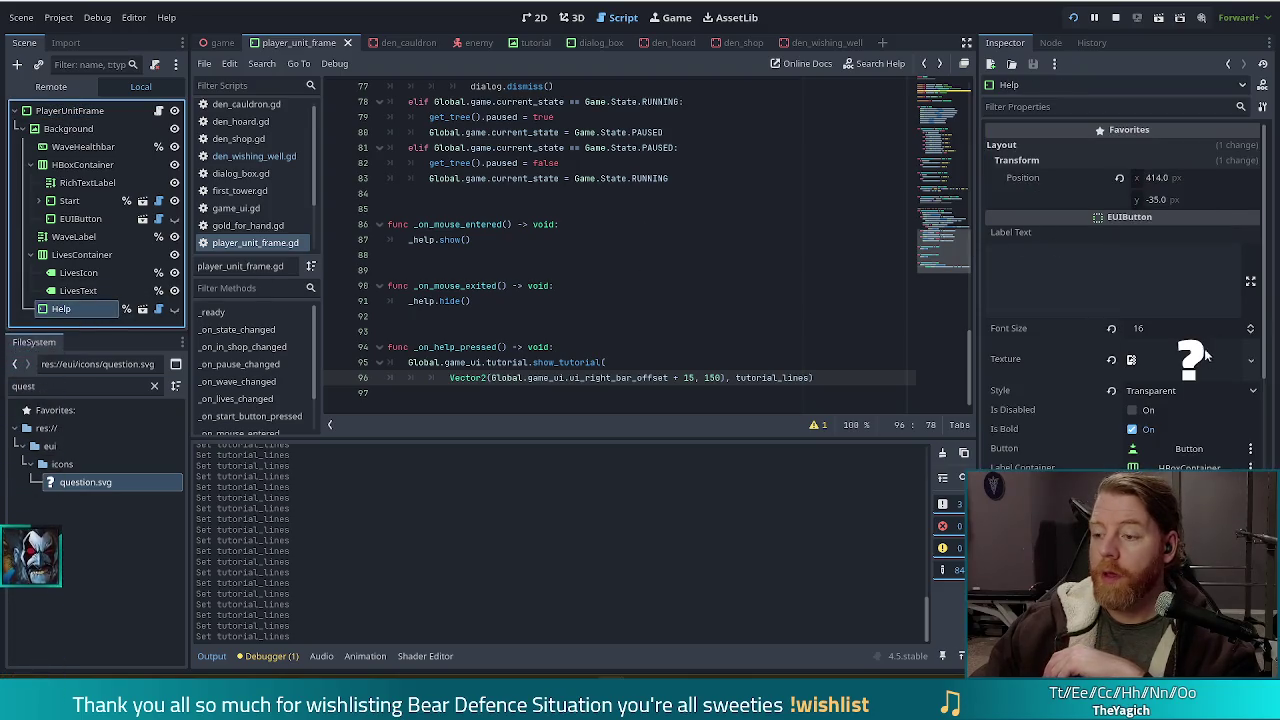
click(1251, 360)
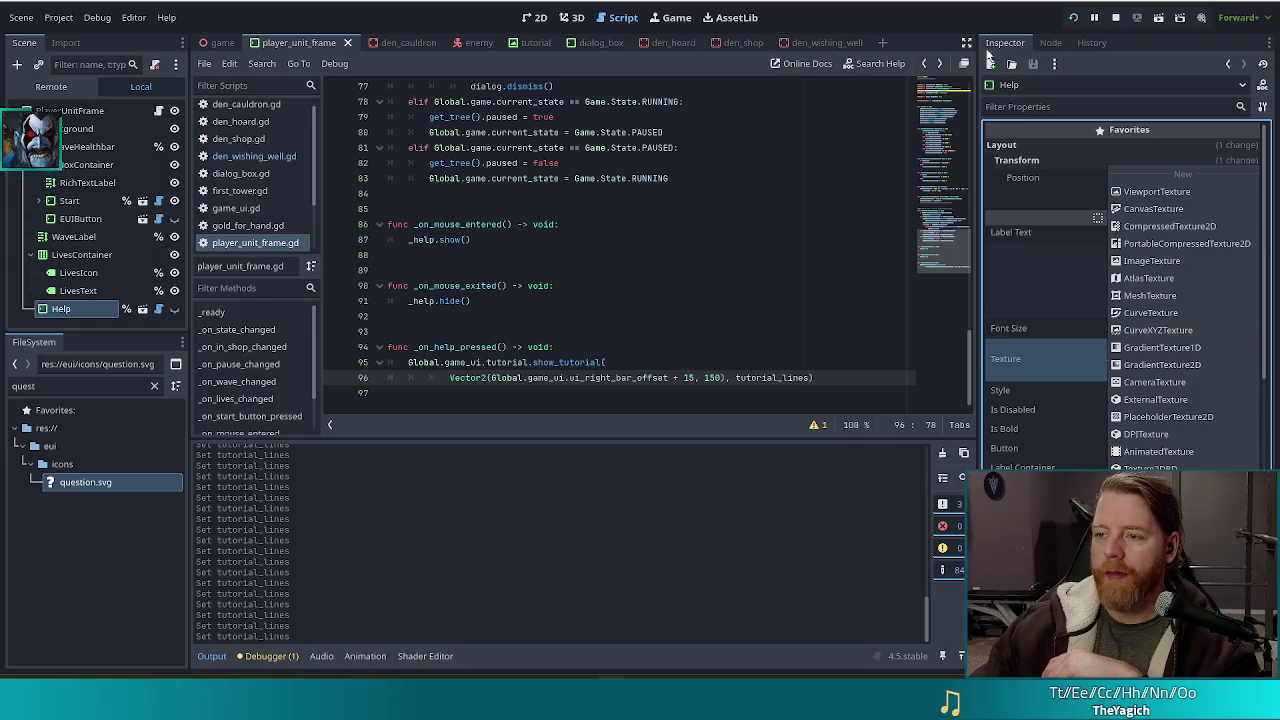
click(1140, 530)
click(1190, 391)
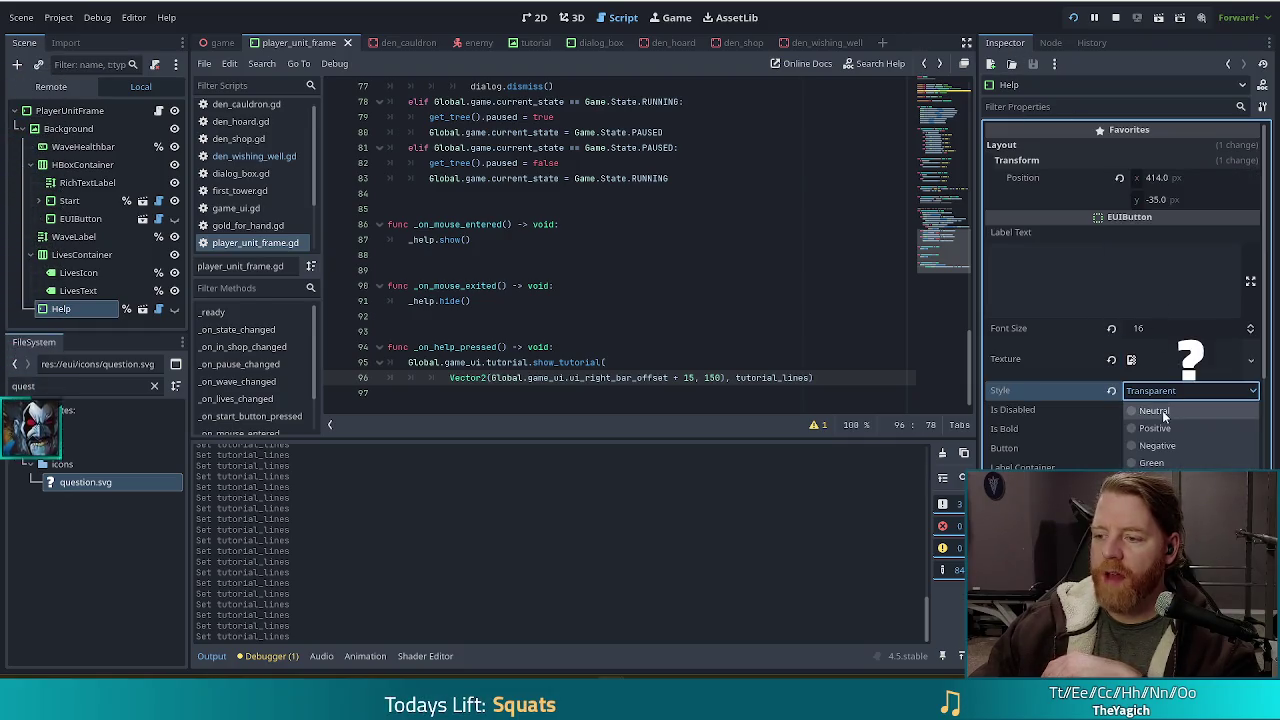
click(1148, 428)
key(ctrl+s)
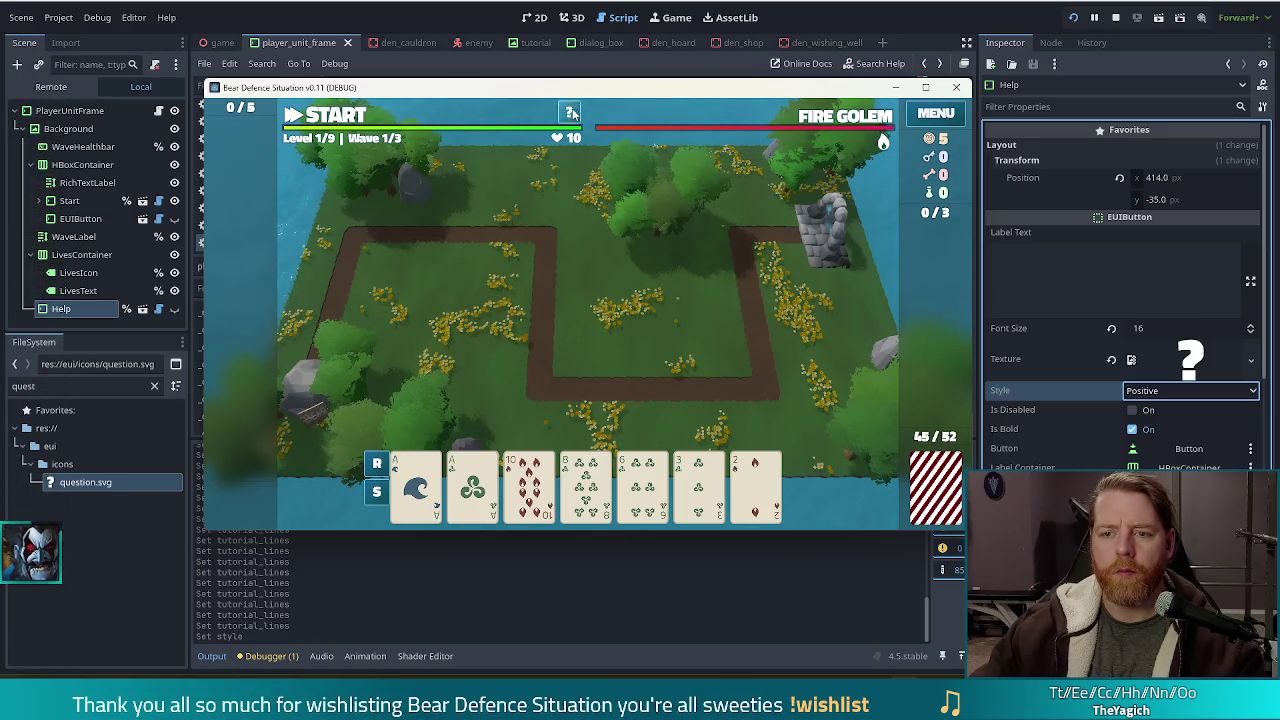
Open the tutorial from the in-game ? button, then select PlayerUnitFrame in the Scene dock.
click(572, 113)
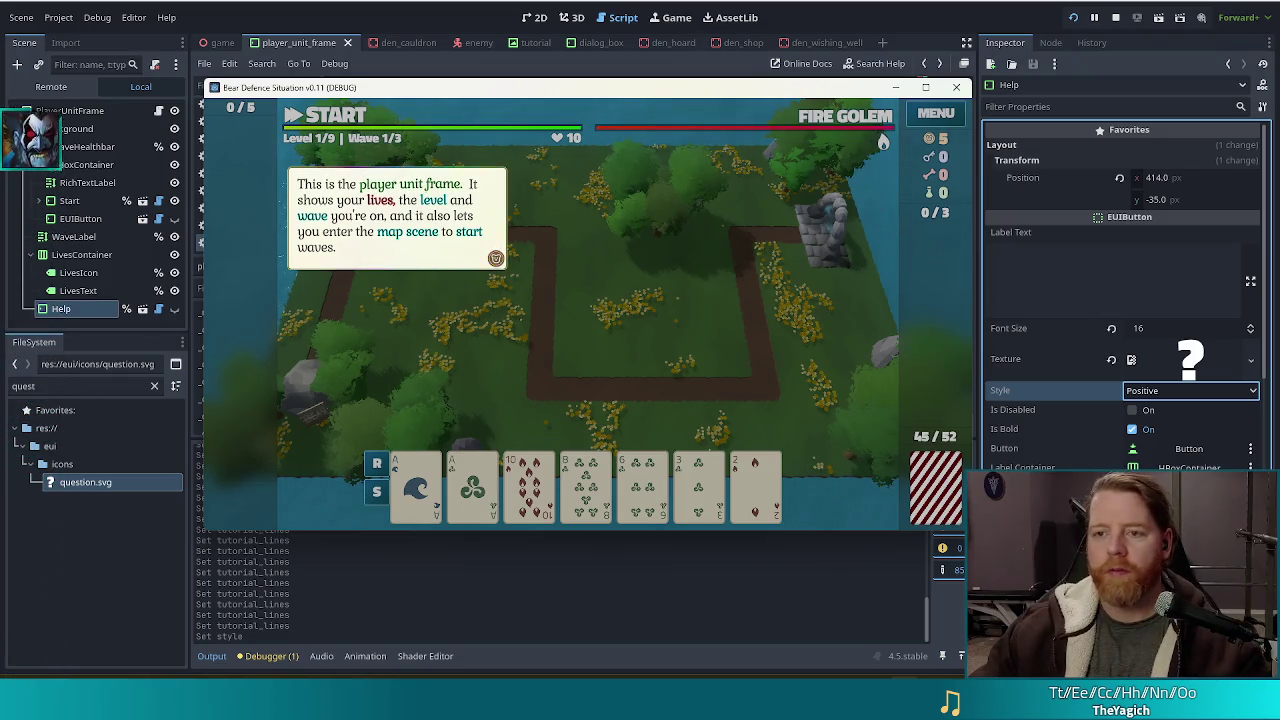
click(64, 113)
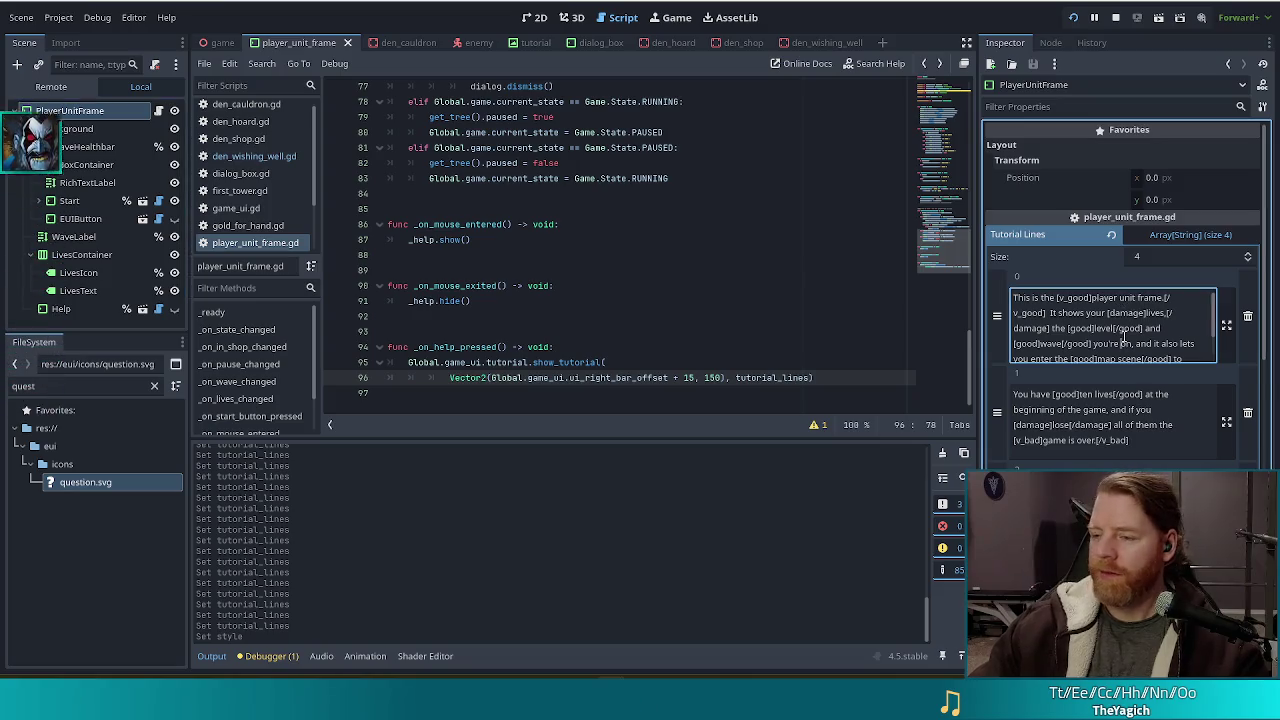
Move the closing good tag after 'waves' in tutorial line 0, then save and run.
scroll(1130, 260, down, 5)
scroll(1128, 189, up, 5)
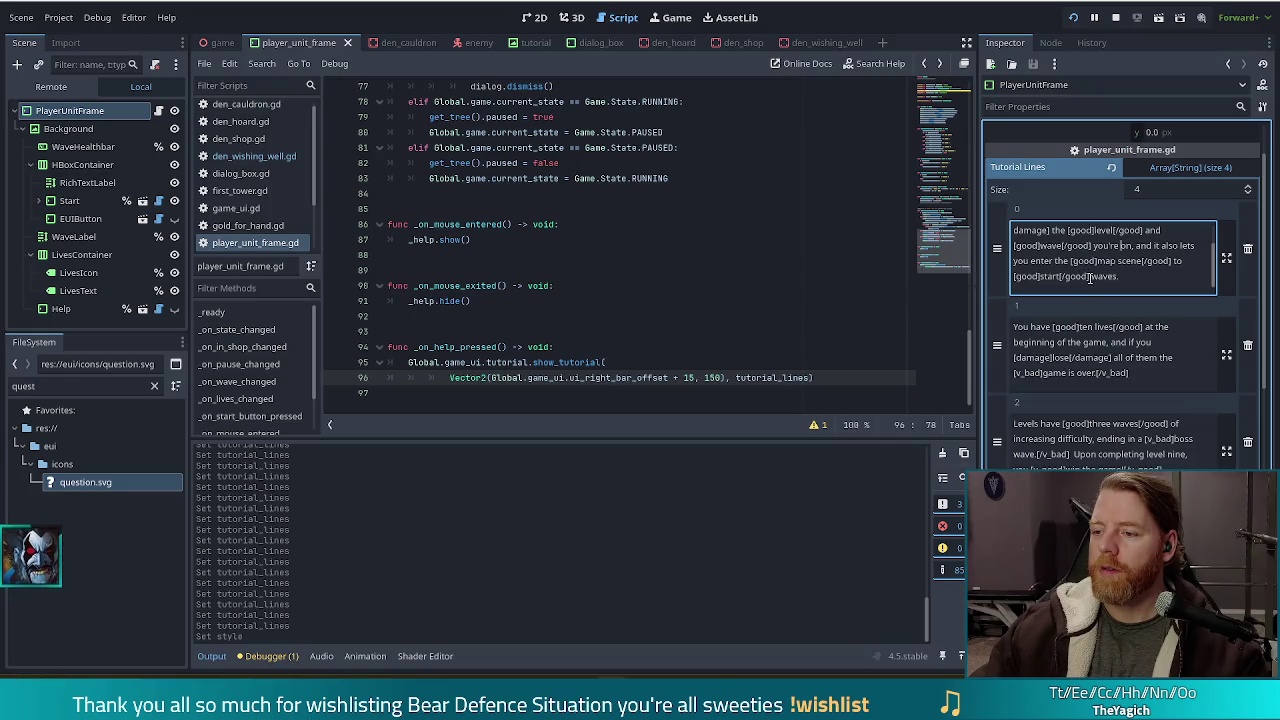
drag(1052, 280, 1058, 280)
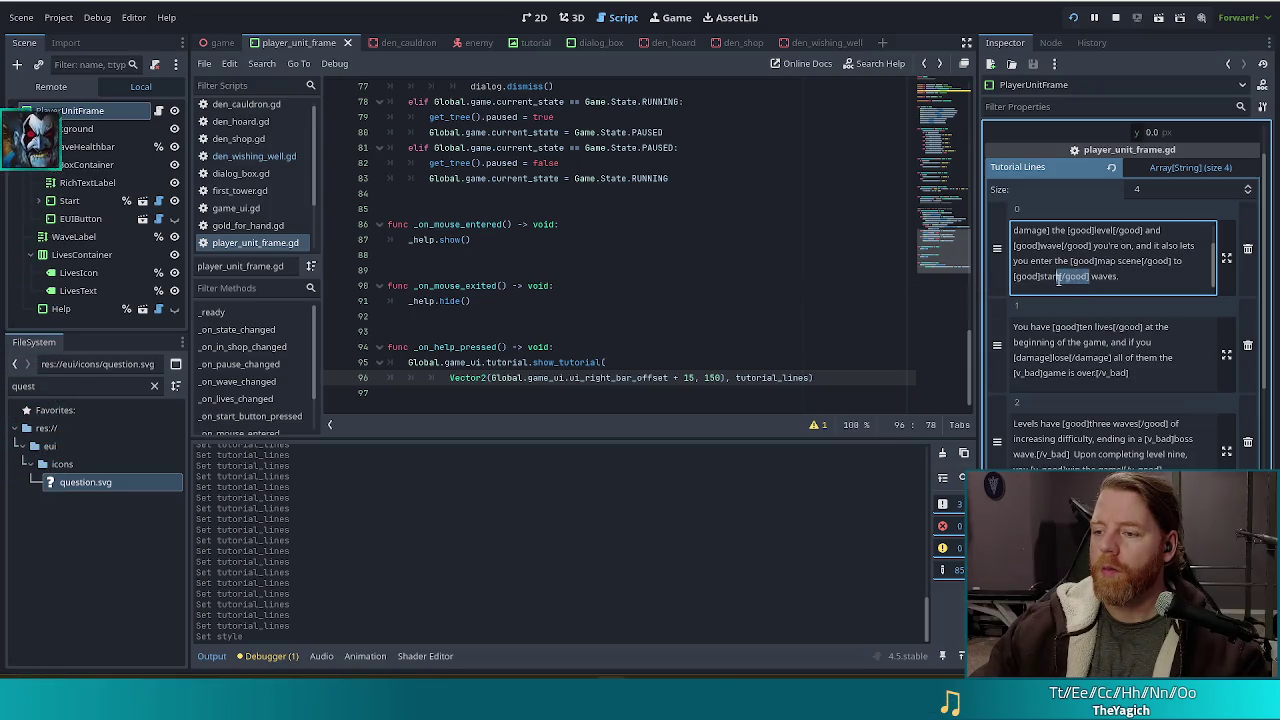
key(BackSpace)
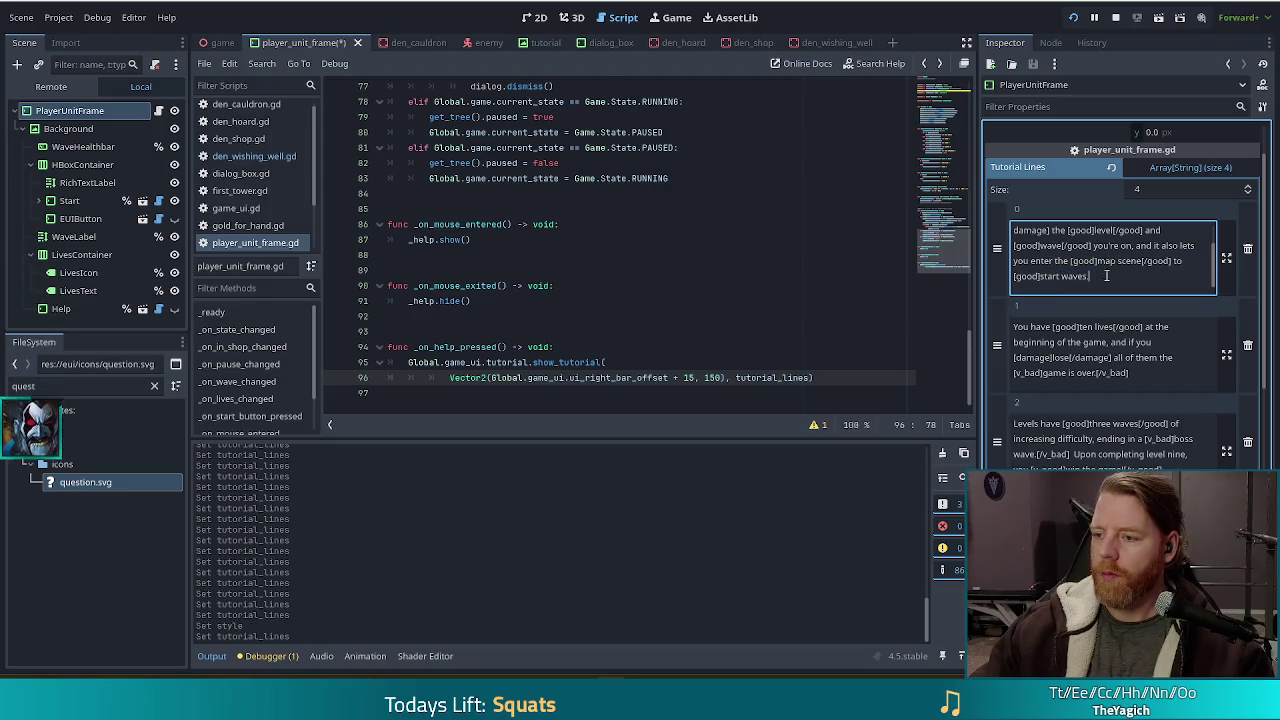
text([/good])
key(ctrl+s)
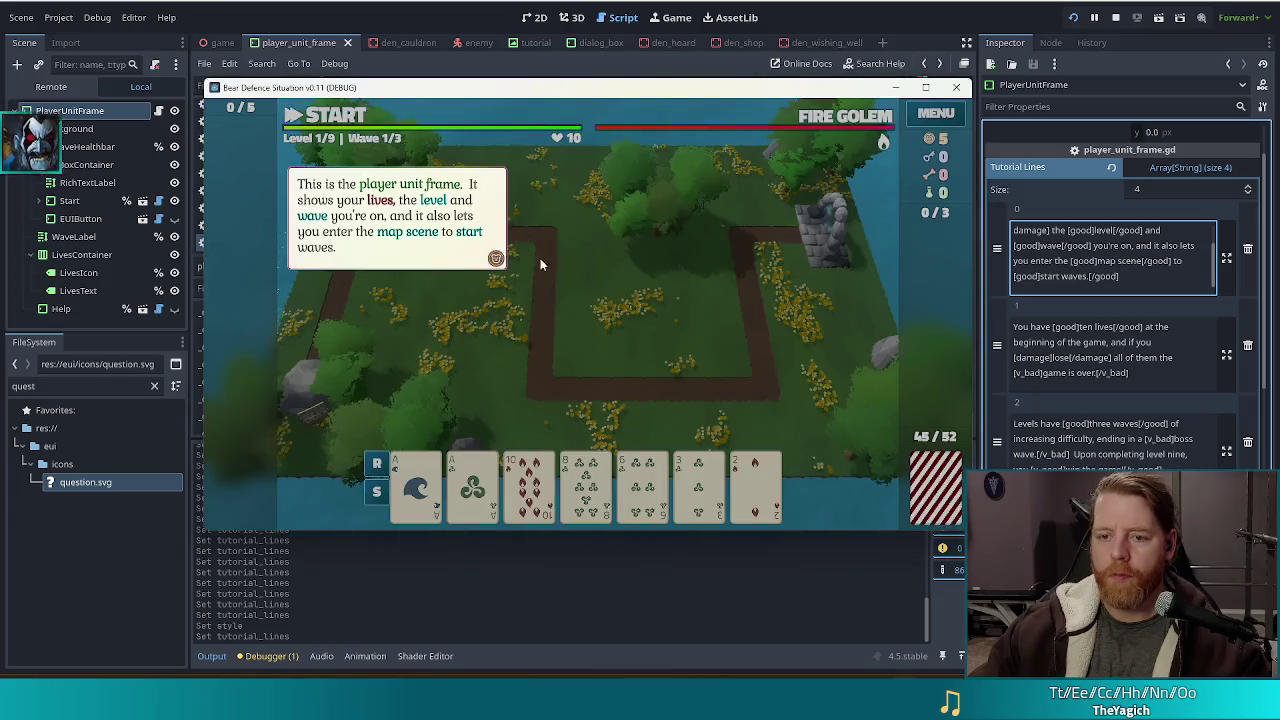
Click through the game's tutorial popups until they close.
click(614, 232)
click(573, 227)
click(574, 223)
click(575, 220)
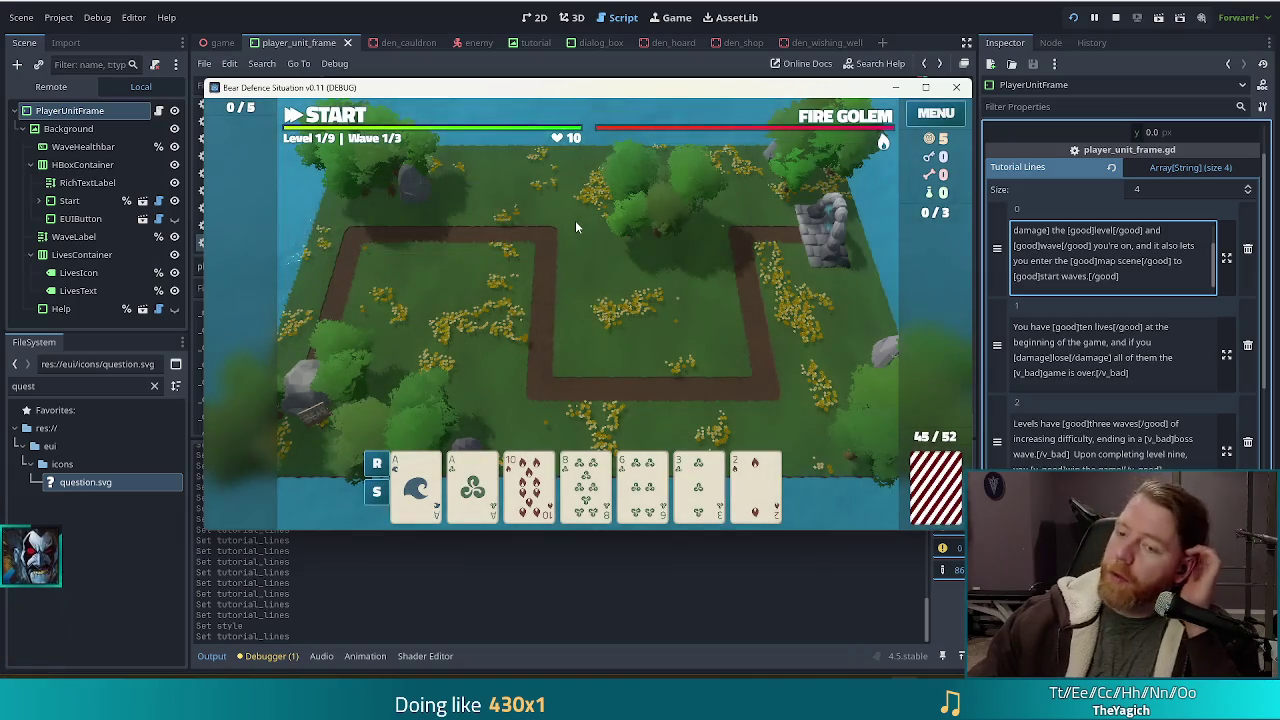
Replay the tutorial from the ? button, dismiss it, and switch to the Discord image in Chrome.
click(568, 113)
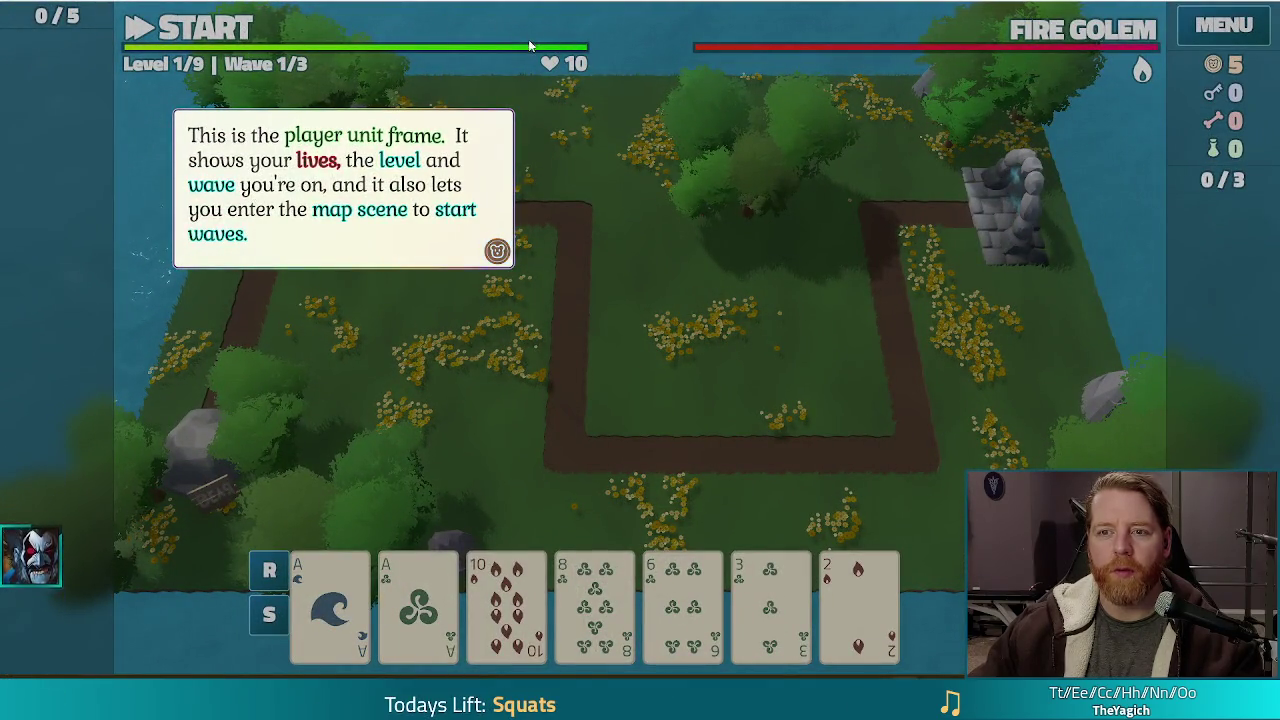
click(594, 195)
click(600, 195)
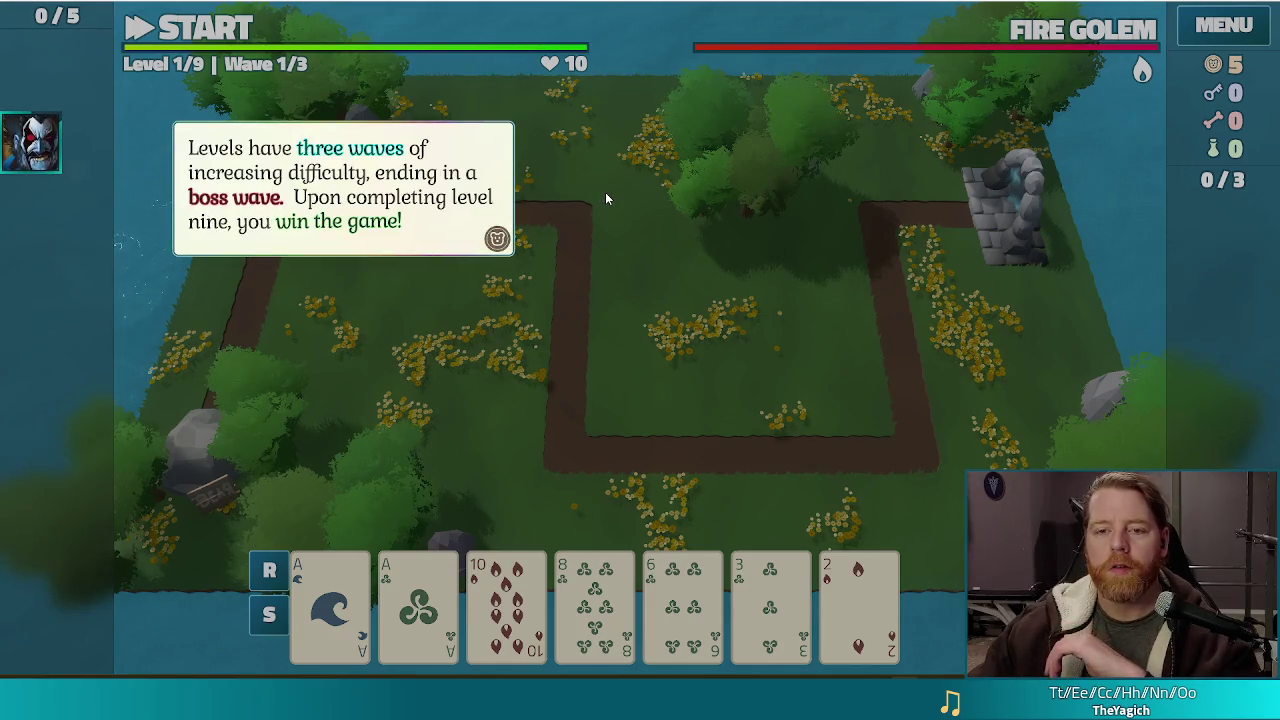
click(605, 196)
click(605, 195)
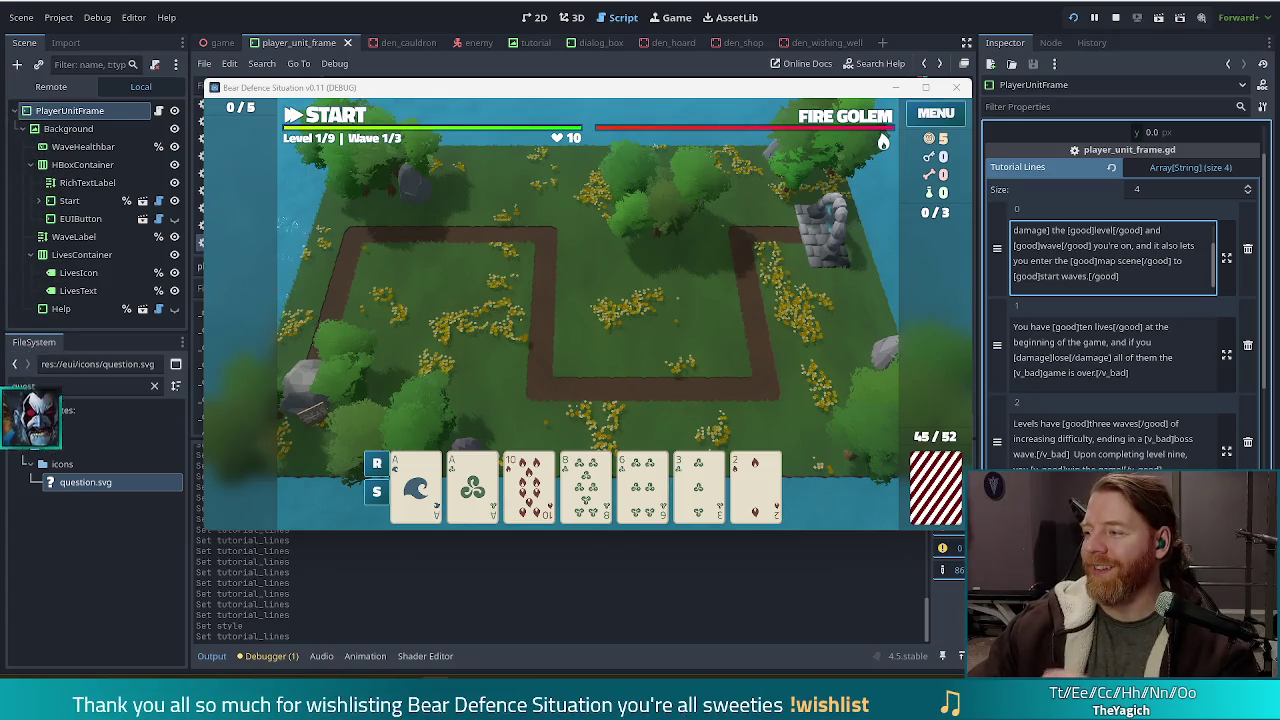
key(alt+Tab)
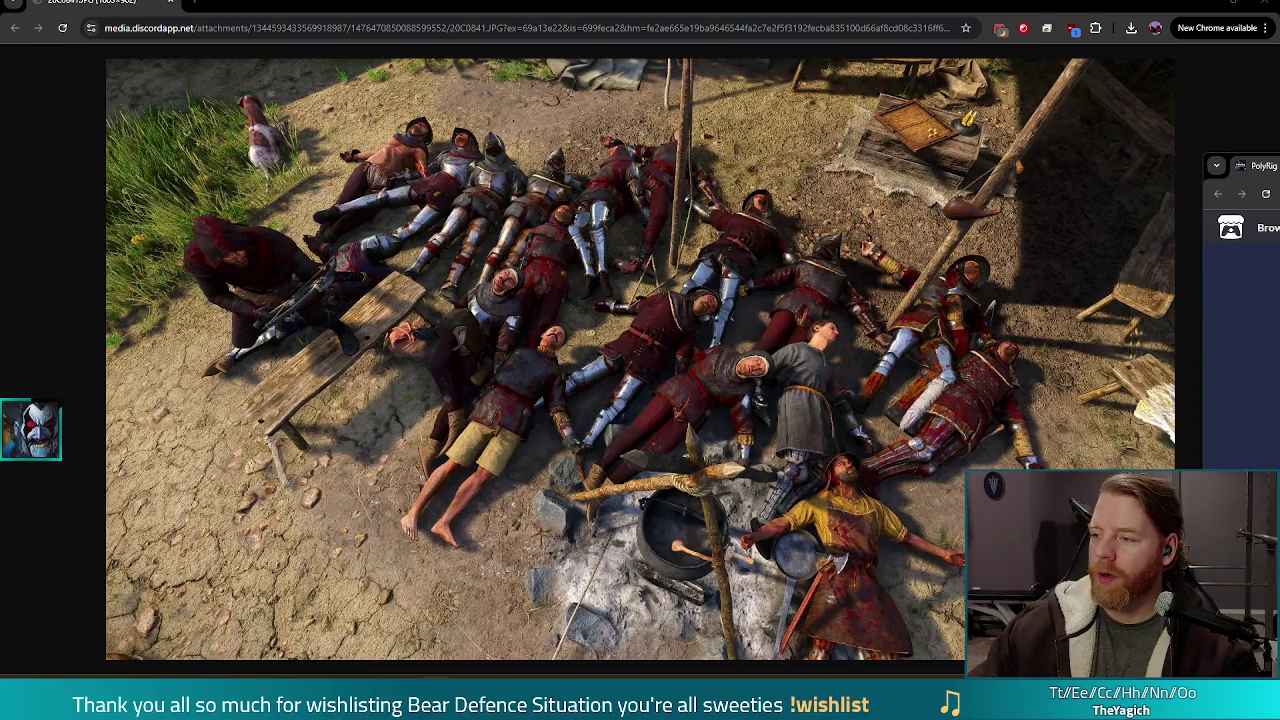
Switch to the other Chrome window holding the PolyRig itch.io page.
key(alt+Tab)
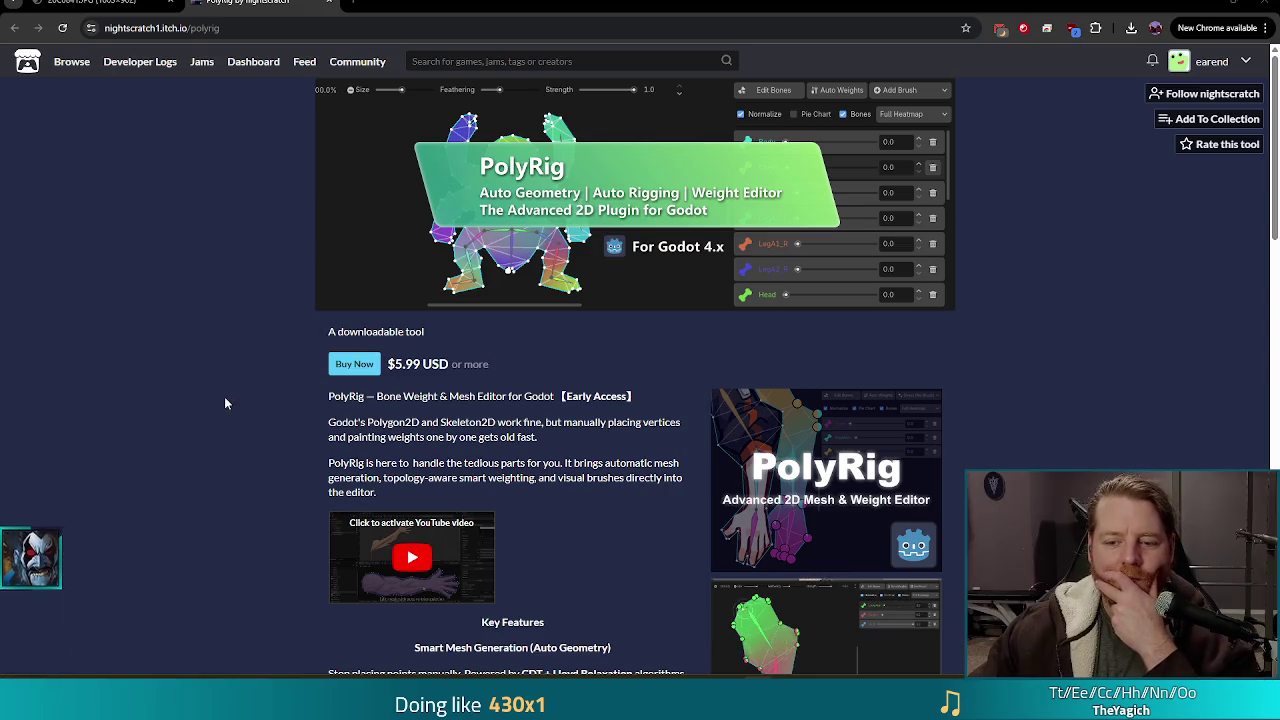
scroll(214, 394, down, 2)
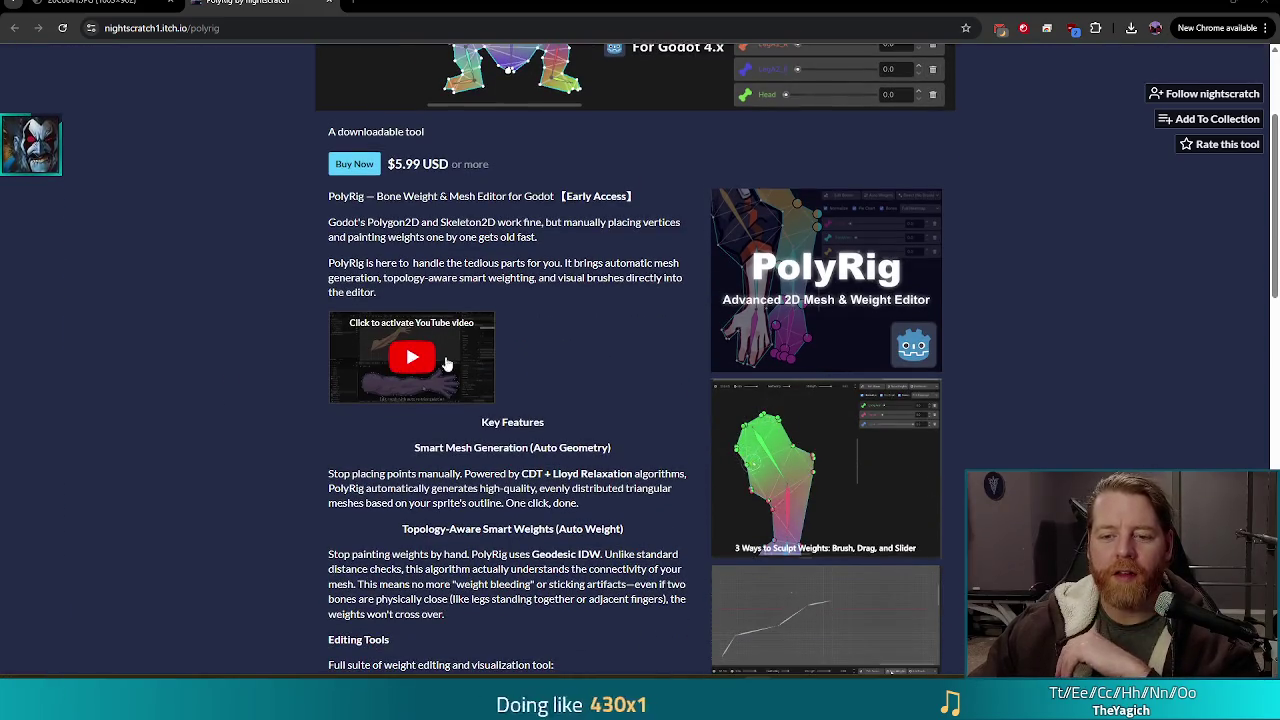
scroll(1004, 359, down, 2)
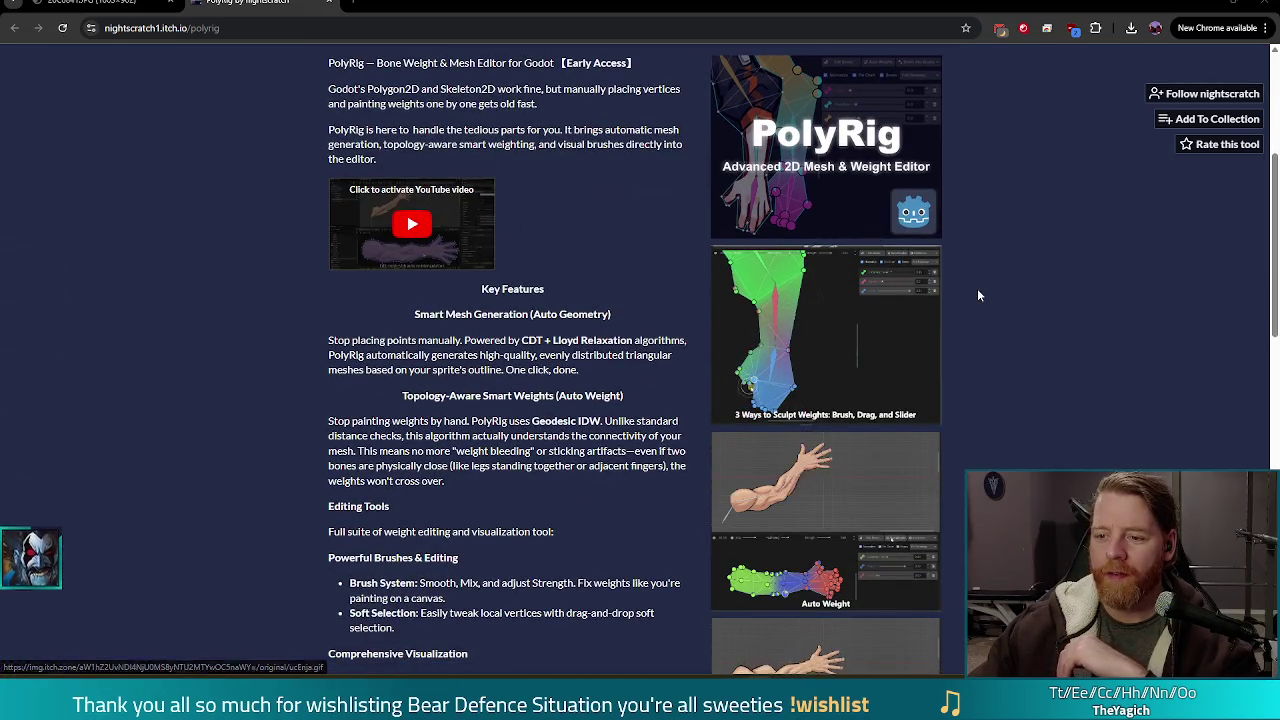
scroll(1013, 364, down, 2)
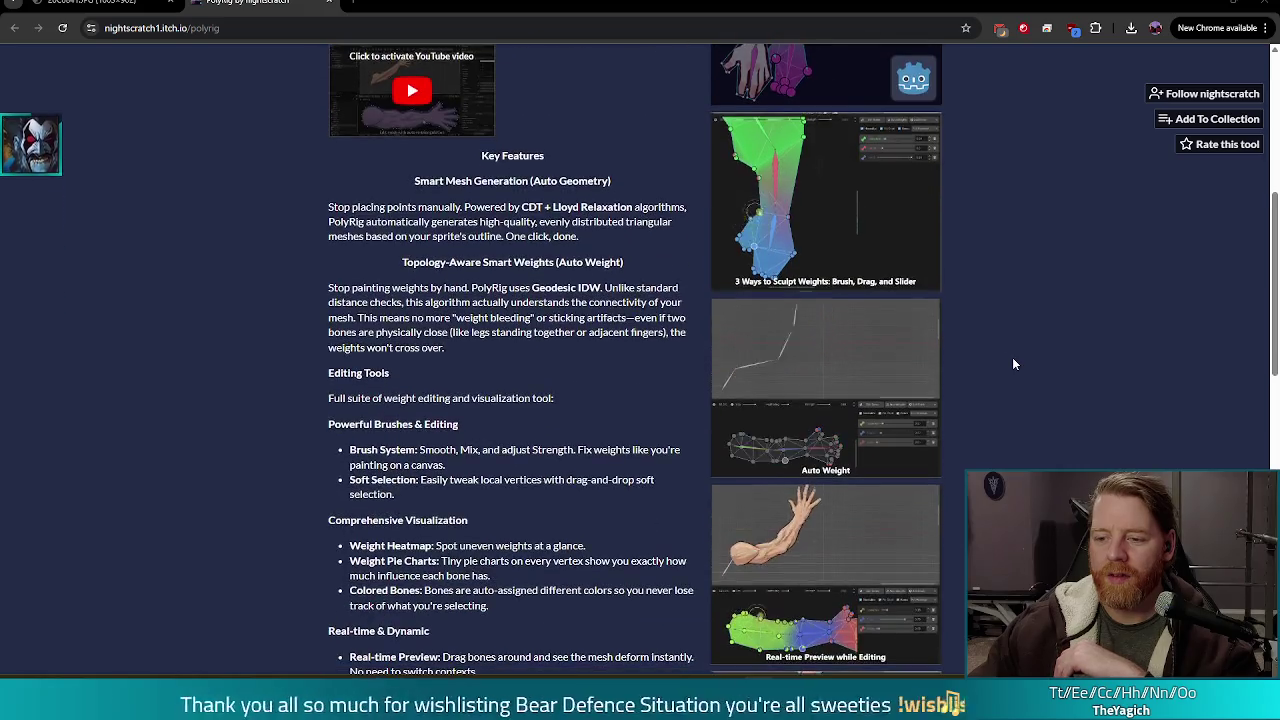
scroll(1013, 364, down, 2)
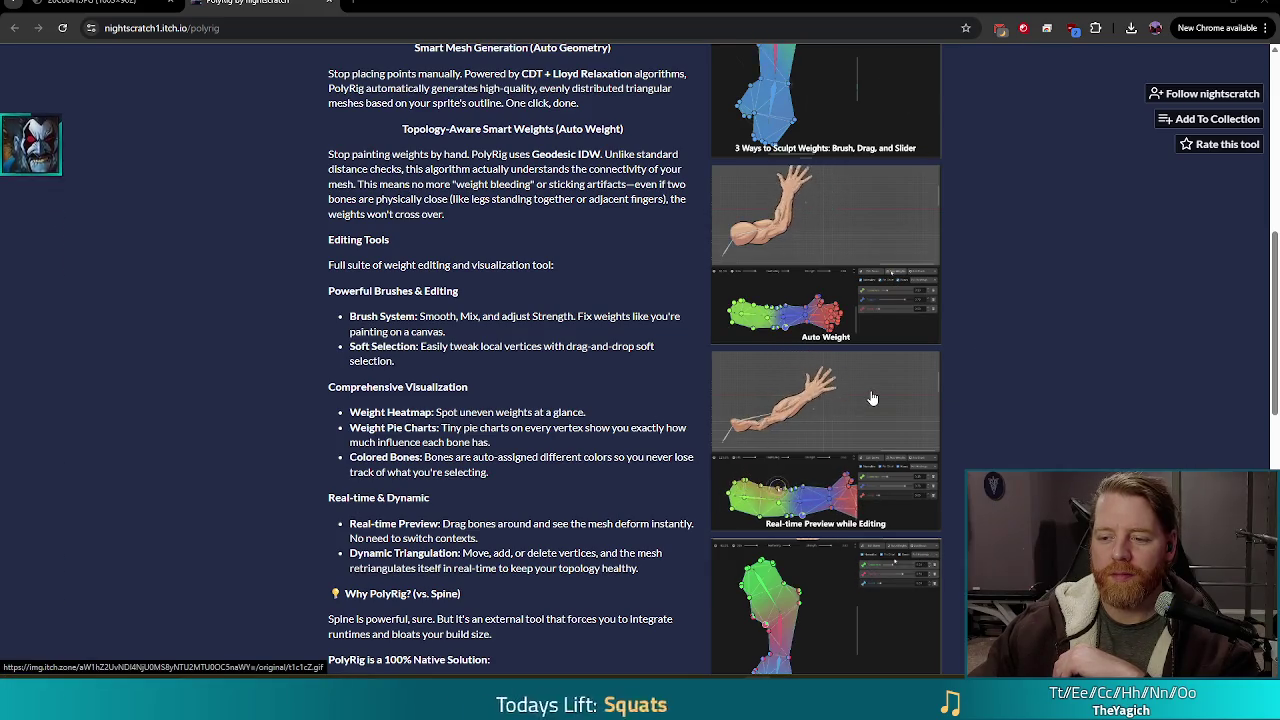
scroll(970, 387, down, 3)
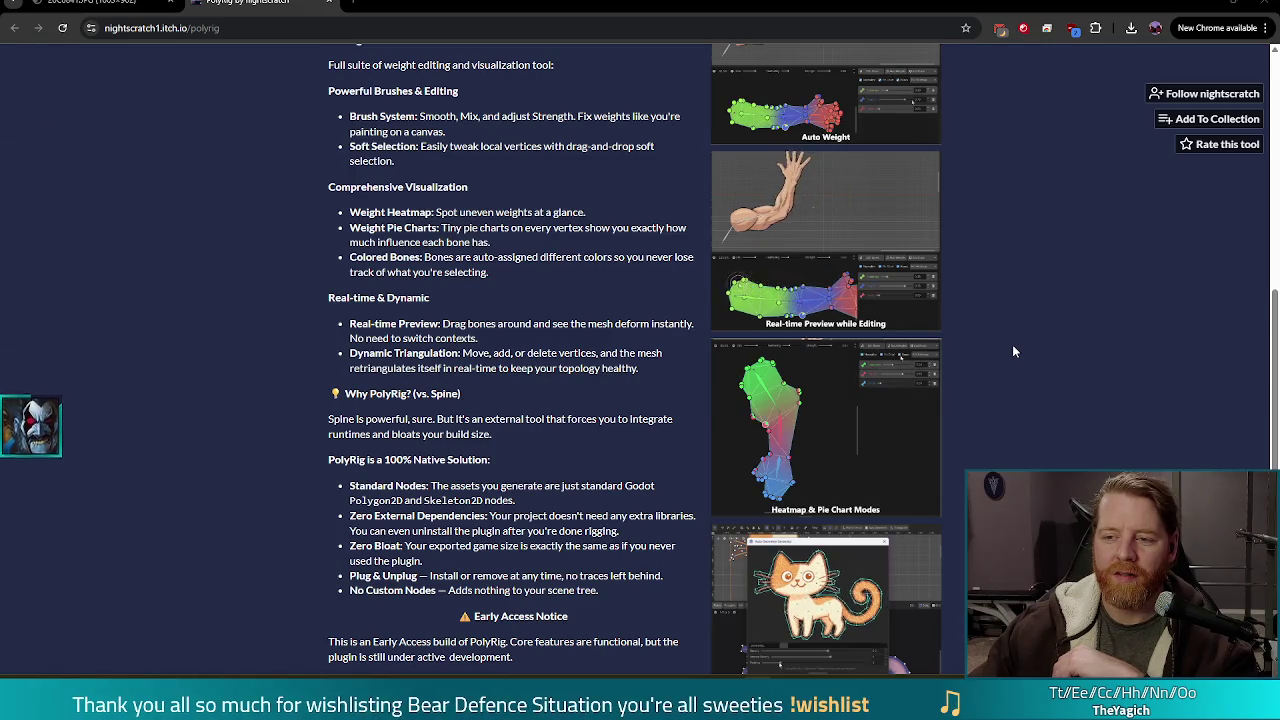
scroll(1013, 351, down, 3)
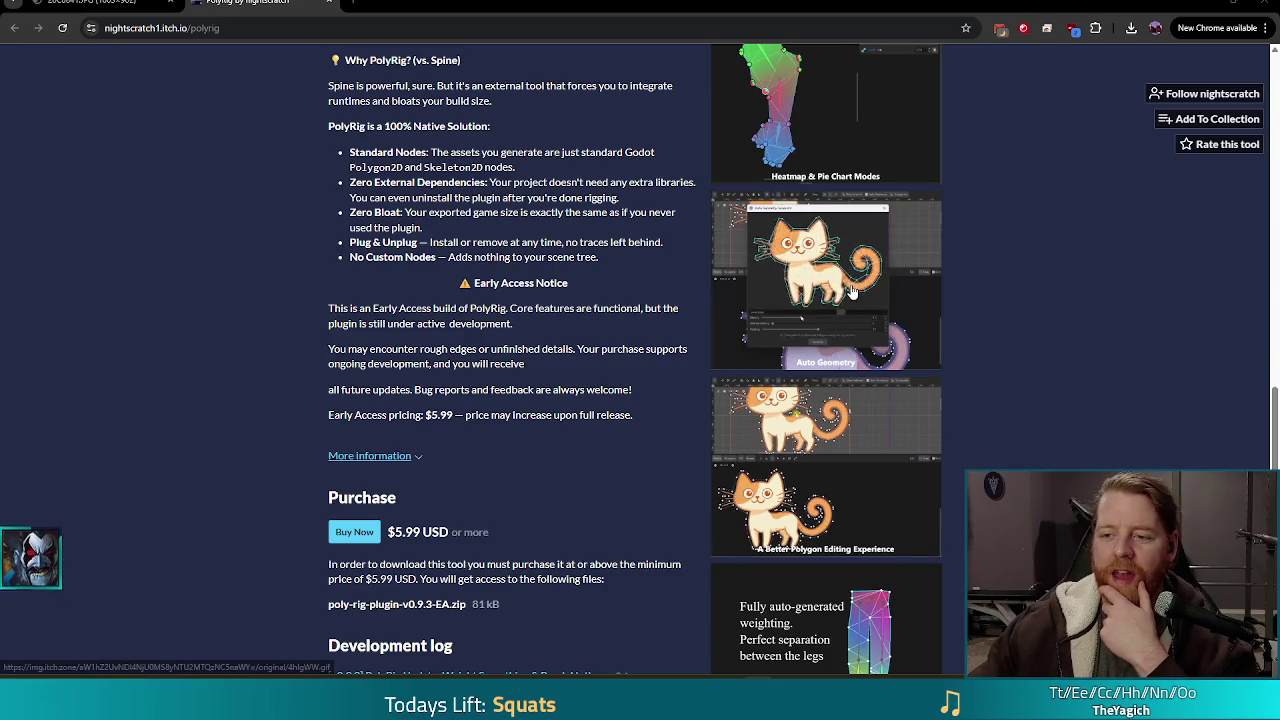
scroll(869, 280, down, 3)
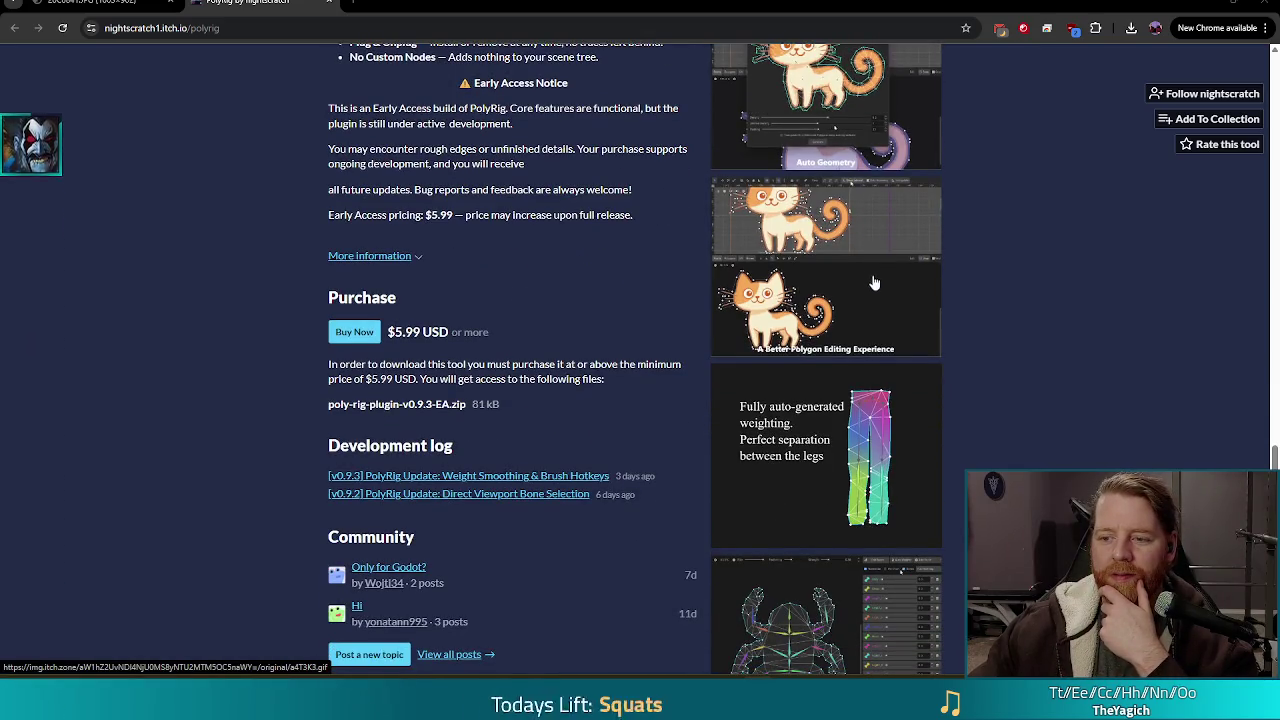
scroll(842, 300, up, 1)
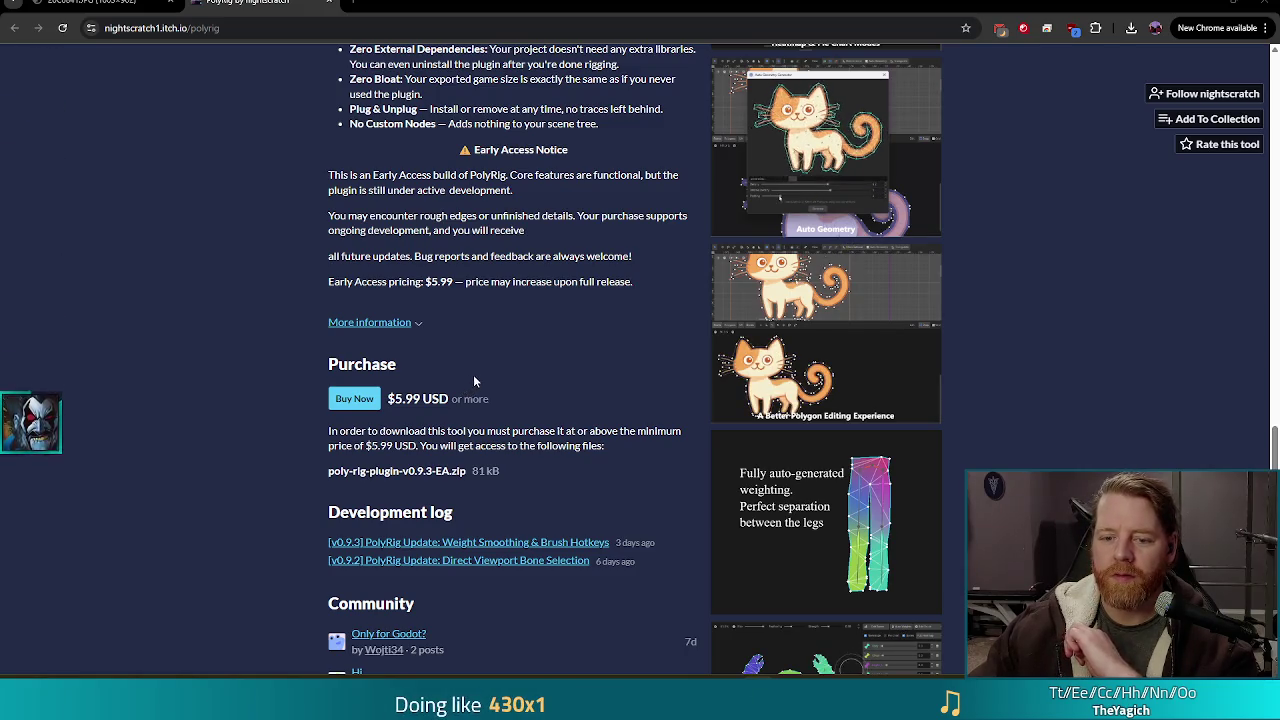
scroll(517, 372, down, 1)
scroll(517, 372, down, 2)
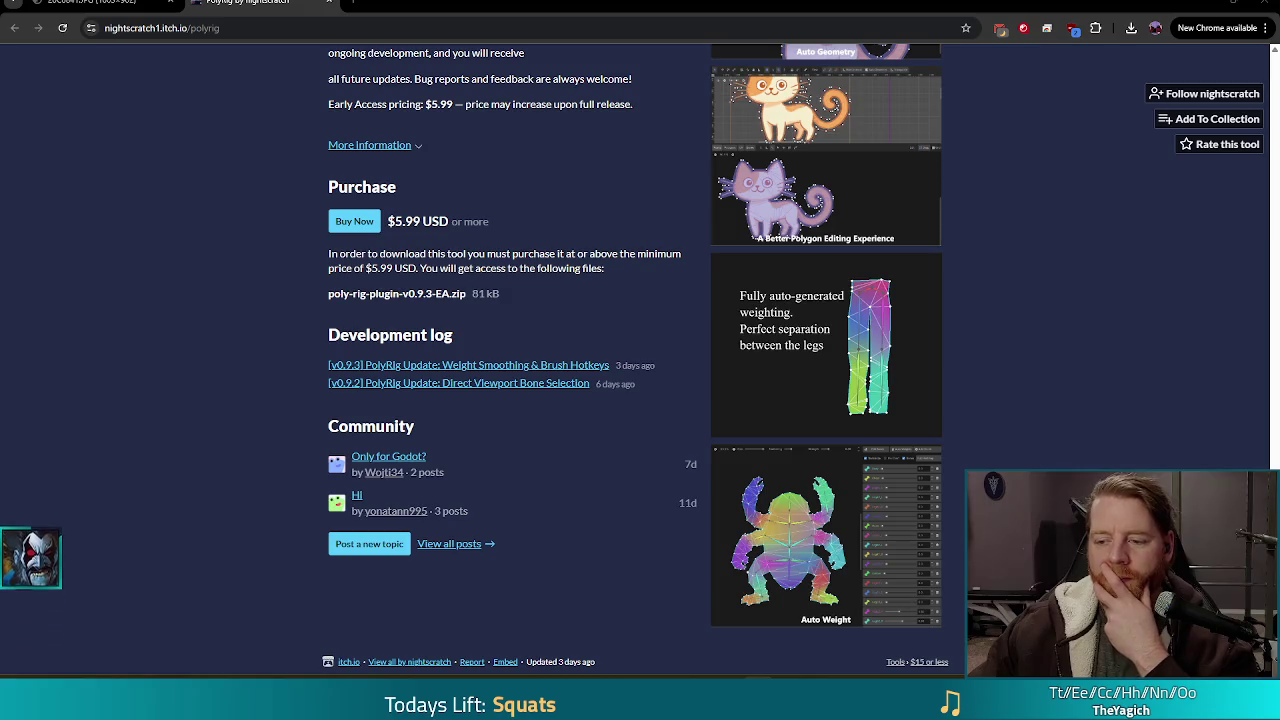
scroll(474, 356, up, 6)
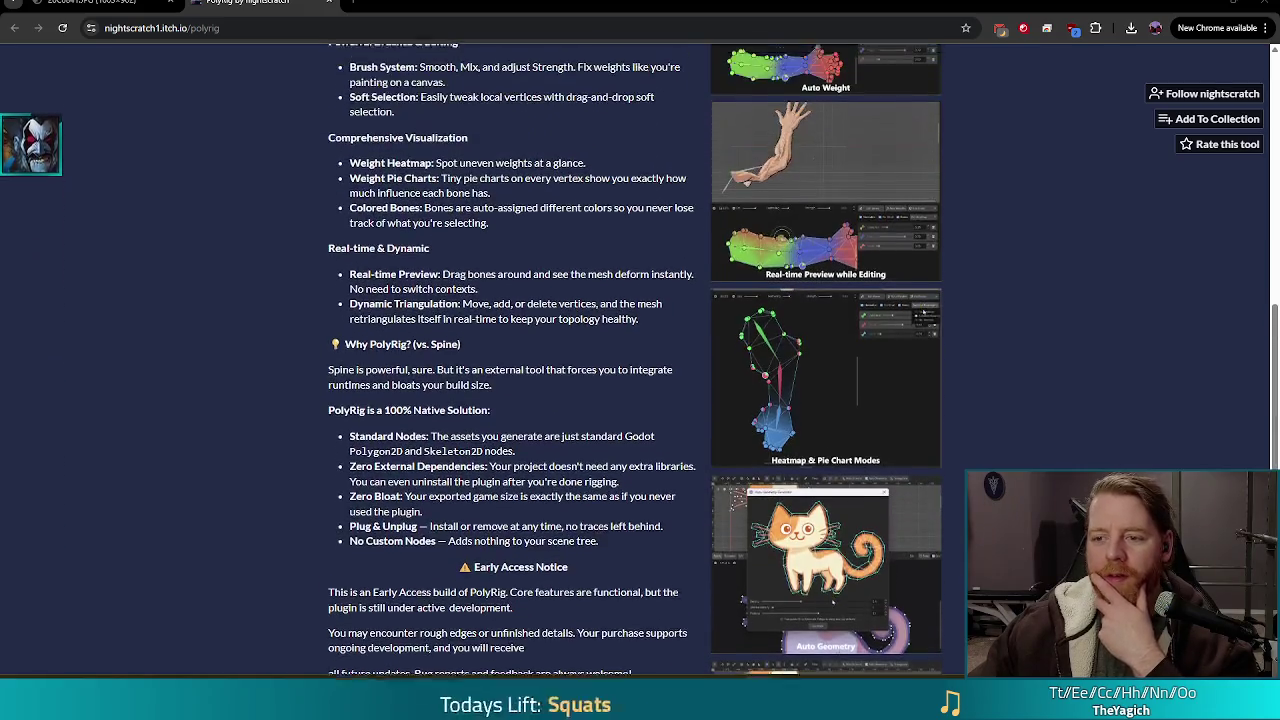
Review PolyRig's key features and $5.99 price, then drag the Reddit window into view.
scroll(767, 358, up, 2)
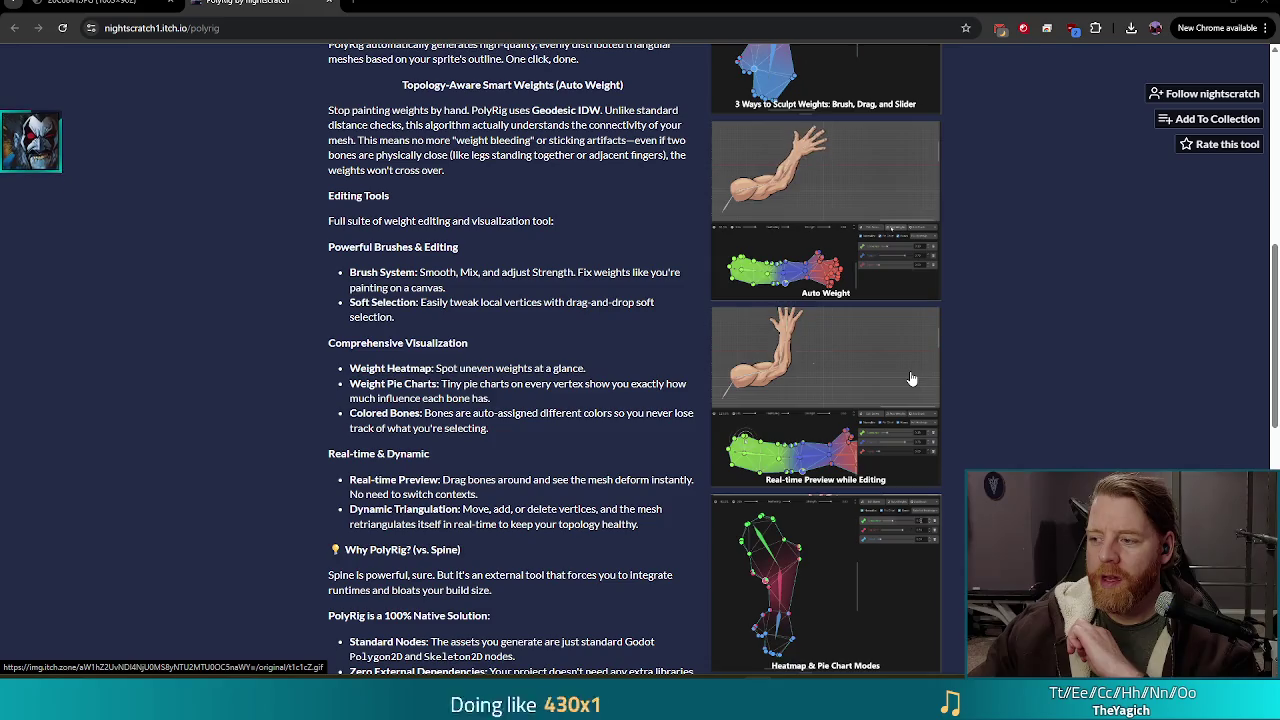
scroll(904, 381, up, 2)
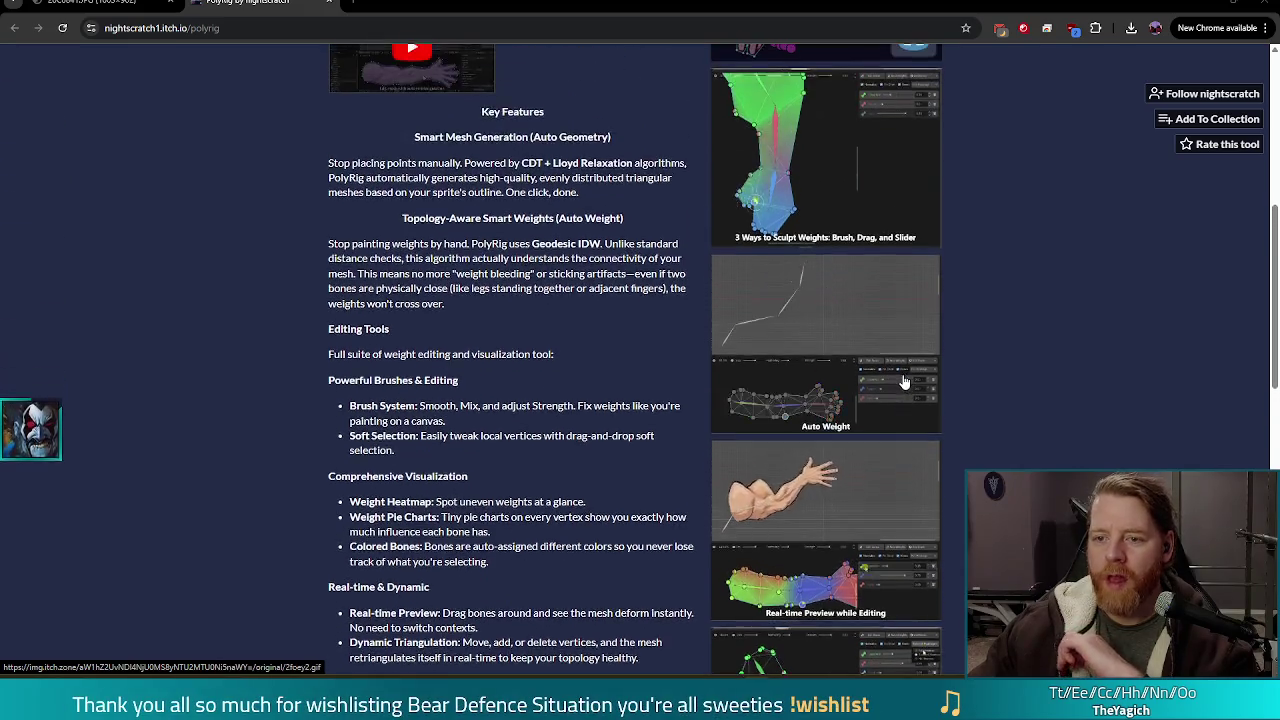
scroll(904, 381, up, 2)
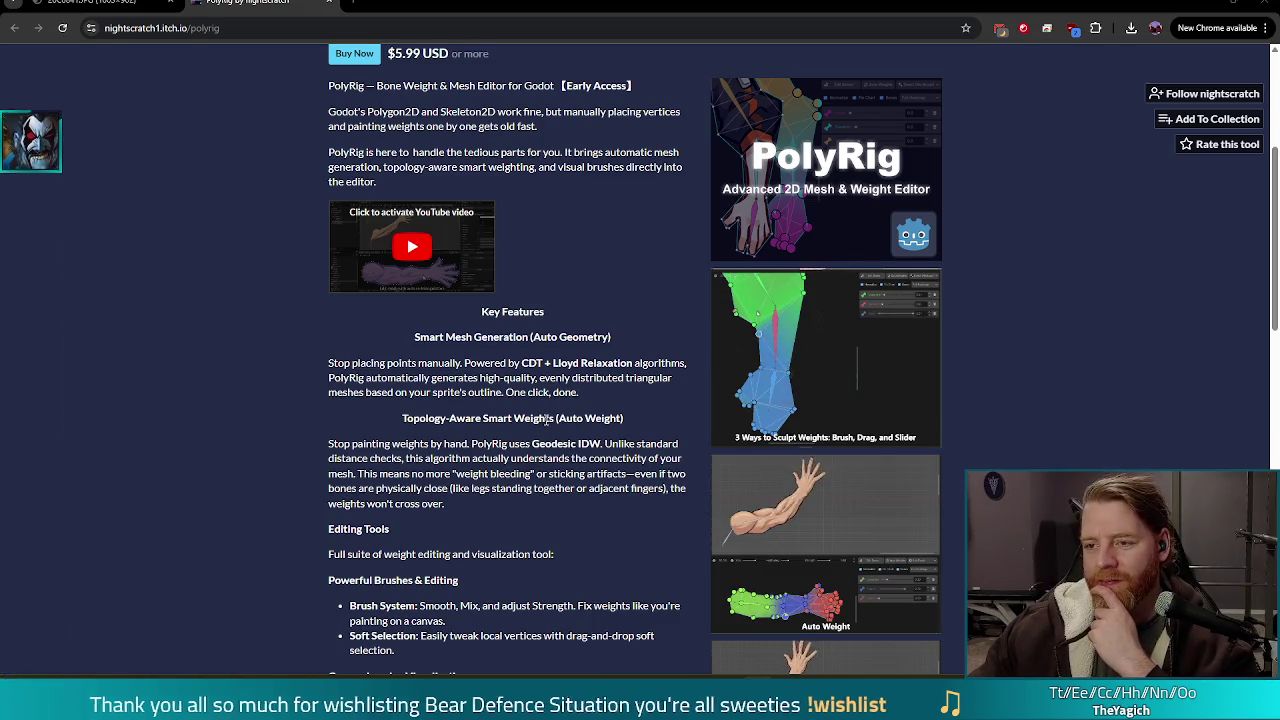
scroll(548, 420, up, 1)
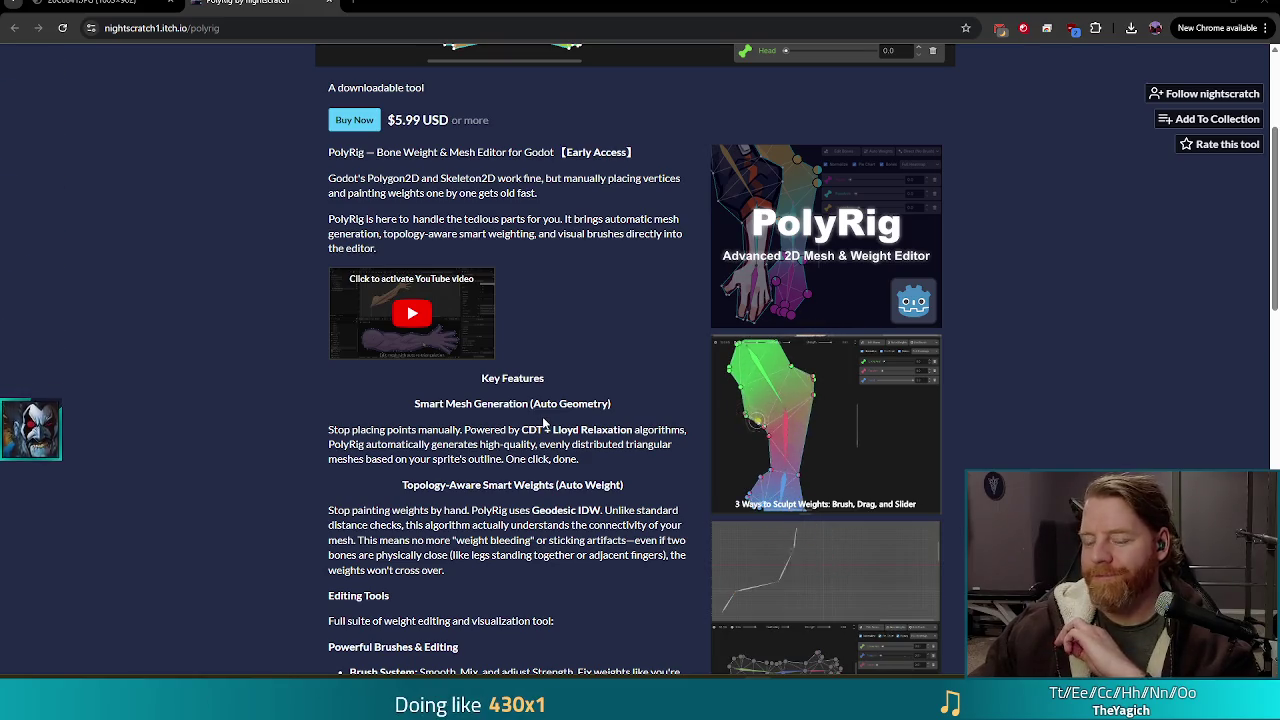
scroll(538, 425, down, 3)
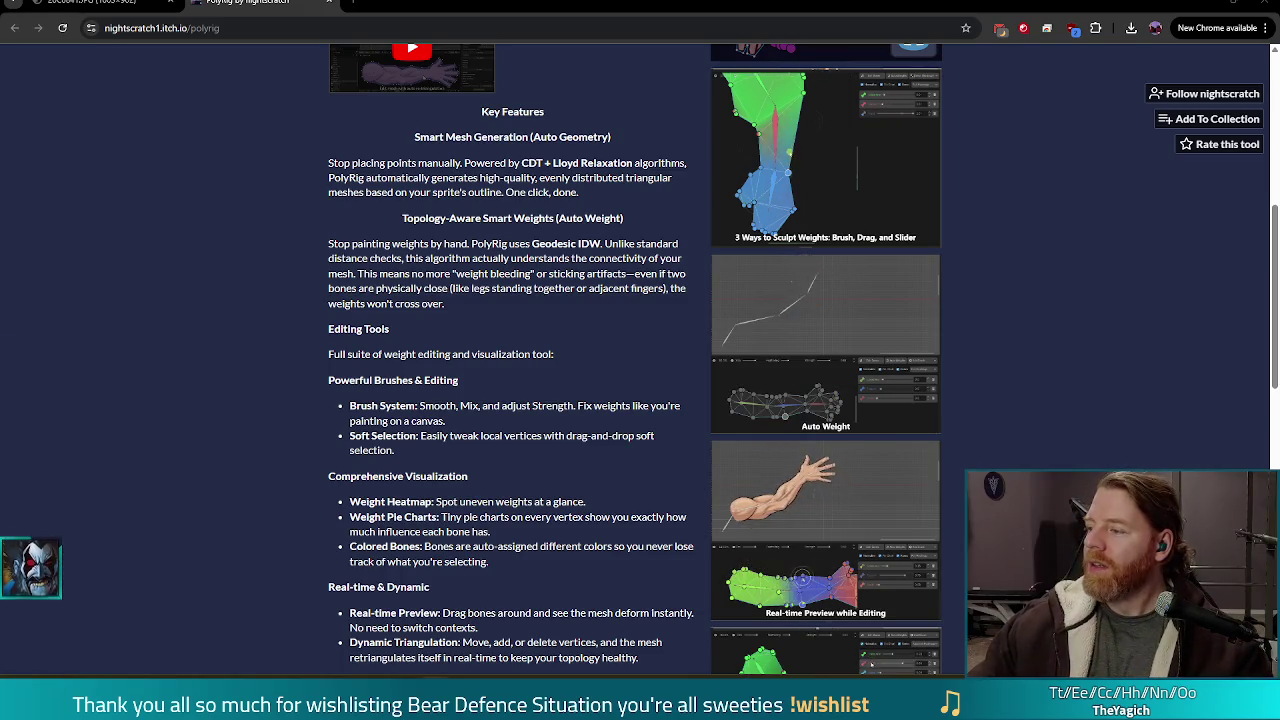
mouse_move(1279, 241)
mouse_down()
mouse_move(1210, 243)
mouse_move(440, 8)
mouse_up()
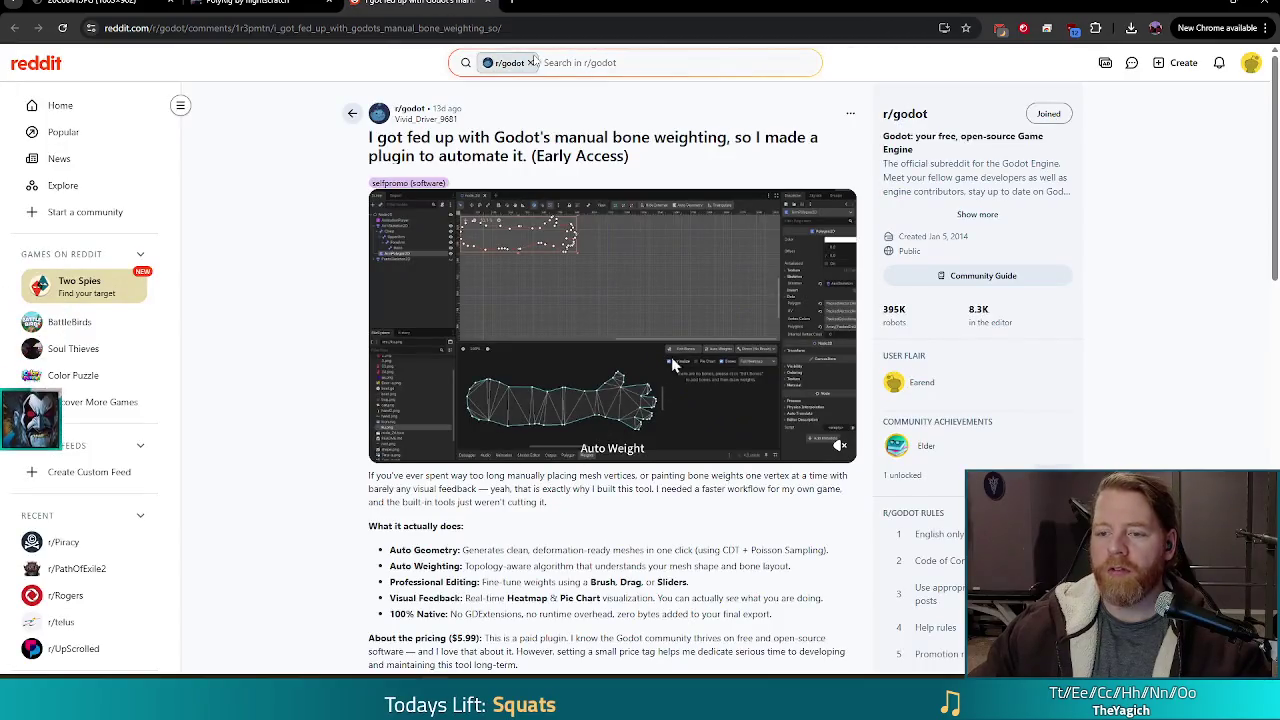
scroll(362, 230, down, 4)
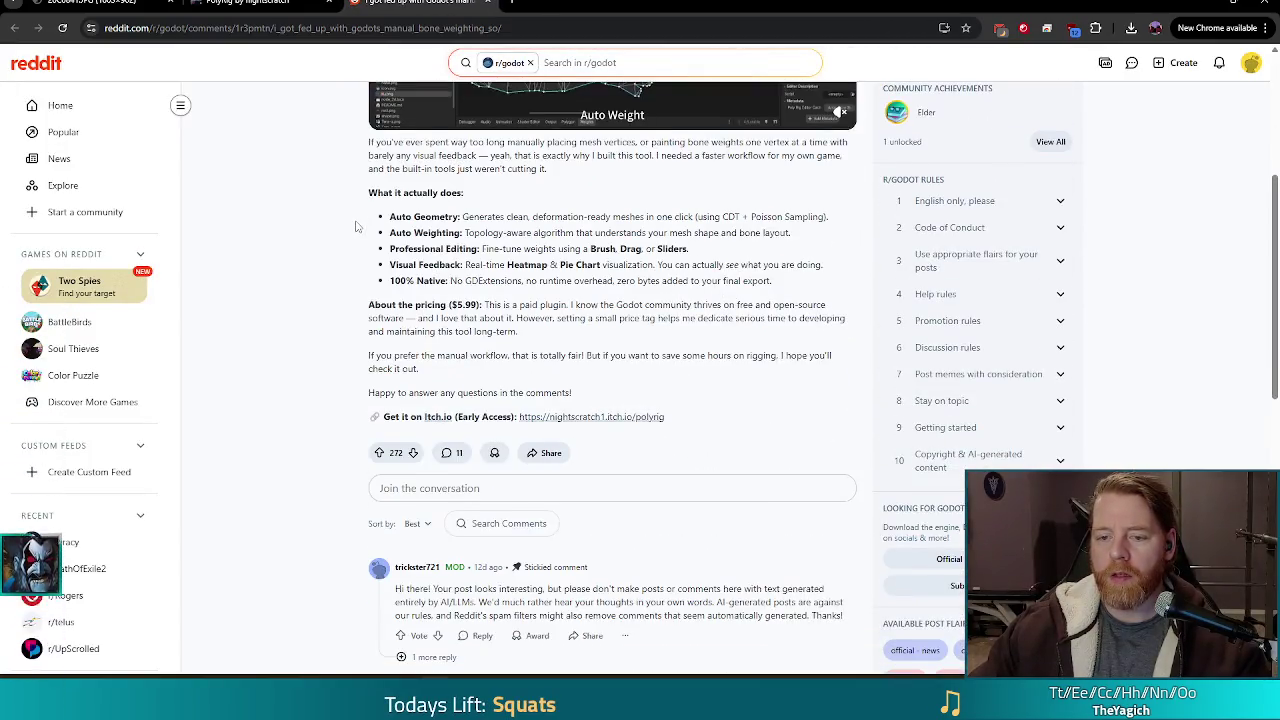
scroll(356, 226, down, 1)
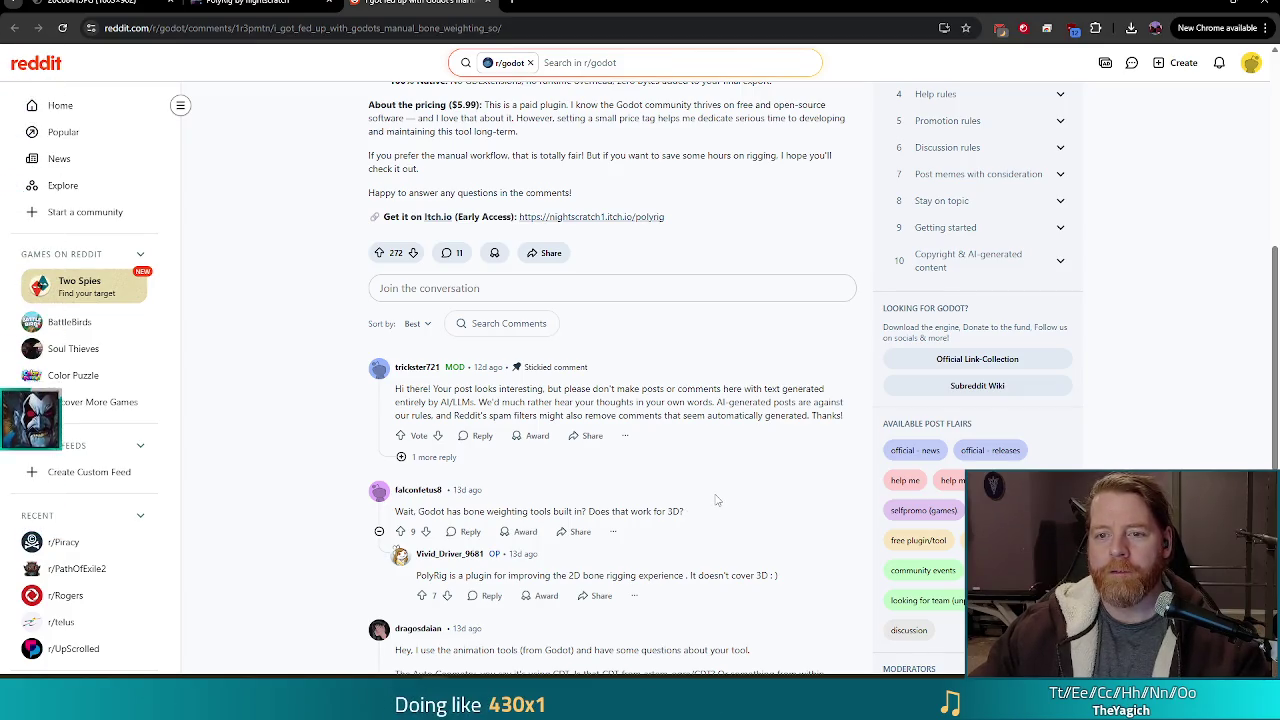
scroll(716, 500, up, 5)
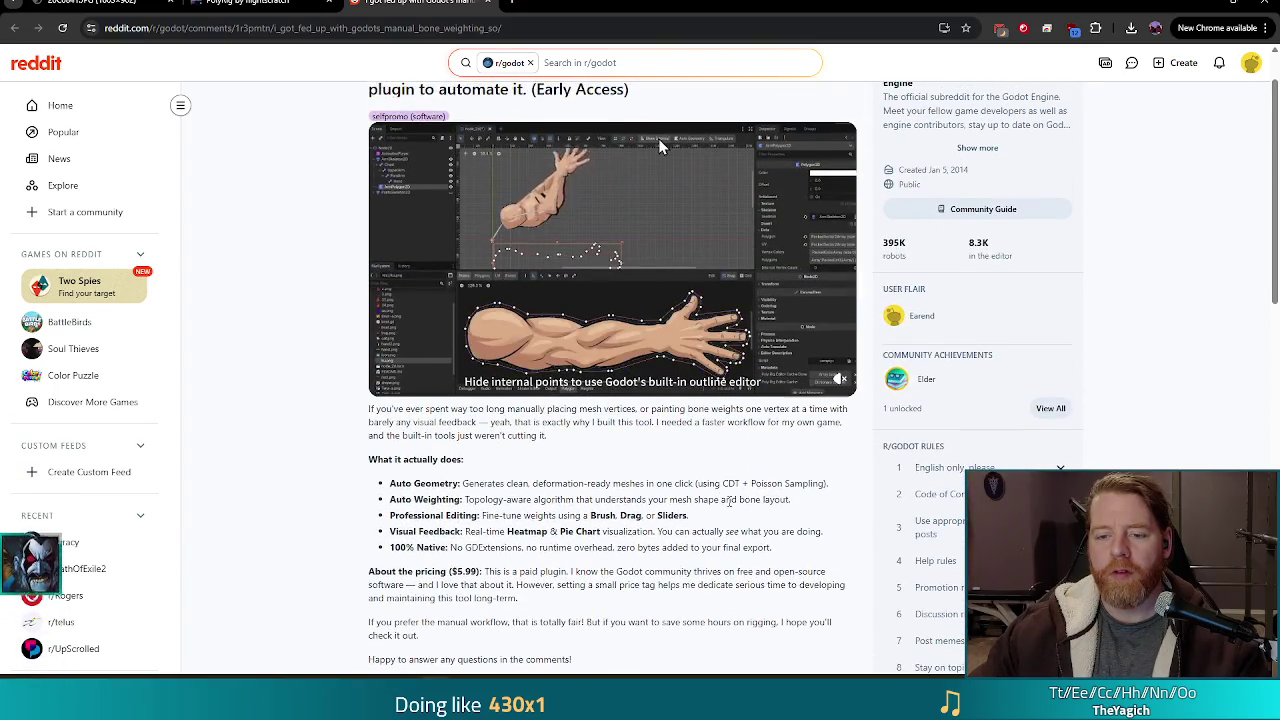
scroll(575, 296, up, 1)
scroll(575, 296, down, 8)
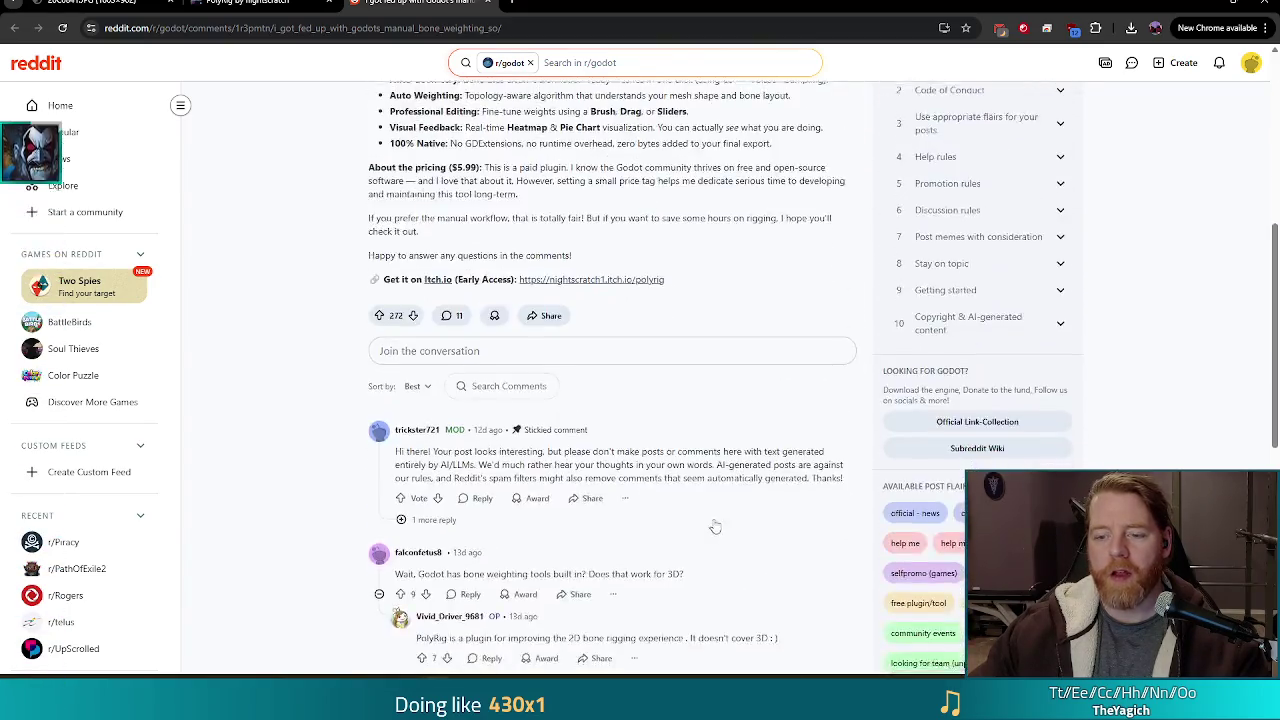
scroll(658, 385, down, 3)
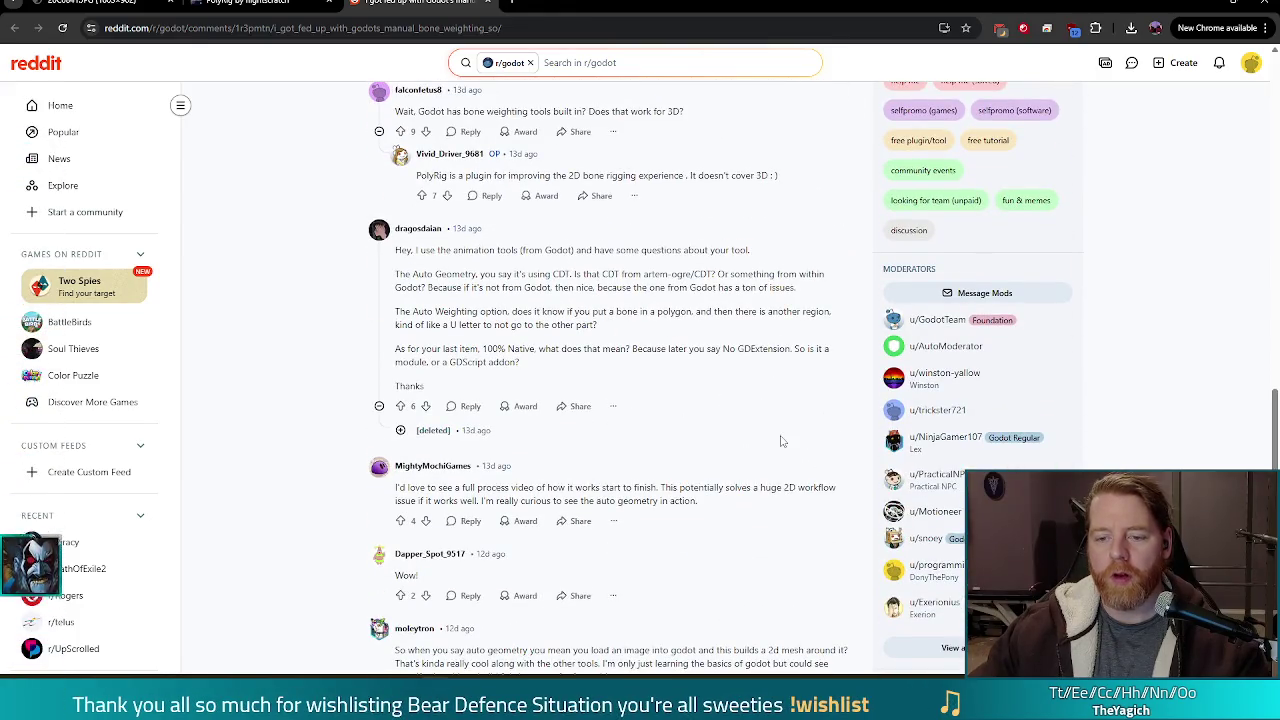
scroll(737, 434, down, 1)
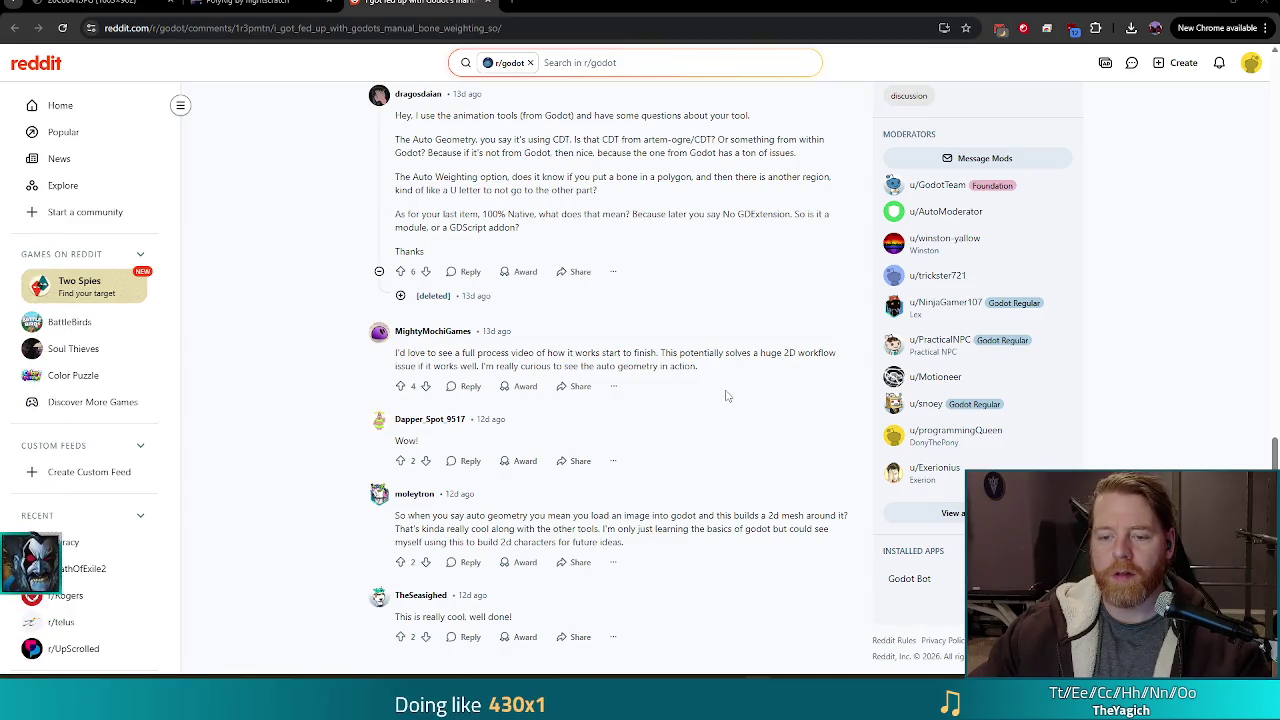
scroll(744, 393, up, 2)
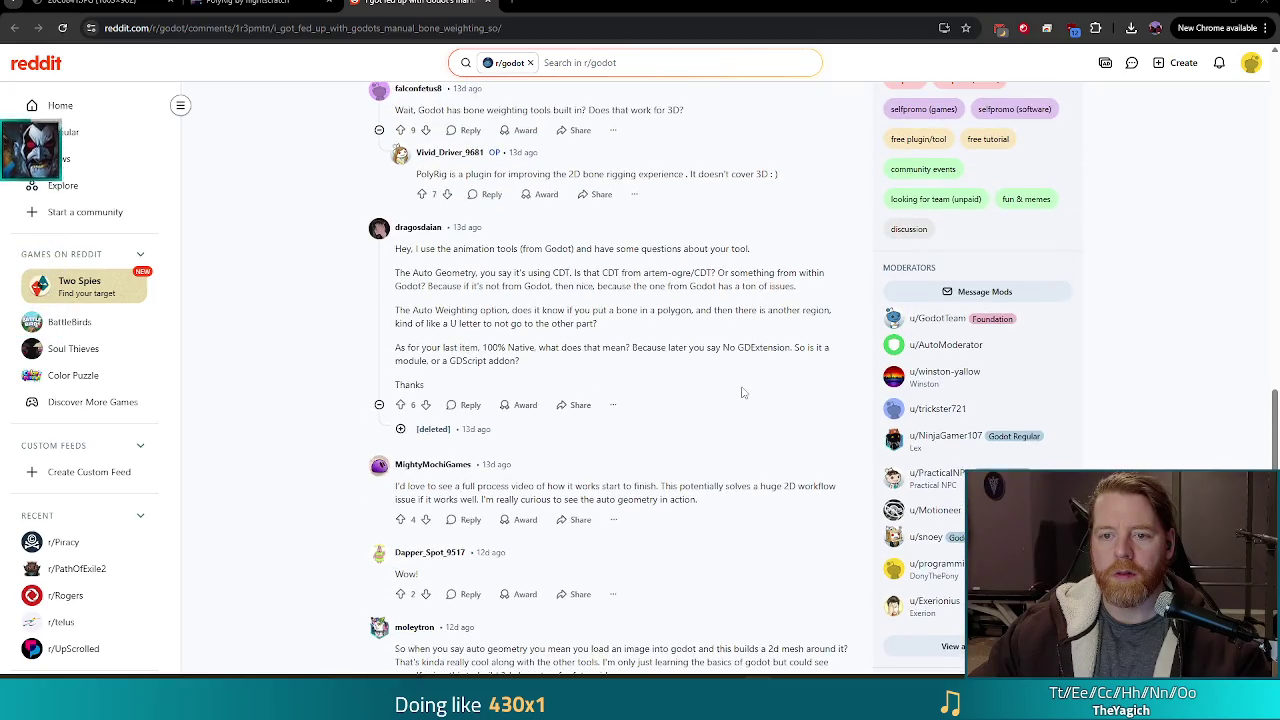
scroll(744, 393, up, 15)
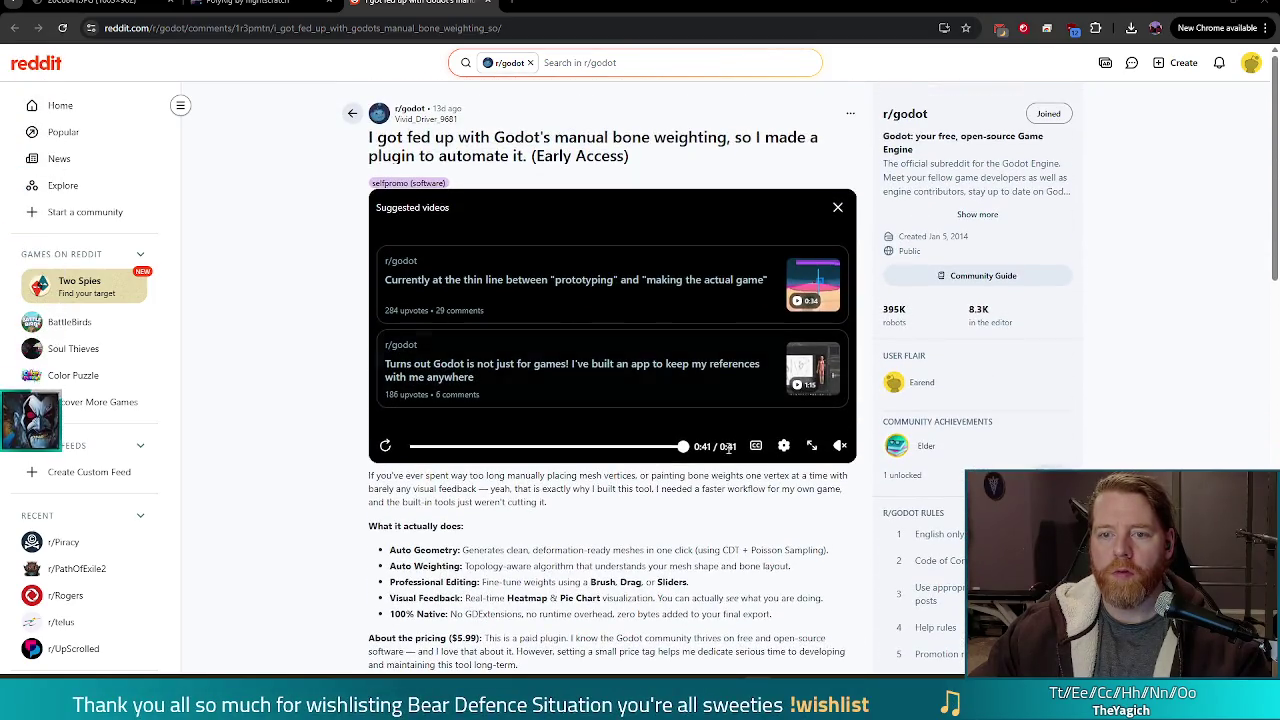
Scroll through the PolyRig post's comments and back up to the post.
scroll(690, 528, down, 10)
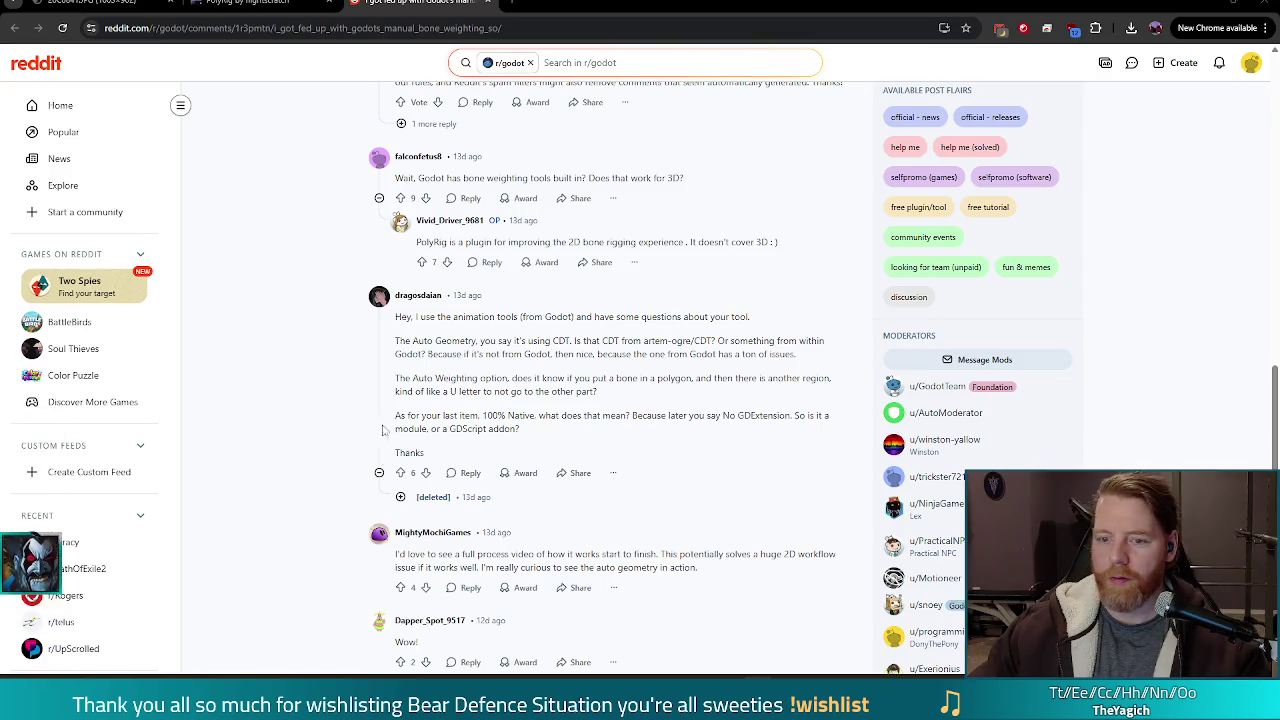
scroll(391, 410, up, 3)
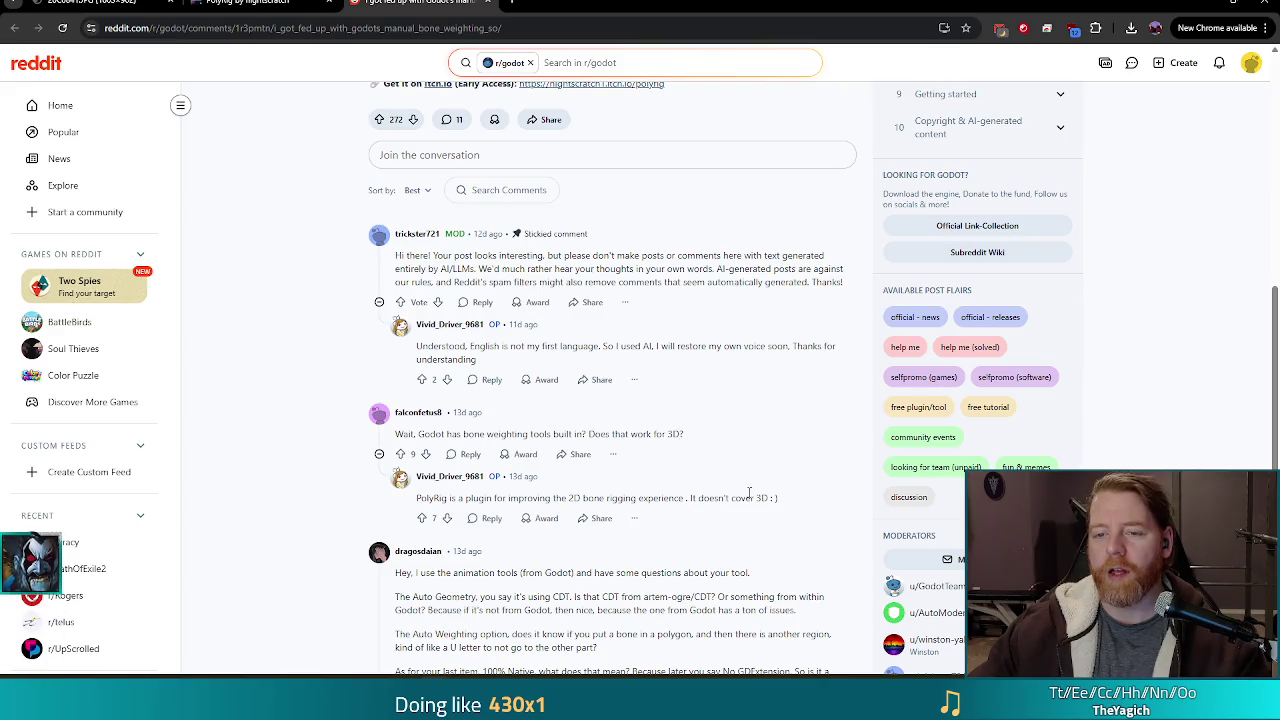
scroll(749, 493, up, 5)
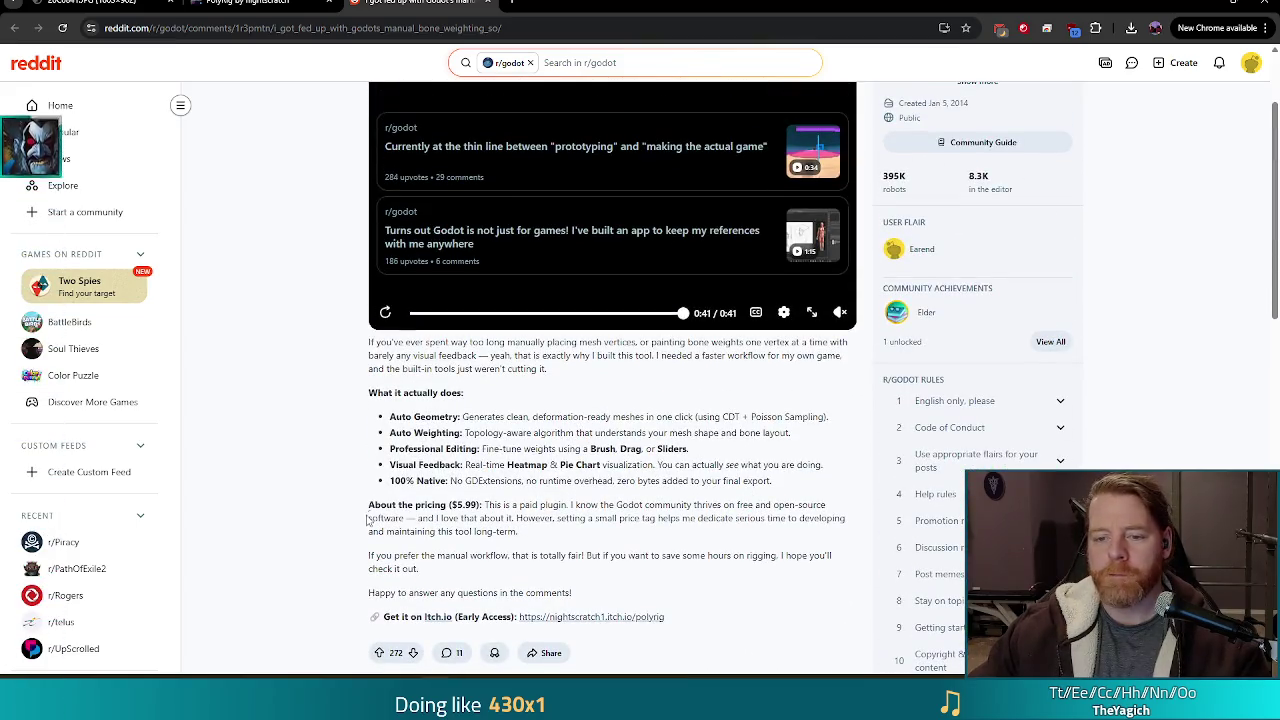
scroll(294, 495, up, 1)
scroll(294, 493, down, 1)
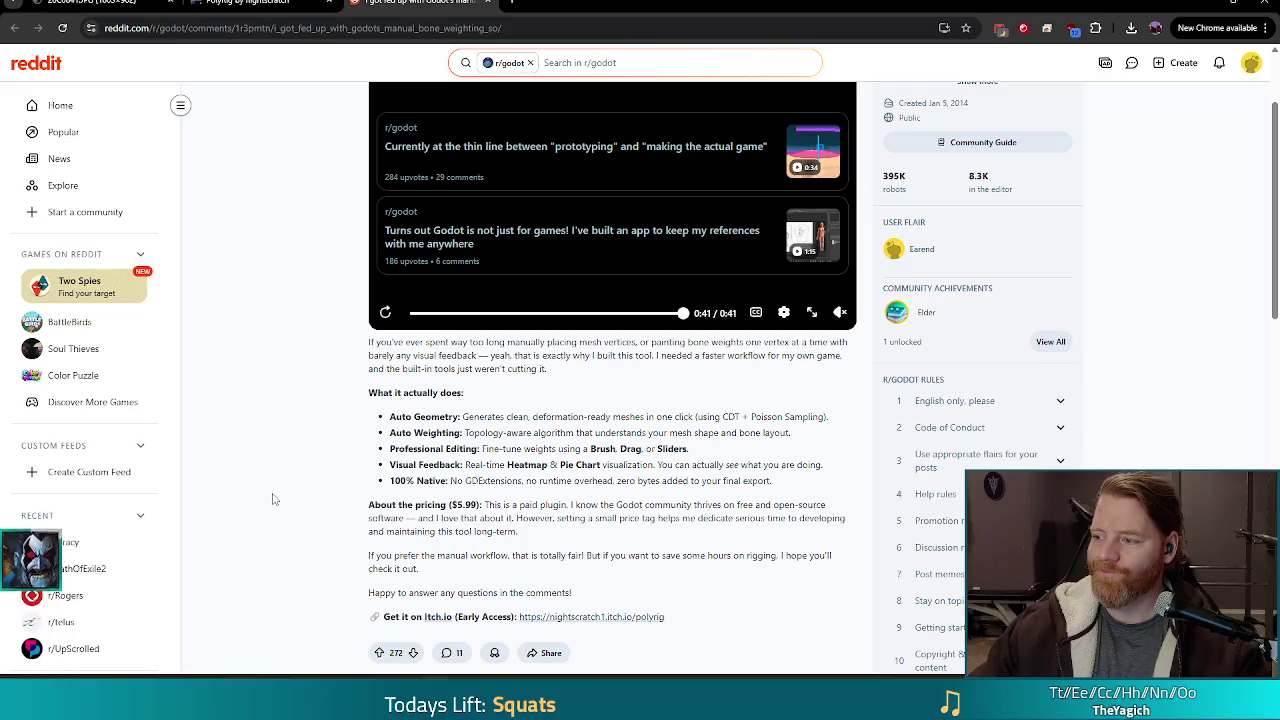
scroll(291, 585, down, 10)
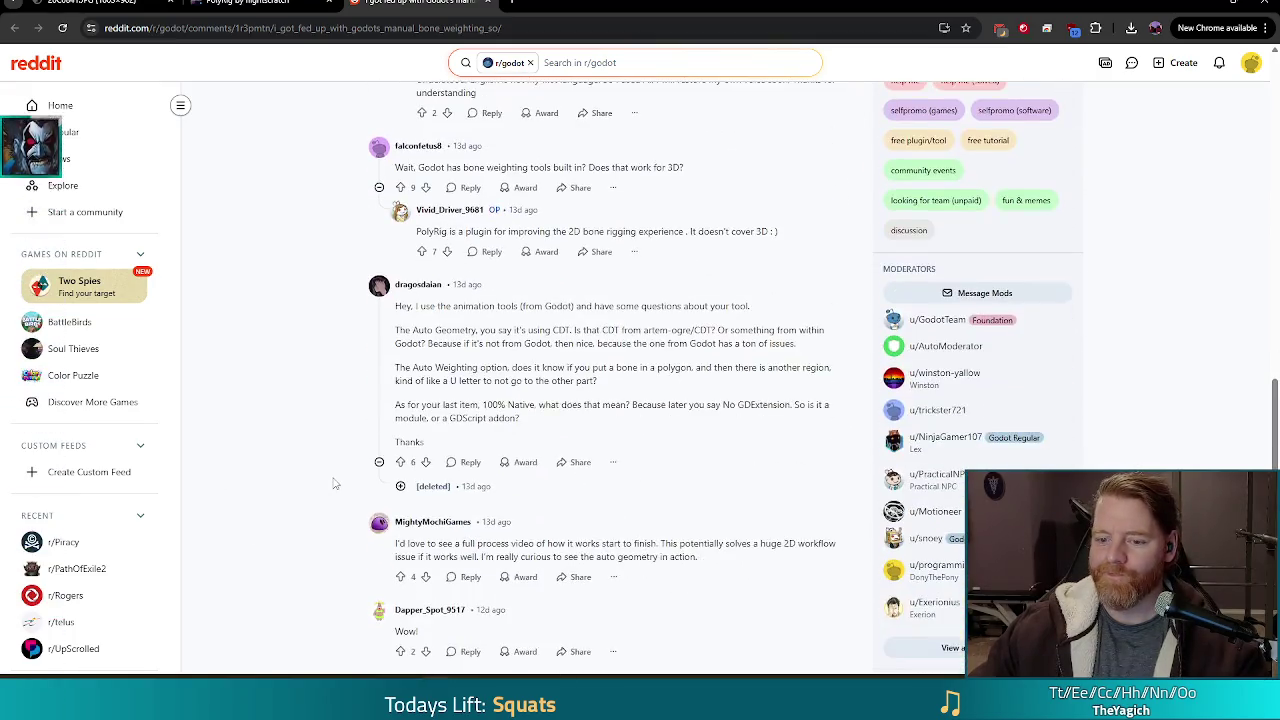
scroll(335, 485, down, 1)
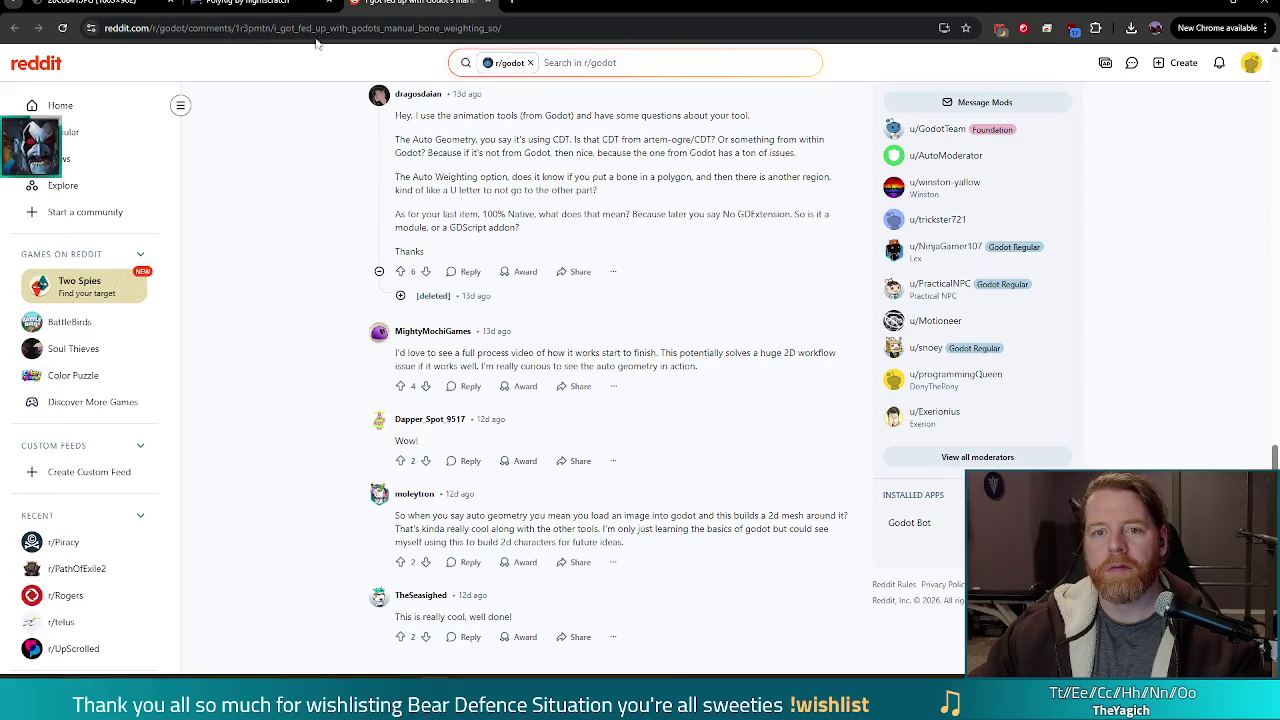
scroll(320, 385, up, 10)
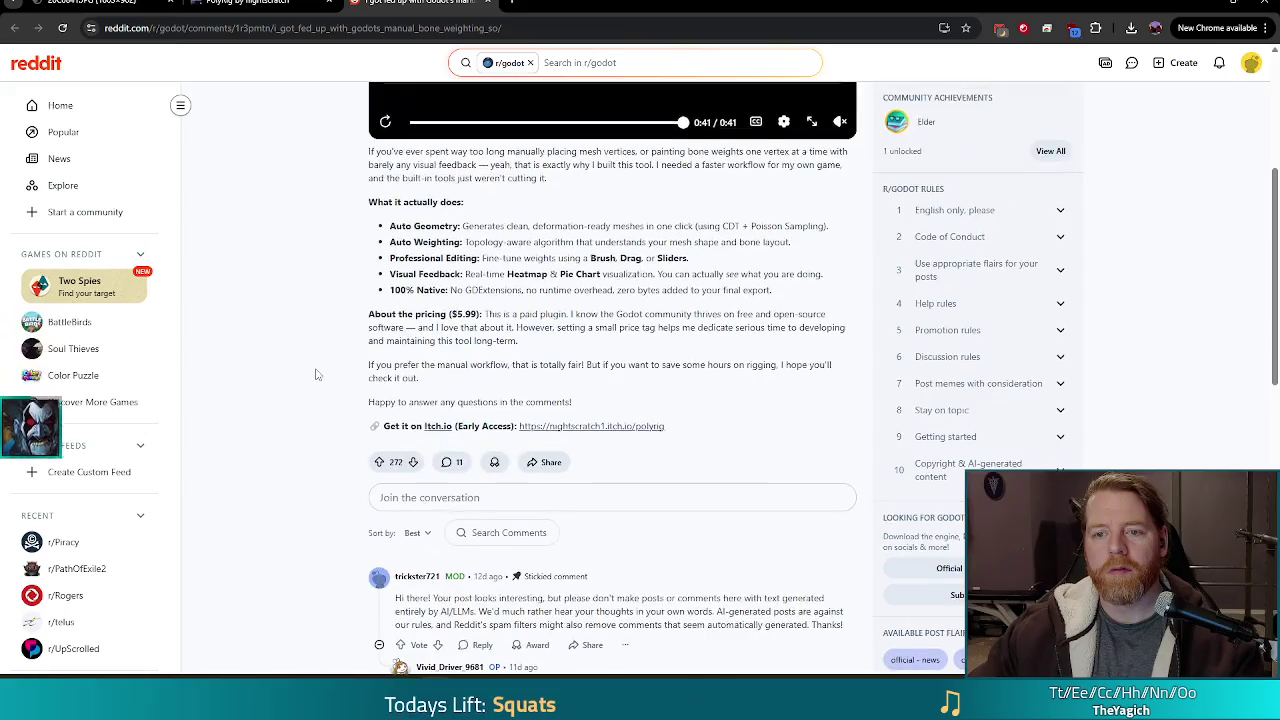
scroll(316, 374, up, 3)
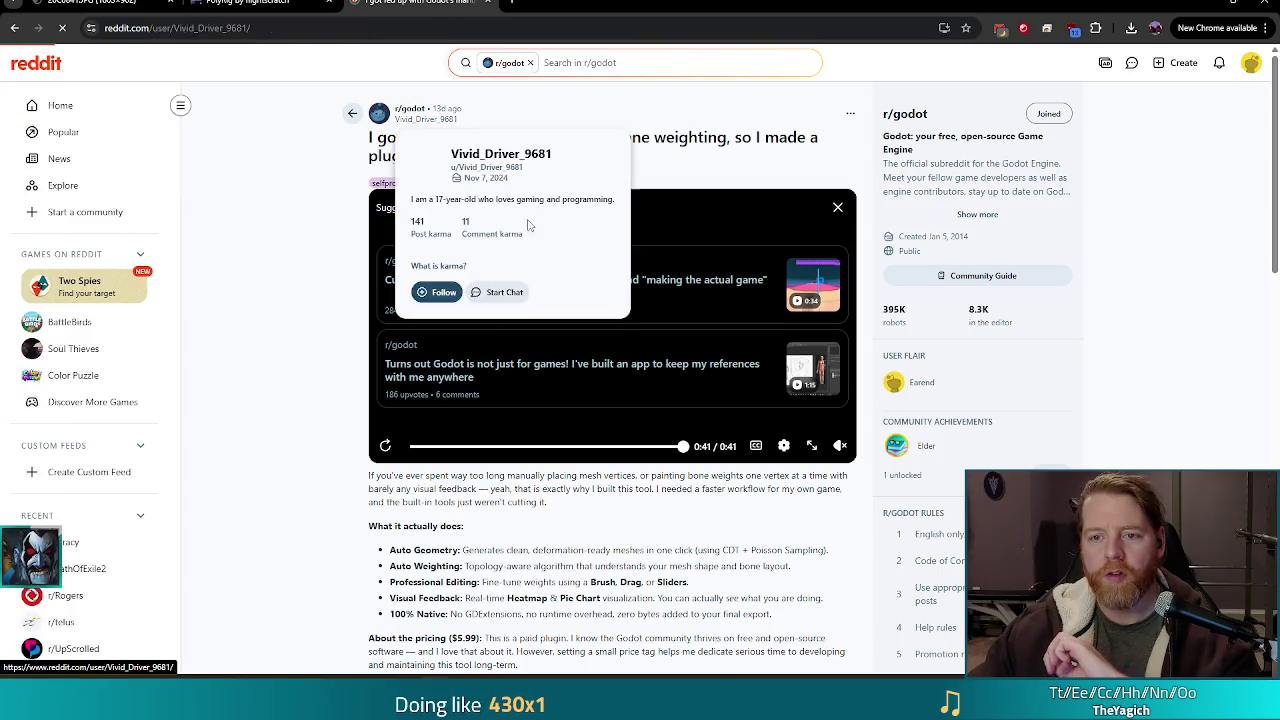
click(430, 120)
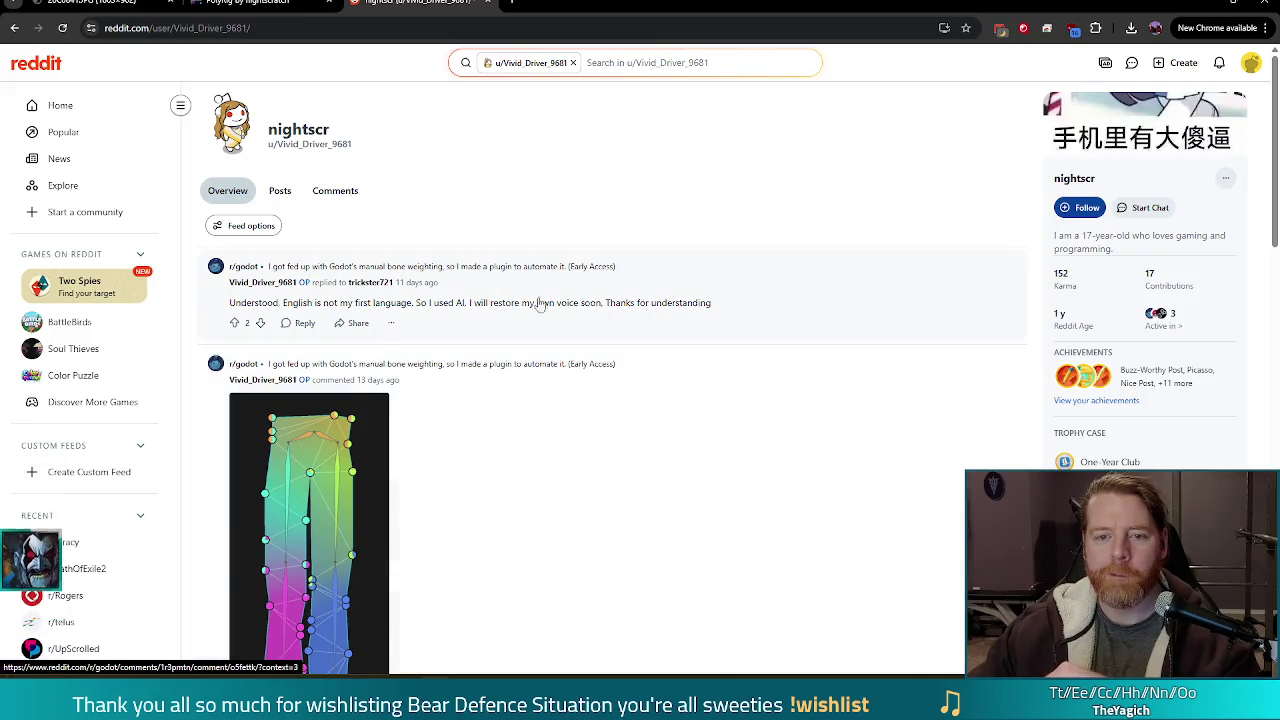
scroll(634, 337, down, 4)
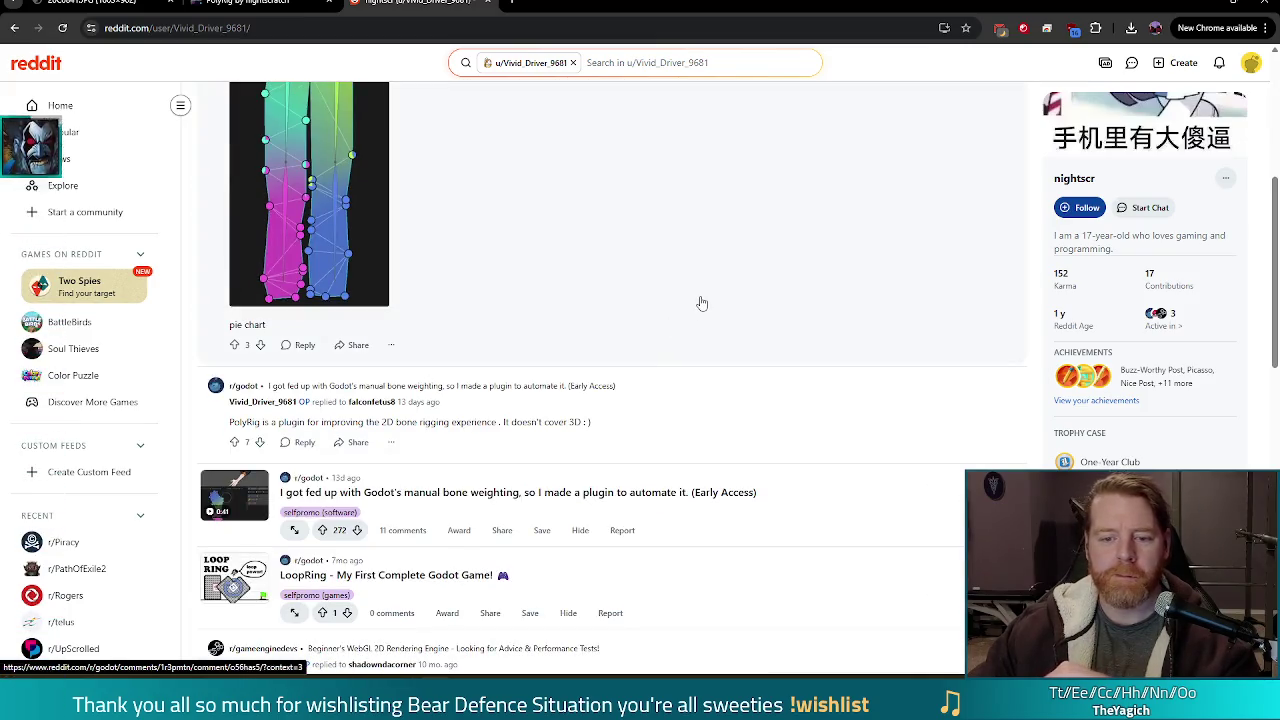
scroll(700, 298, down, 2)
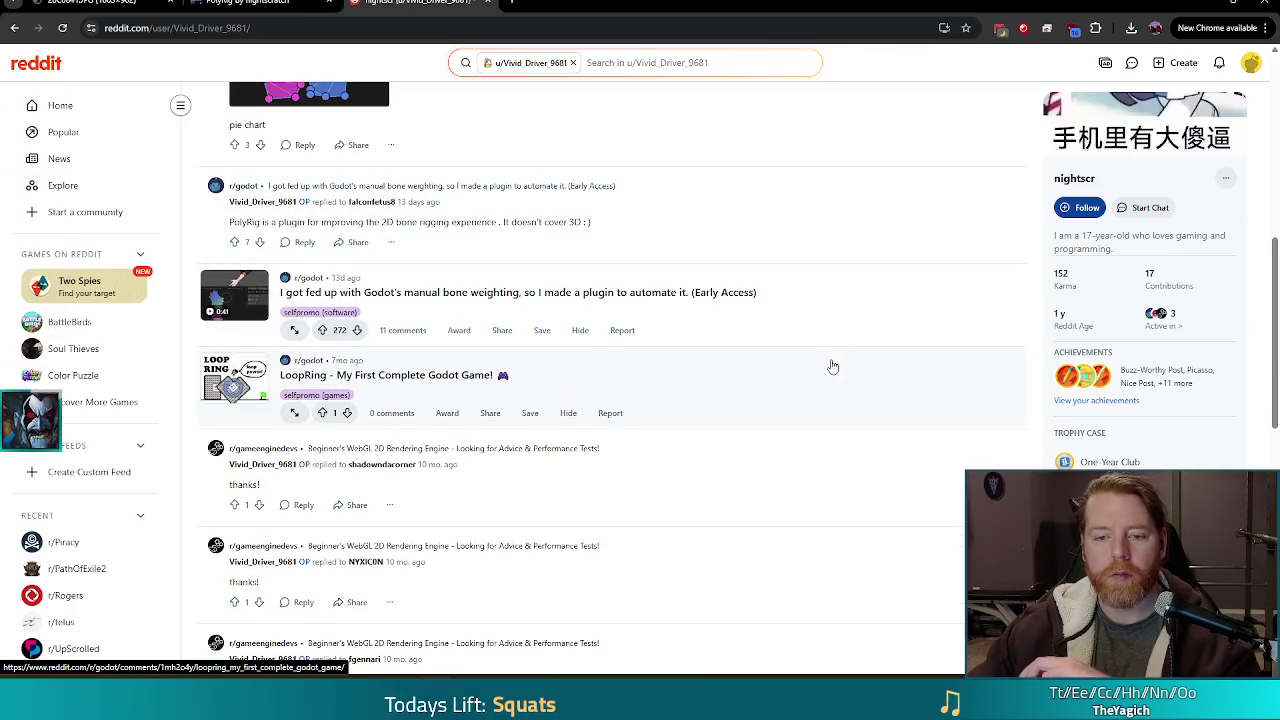
scroll(831, 370, down, 1)
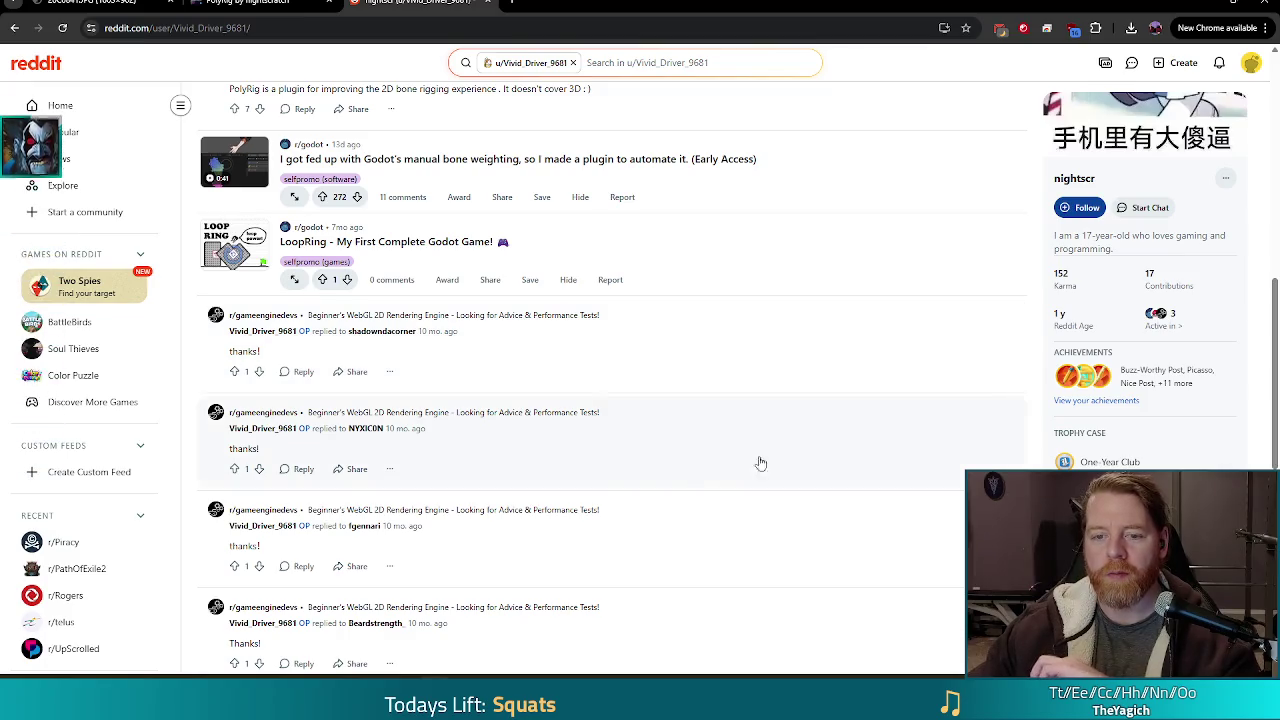
scroll(716, 378, up, 1)
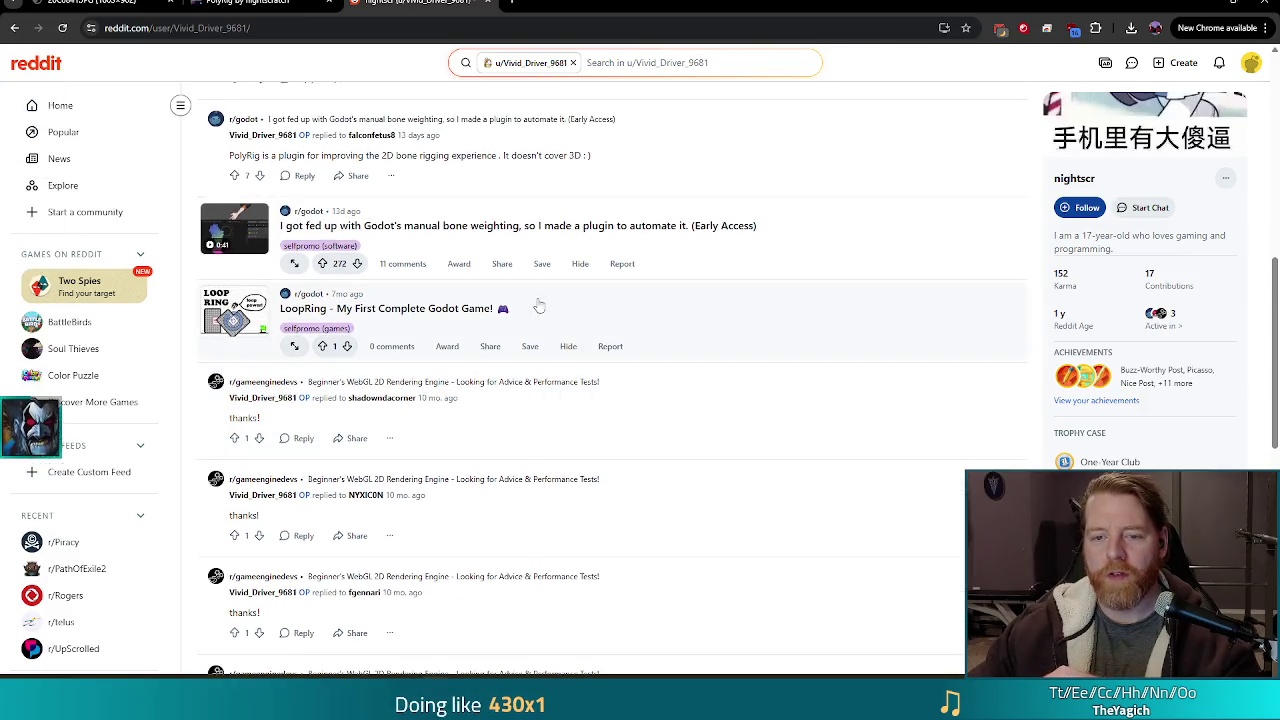
scroll(660, 368, up, 2)
scroll(648, 363, down, 3)
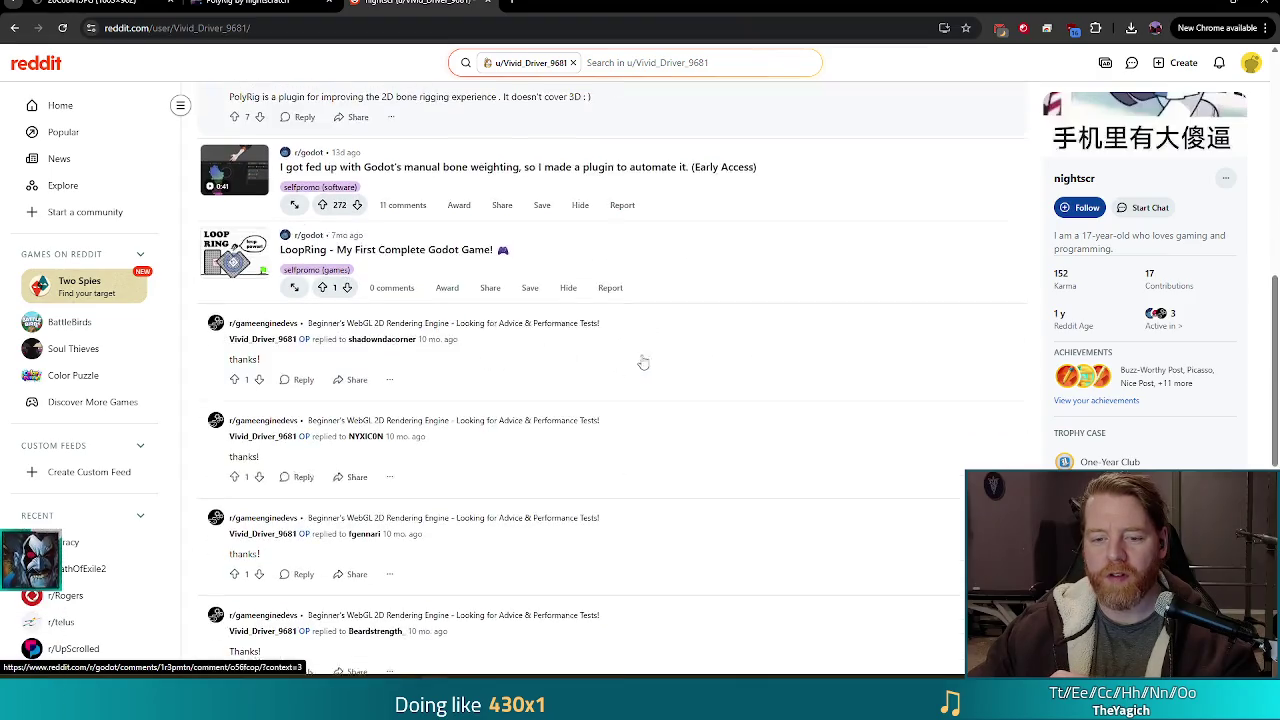
scroll(690, 398, down, 1)
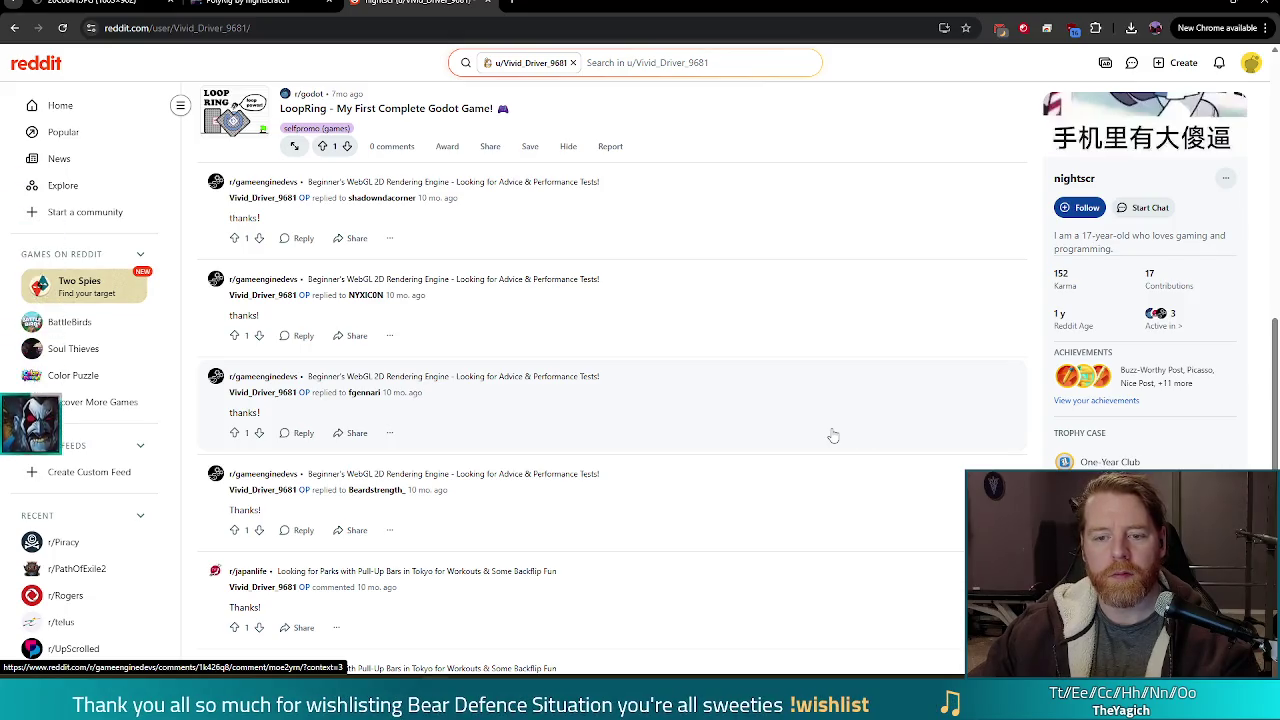
scroll(723, 400, down, 2)
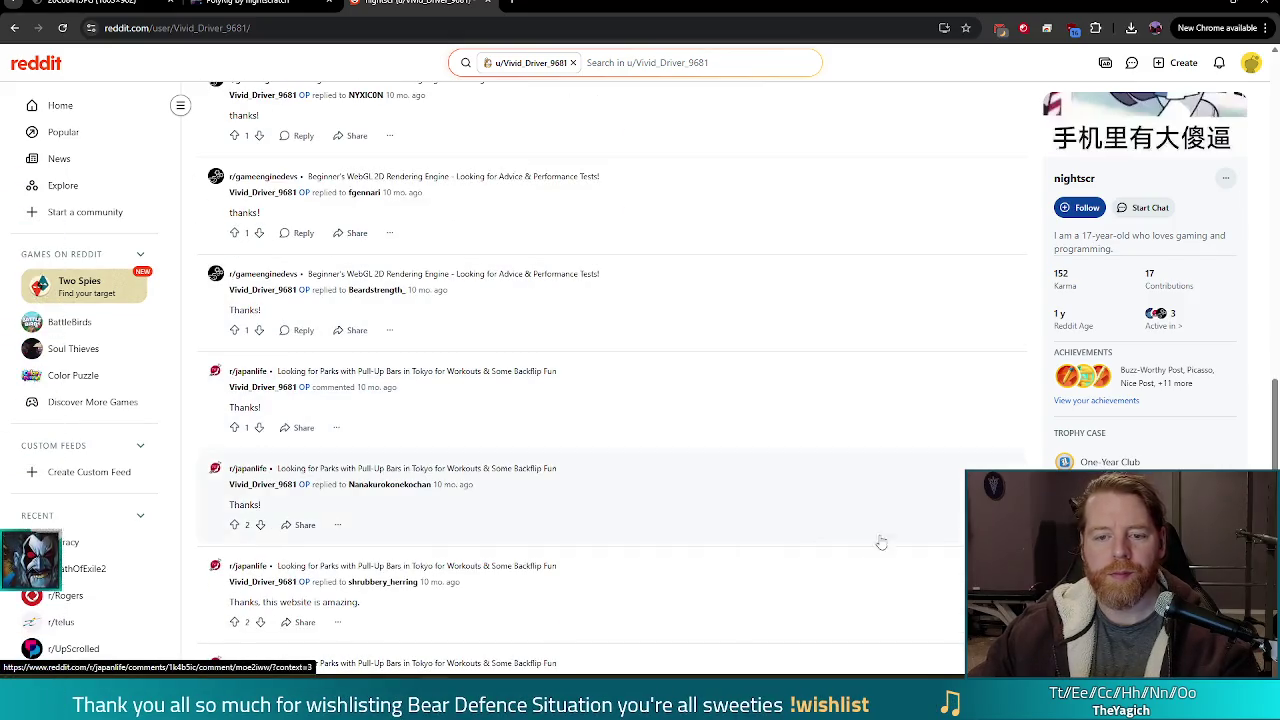
scroll(669, 460, down, 3)
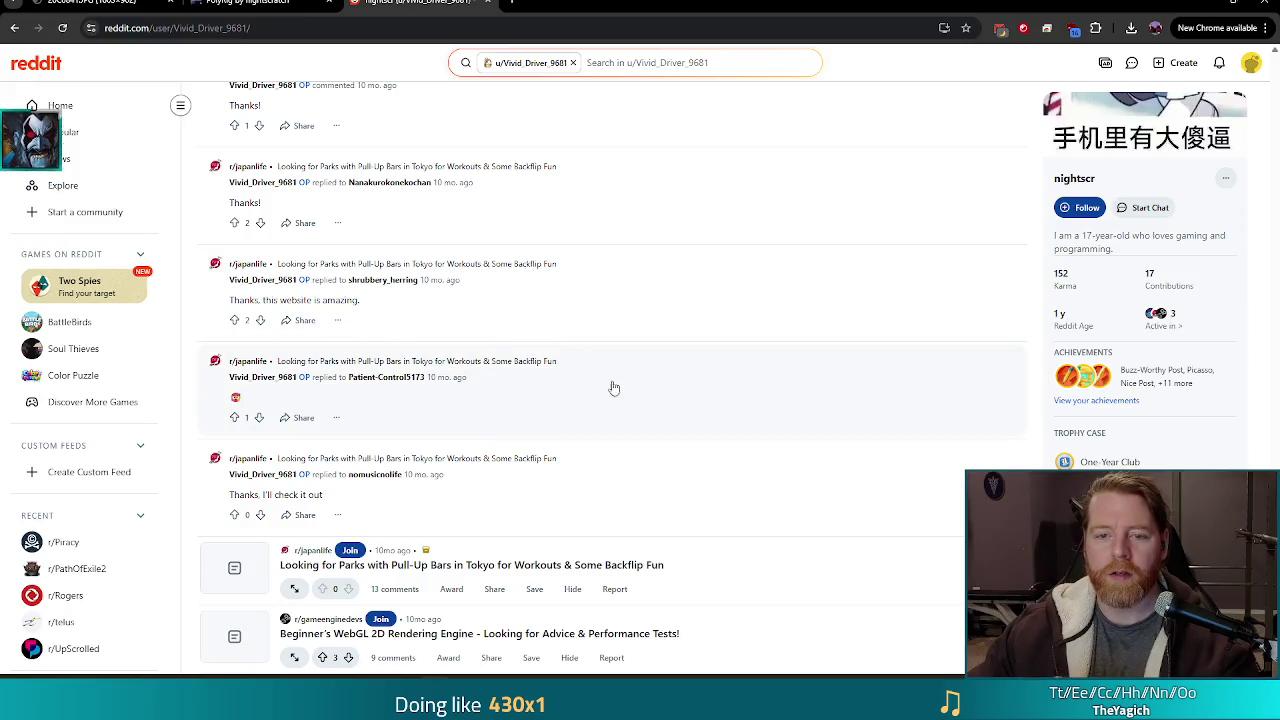
scroll(612, 384, up, 3)
scroll(634, 377, down, 3)
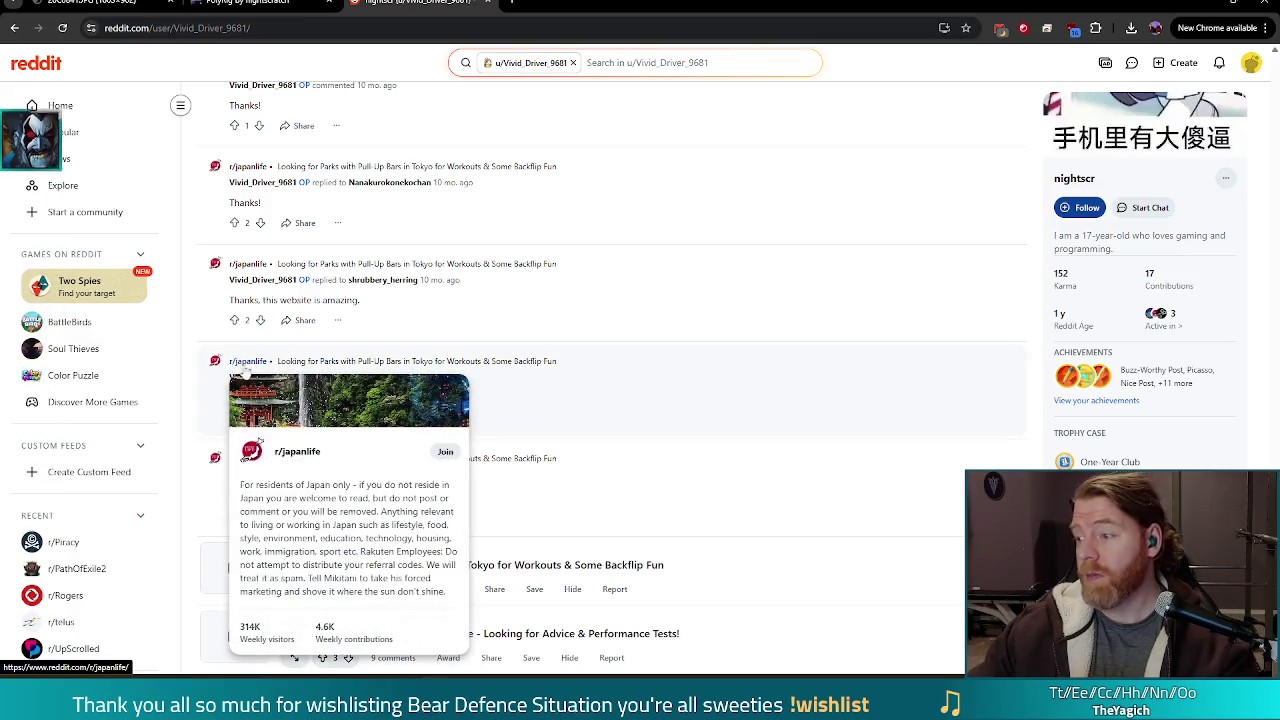
scroll(452, 374, up, 4)
scroll(452, 374, up, 15)
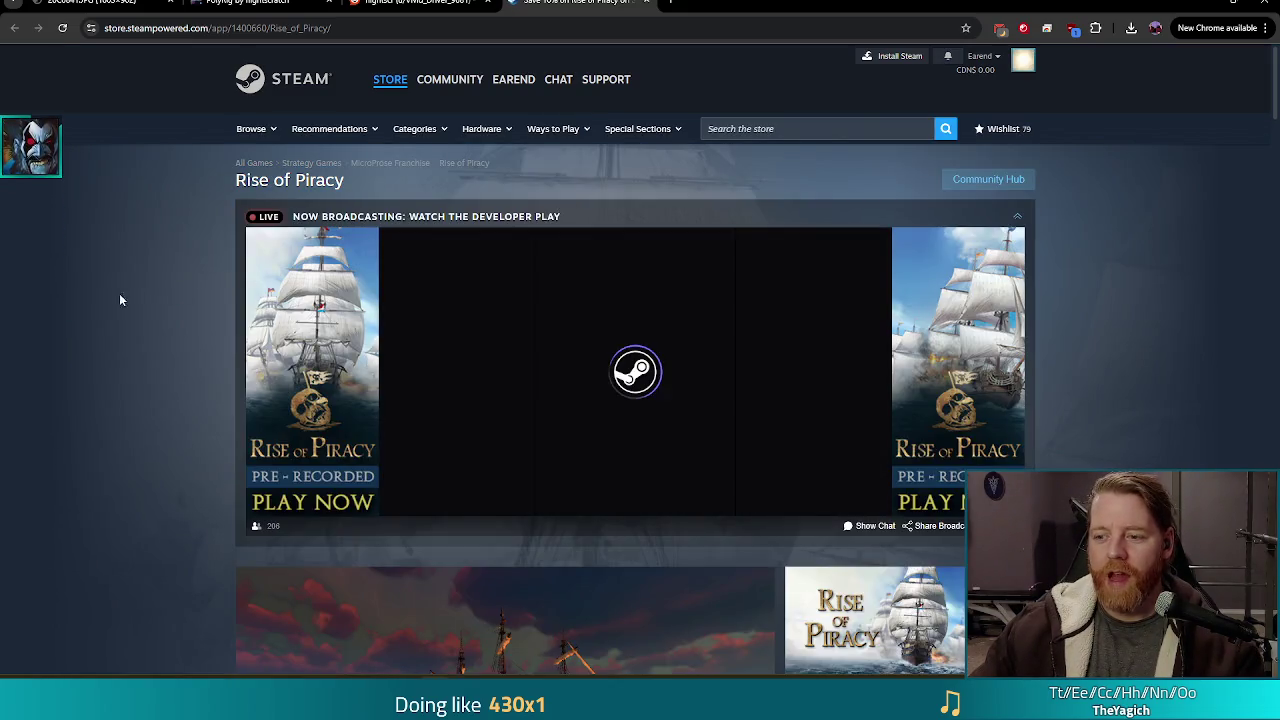
Look over the Rise of Piracy store page, then open its Community Hub.
scroll(84, 318, down, 3)
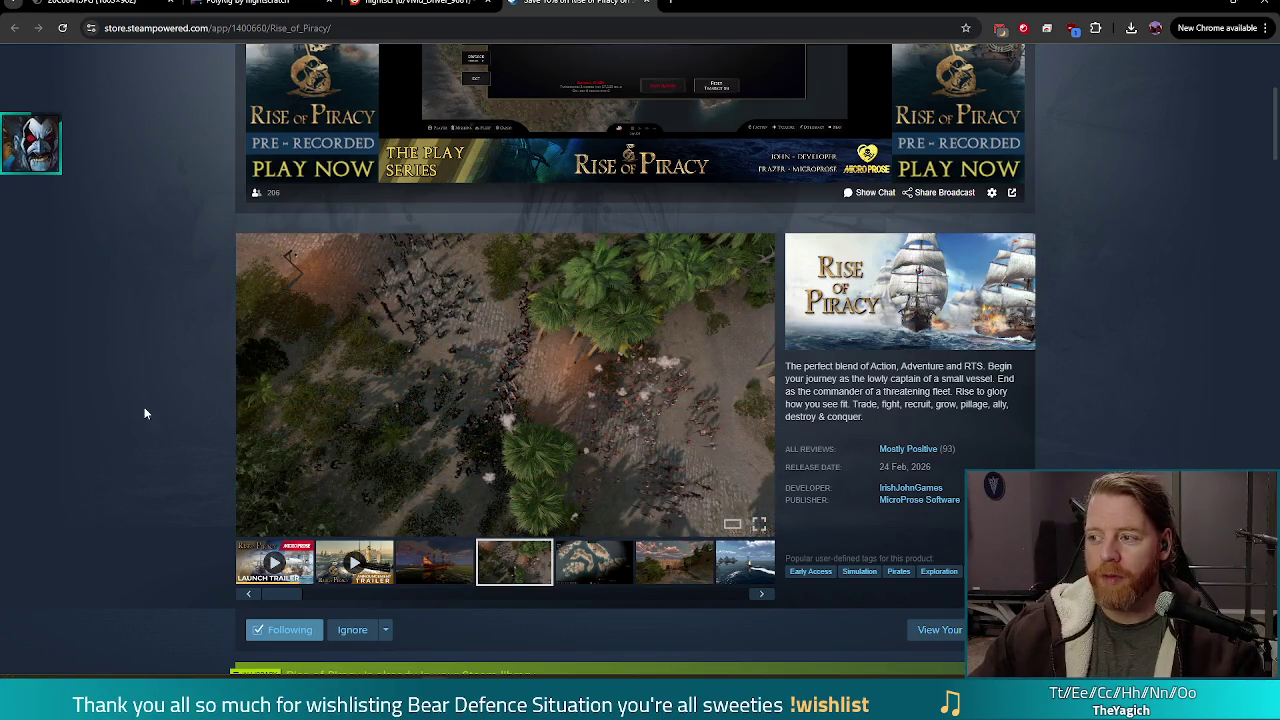
scroll(190, 365, up, 3)
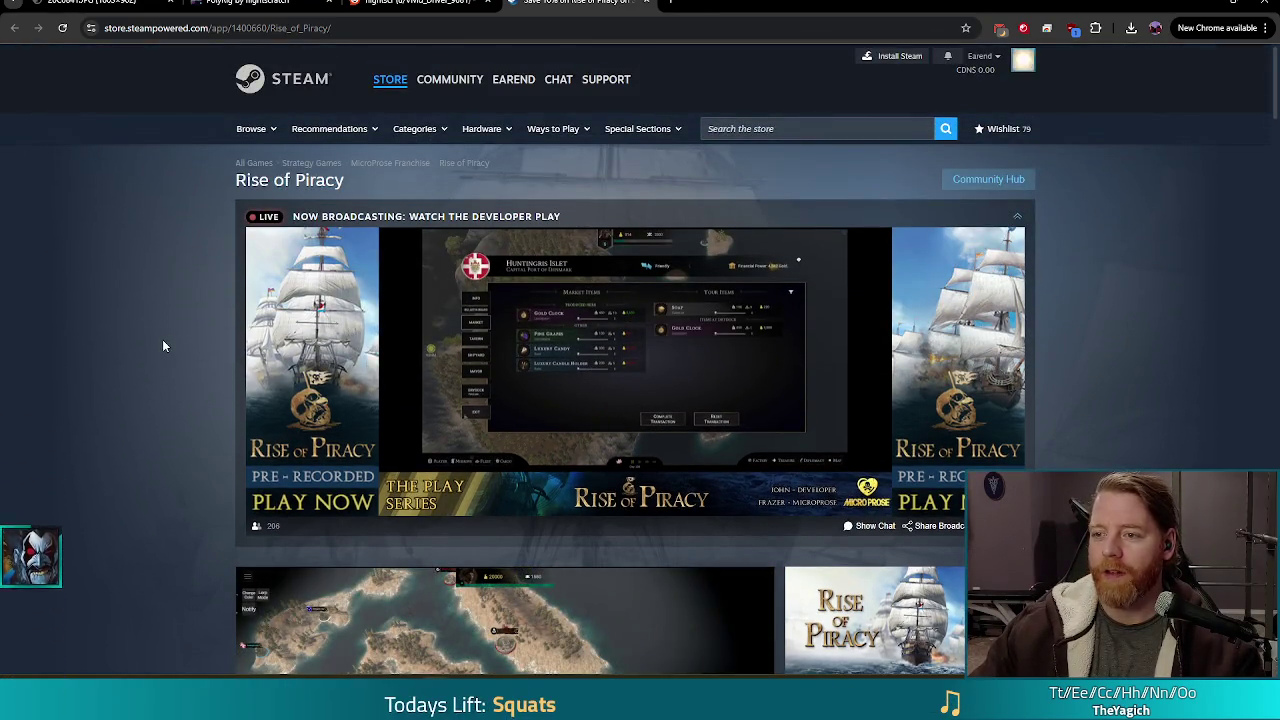
click(1008, 180)
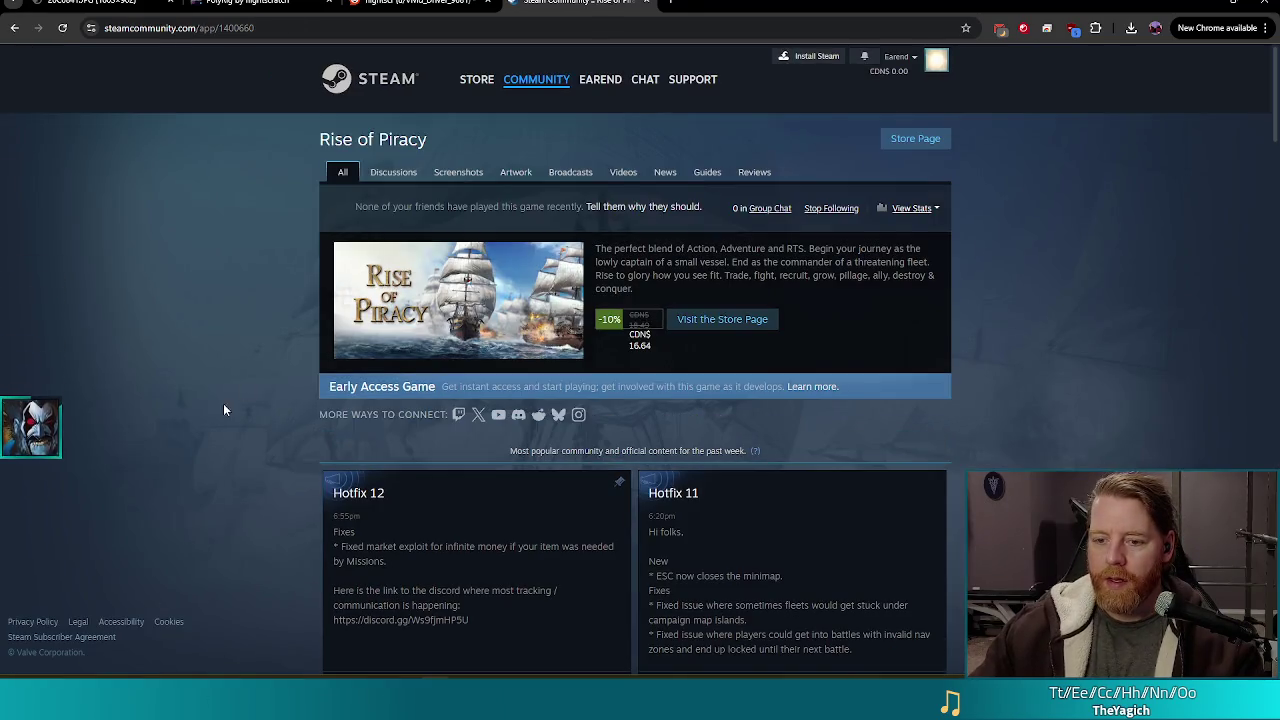
Open Discussions, go to page 4, and open the topic 'The letter 'i' is not visible in my game'.
click(383, 174)
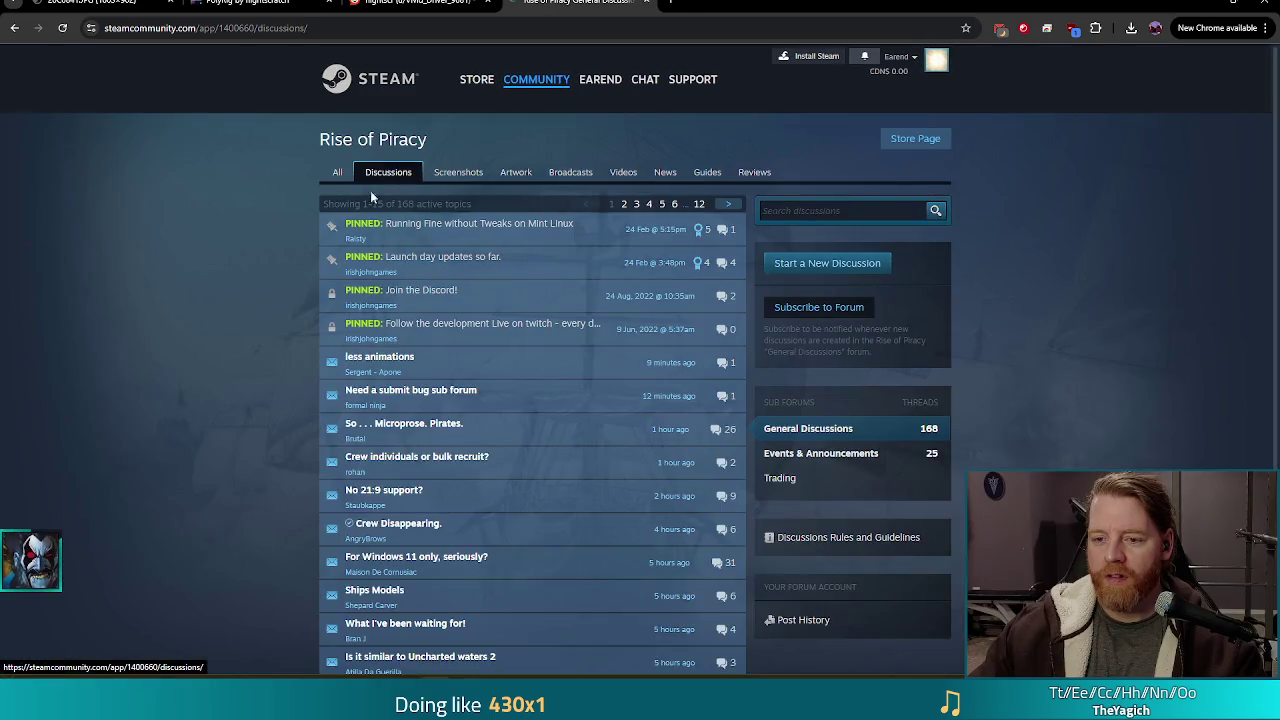
scroll(145, 377, down, 2)
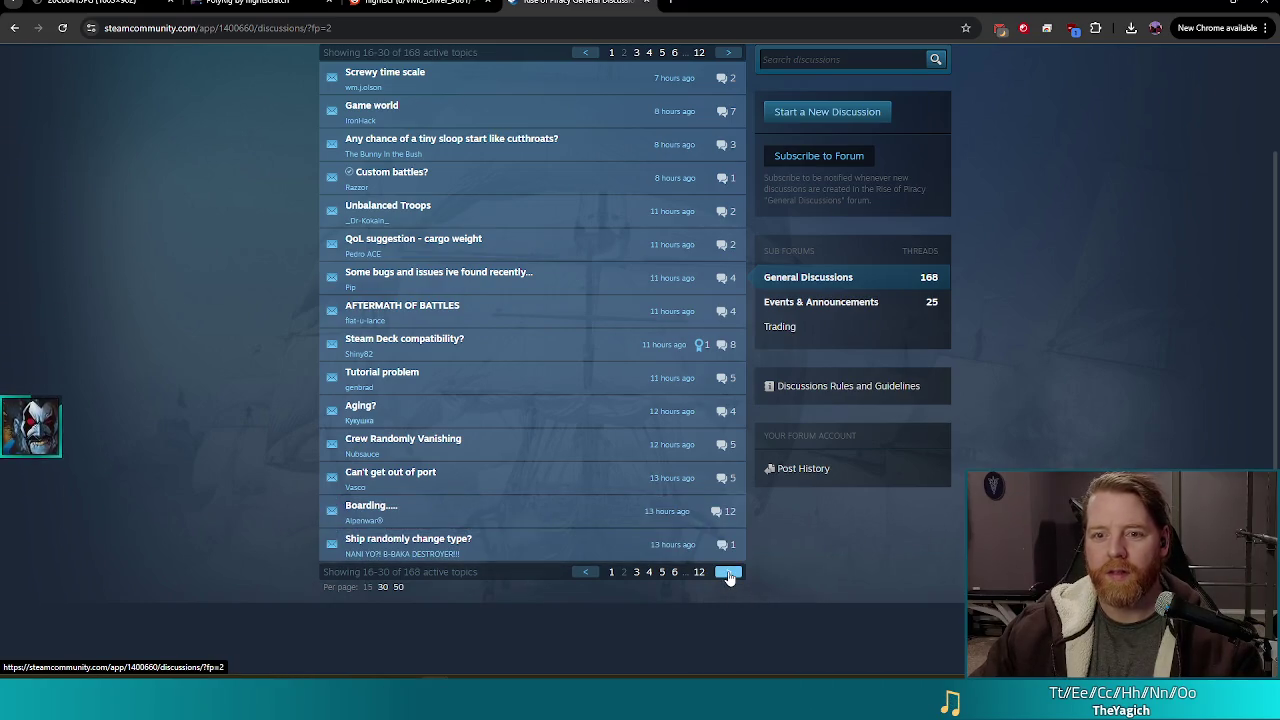
click(729, 575)
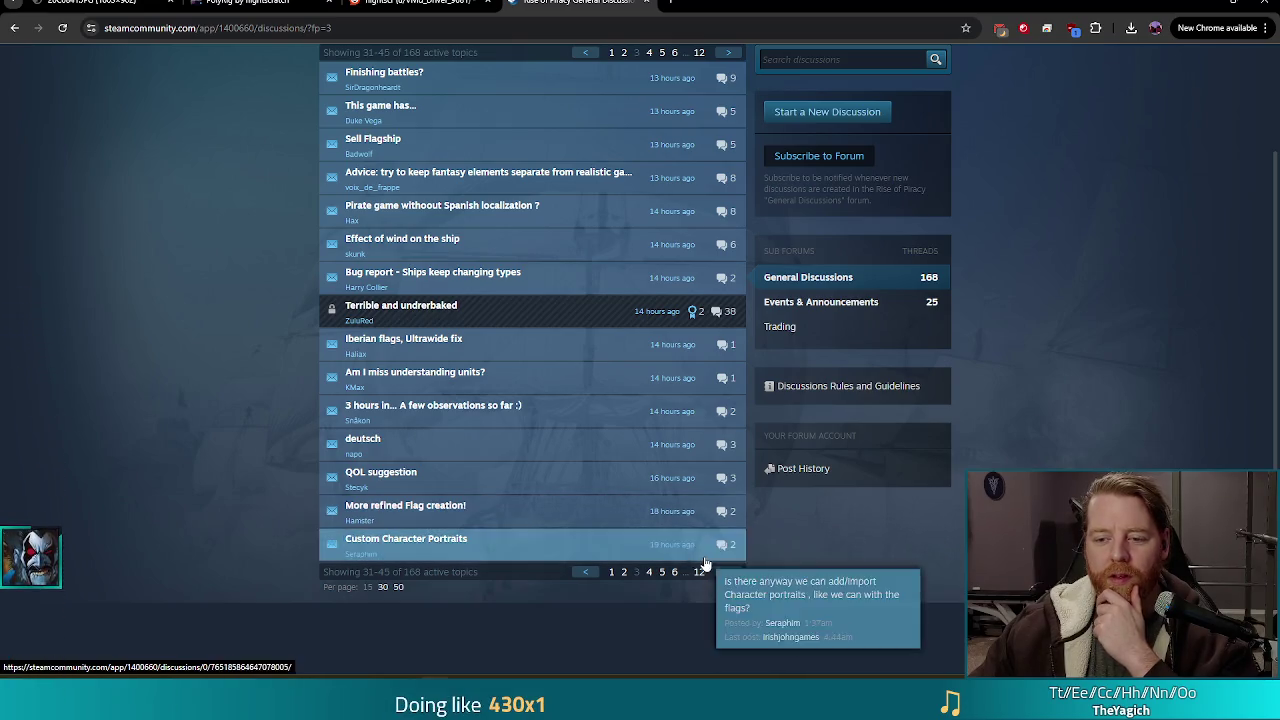
click(729, 573)
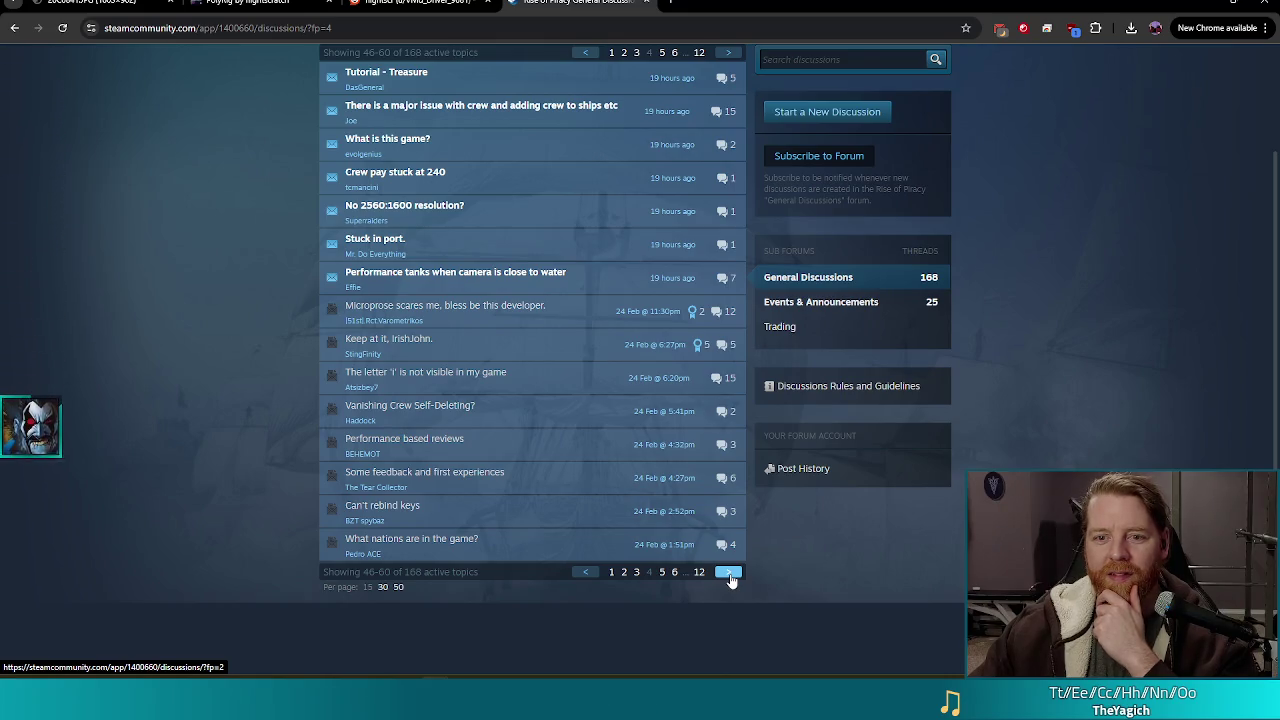
mouse_move(465, 376)
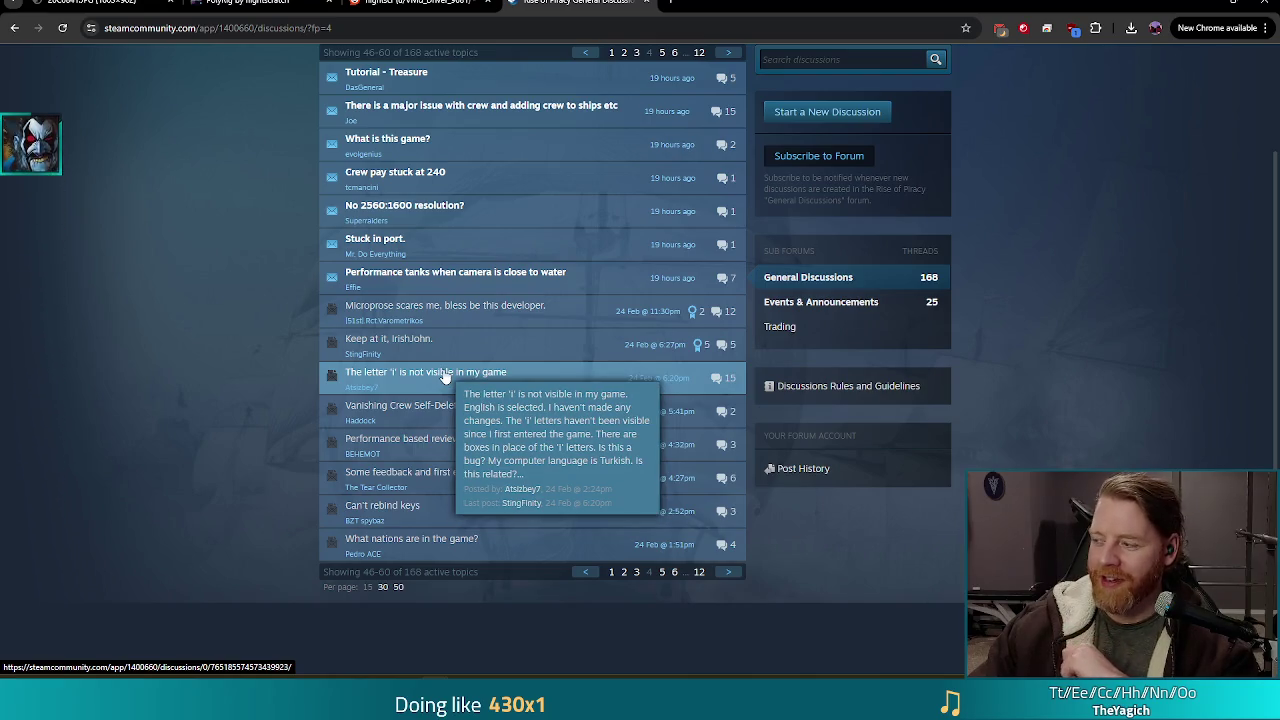
click(445, 377)
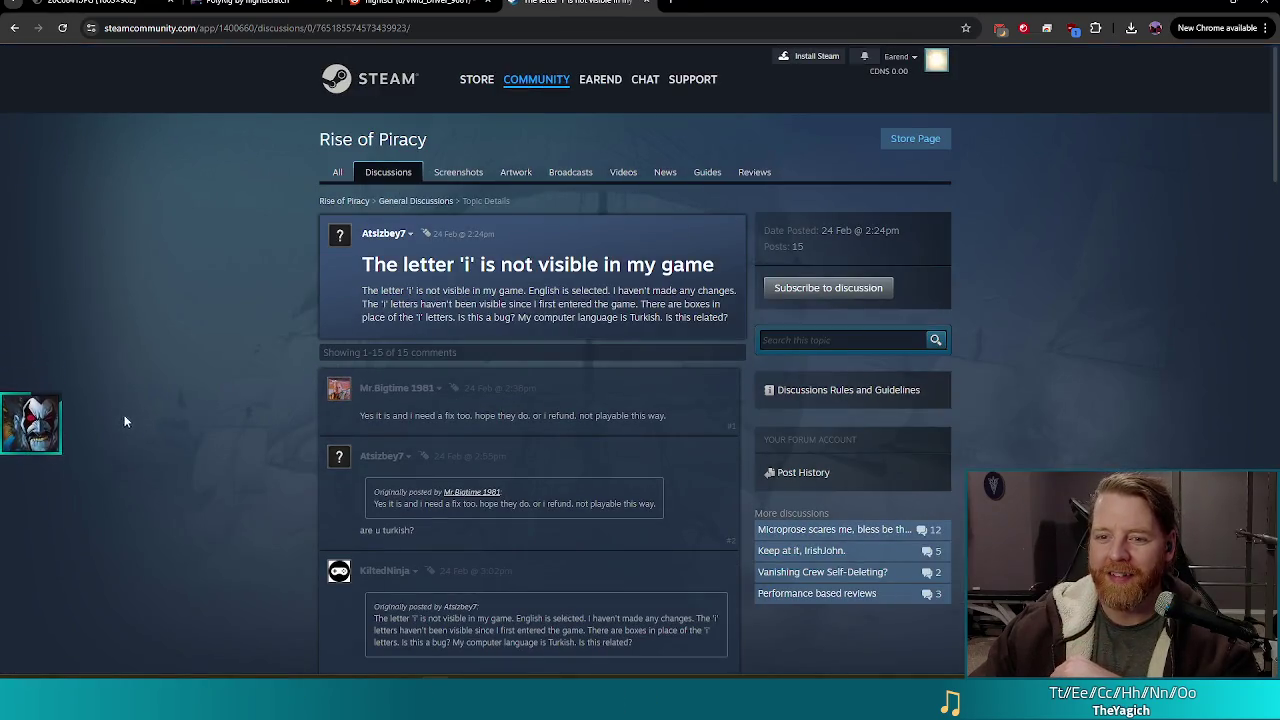
Open the moderator-linked thread "'i' Letter problem in the game, with Turkish language system" in a new tab.
scroll(441, 305, down, 1)
scroll(441, 305, down, 1)
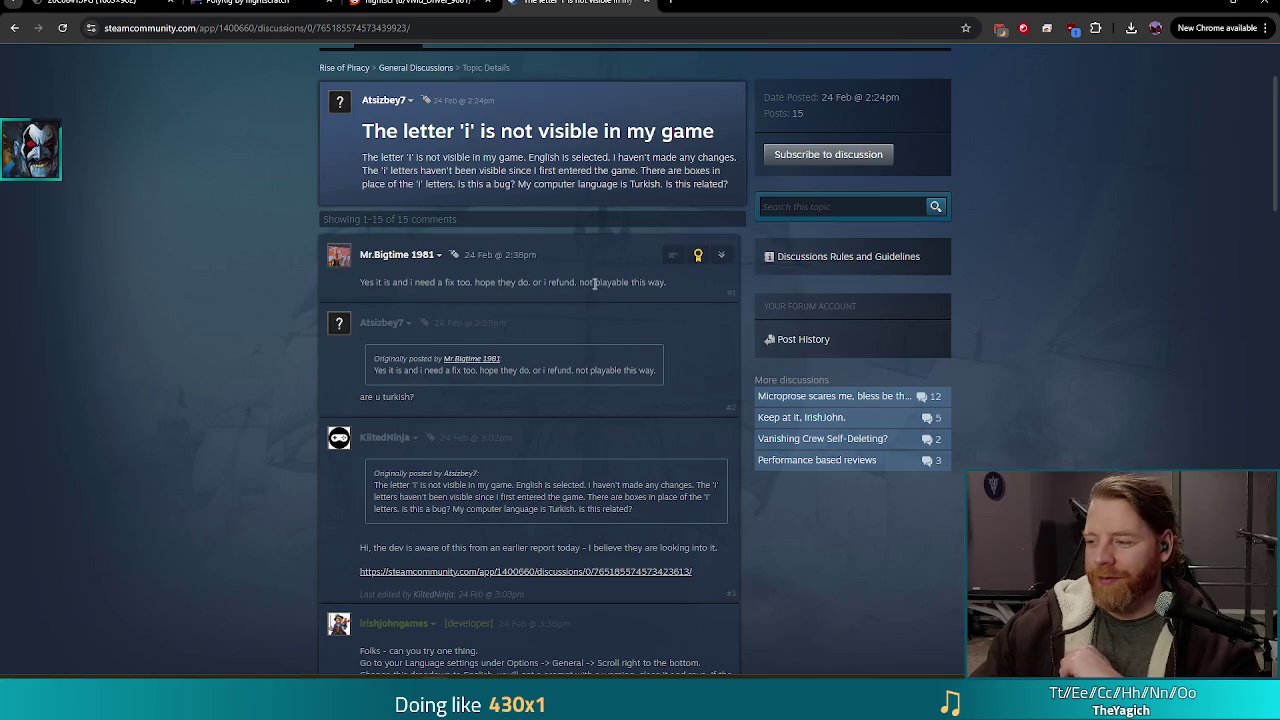
scroll(482, 137, down, 4)
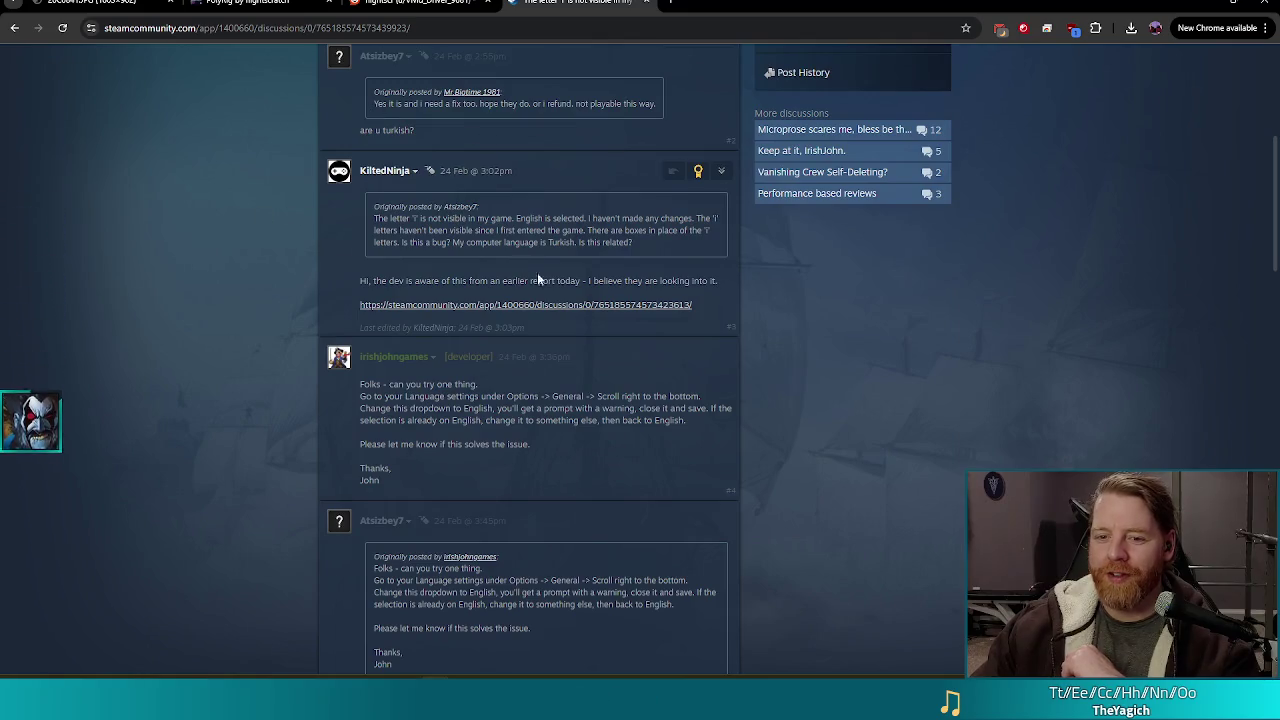
click(618, 306)
scroll(205, 236, down, 3)
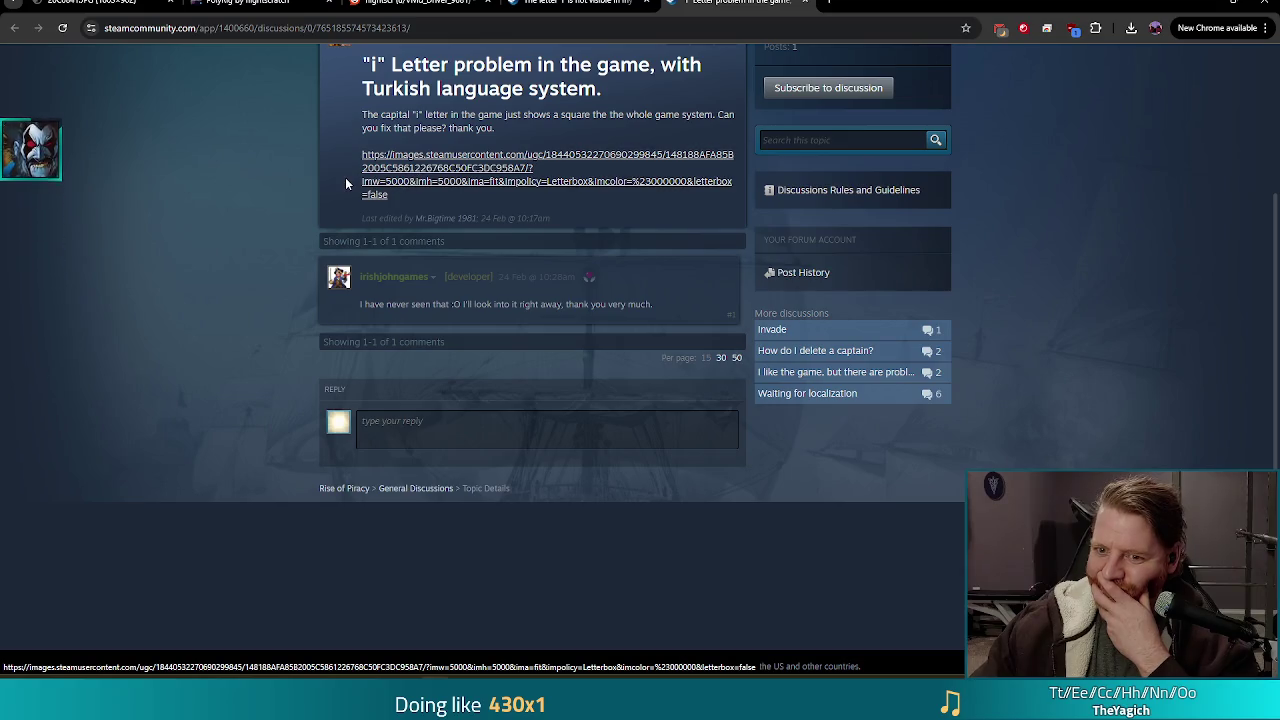
Close the linked report and read down through the original 'i' thread's replies.
click(807, 4)
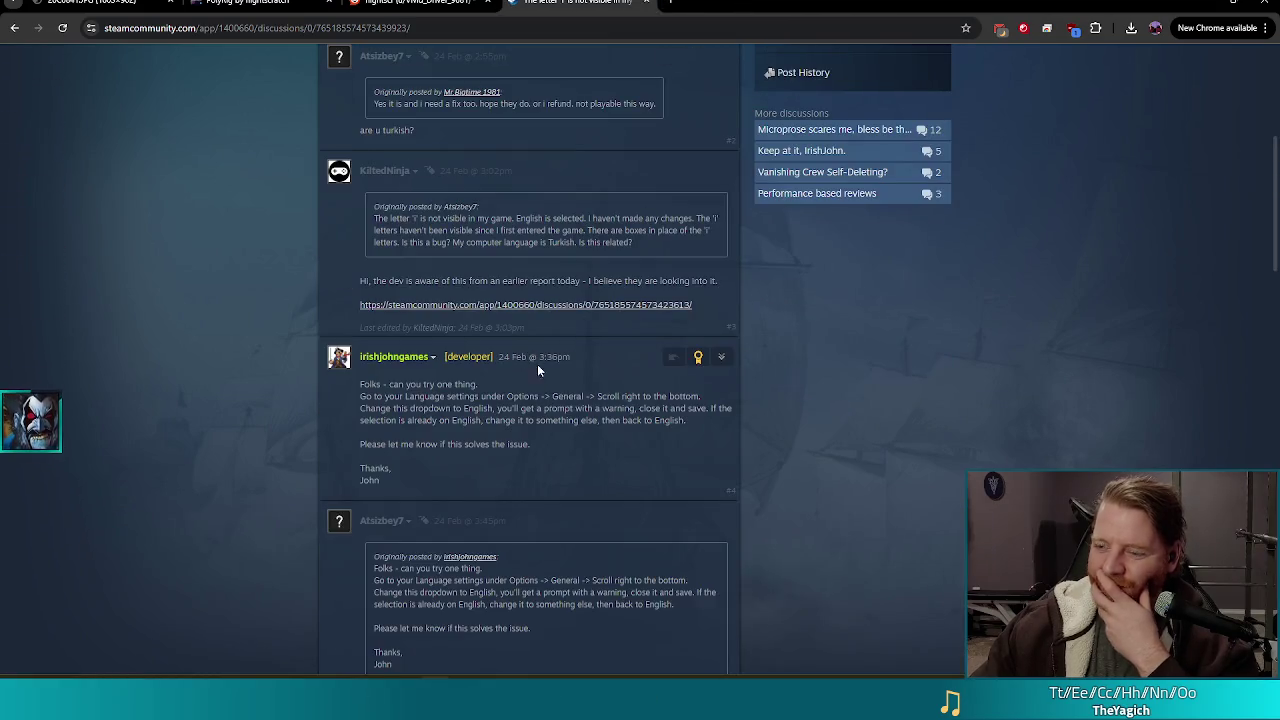
scroll(501, 443, down, 2)
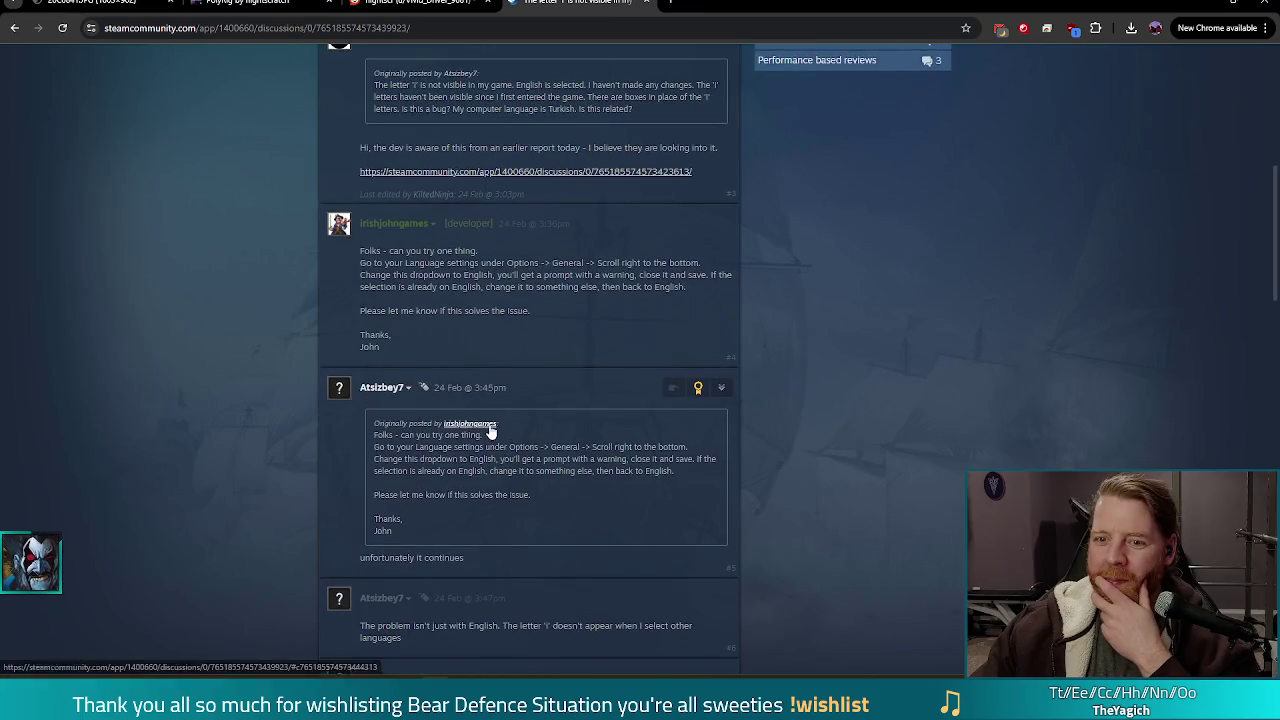
scroll(280, 420, down, 5)
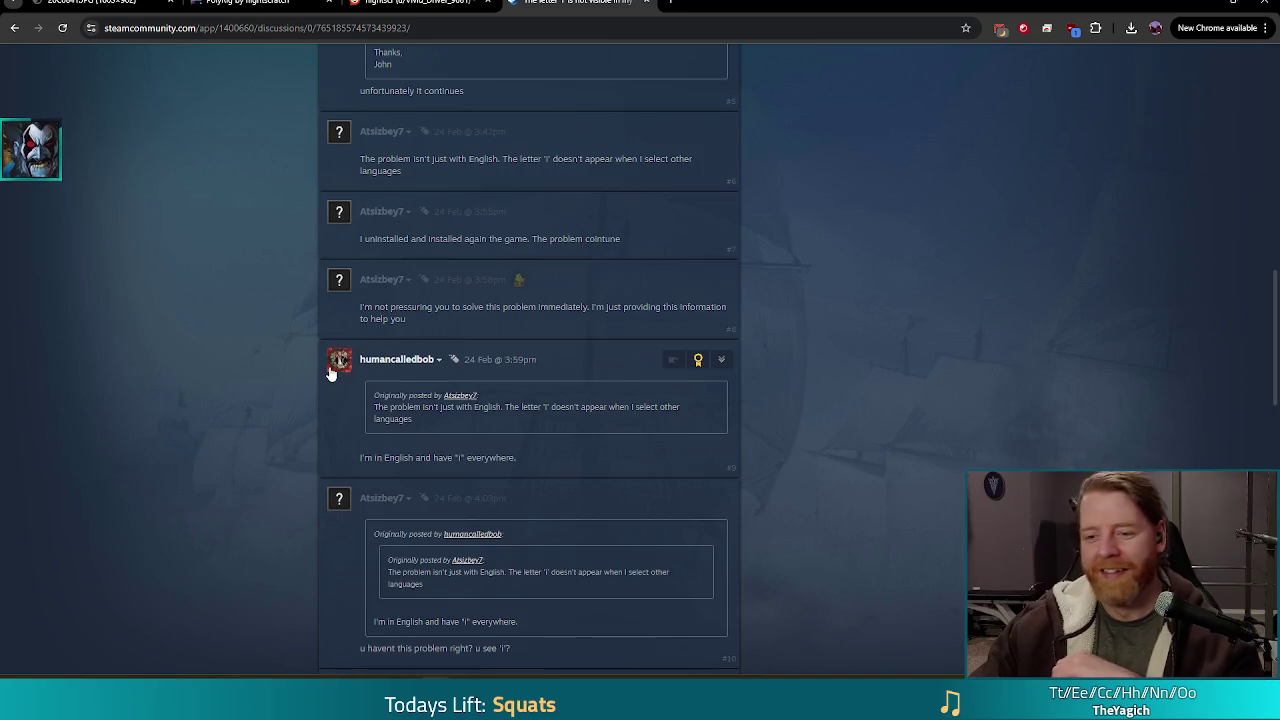
scroll(289, 385, down, 2)
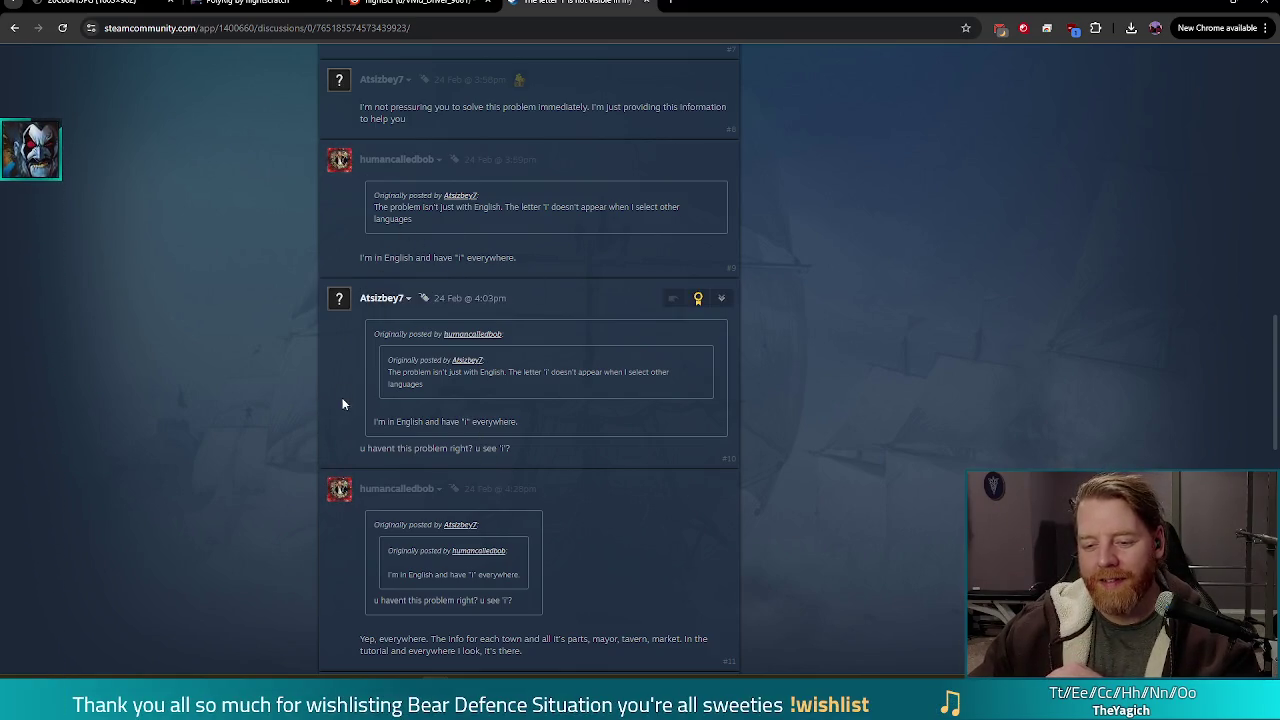
scroll(308, 411, down, 3)
scroll(216, 410, down, 4)
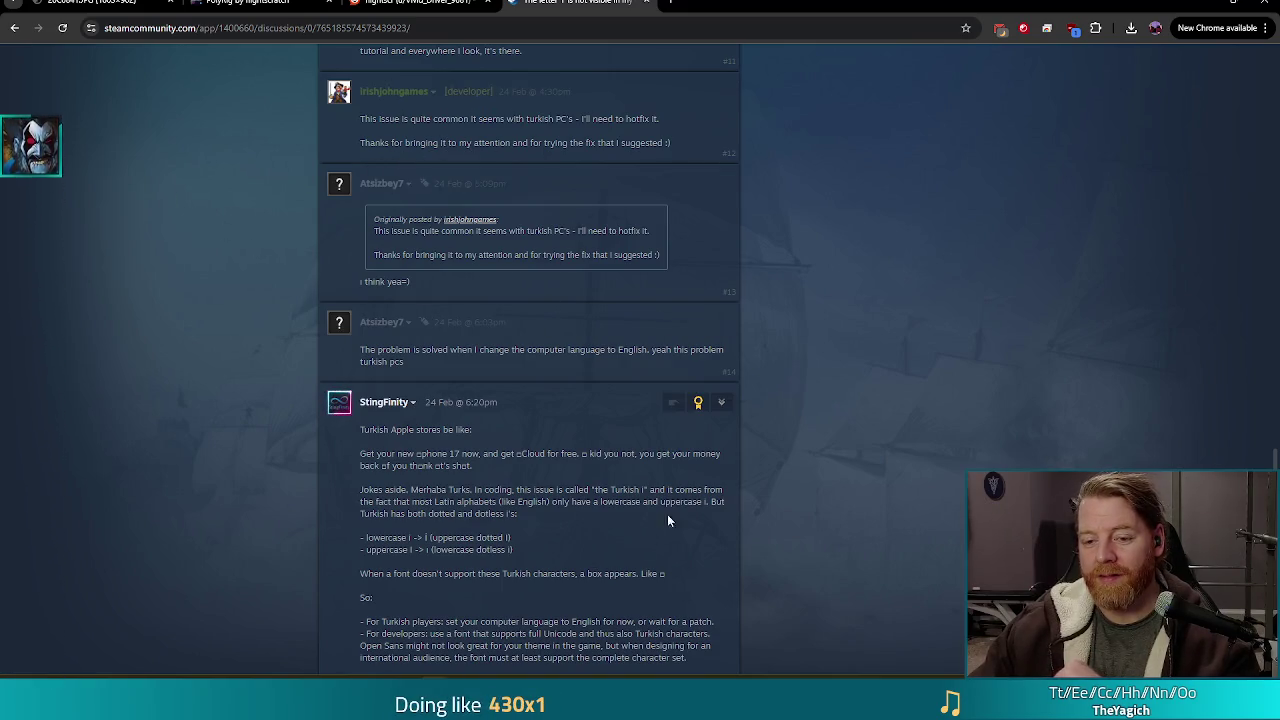
scroll(680, 590, down, 2)
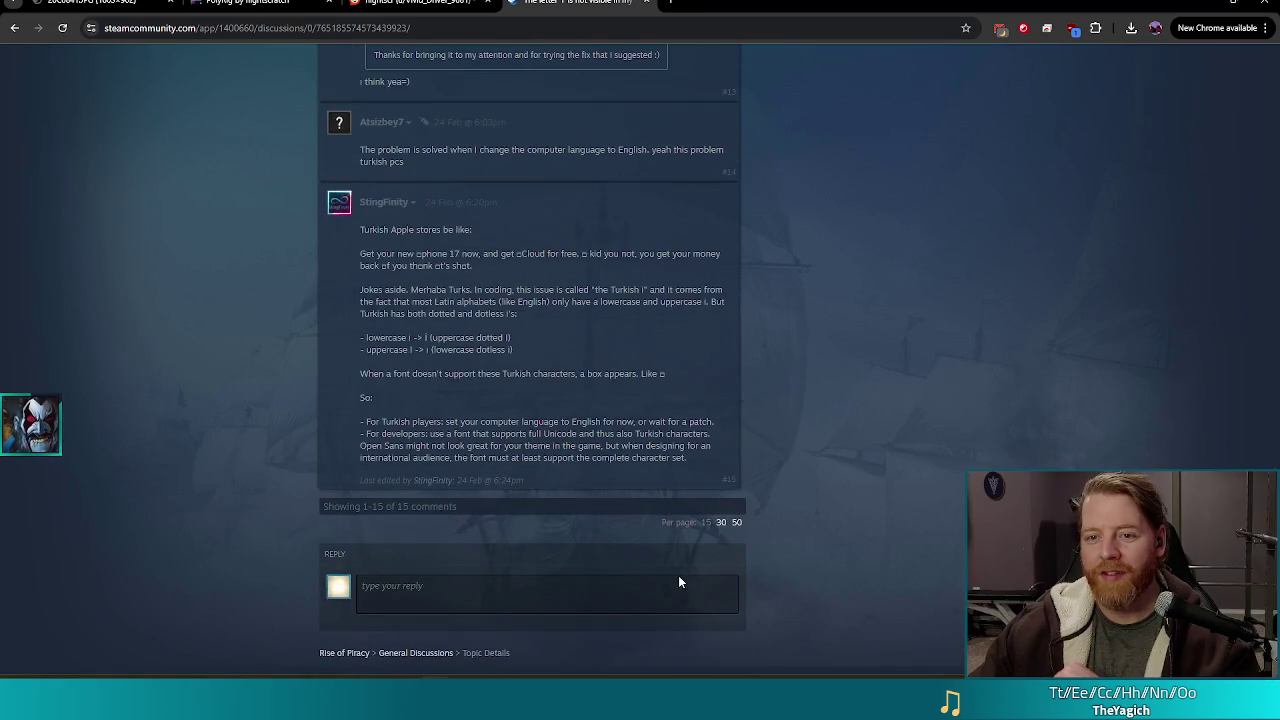
Highlight the 'The problem is solved…' reply about switching to English.
scroll(615, 441, up, 1)
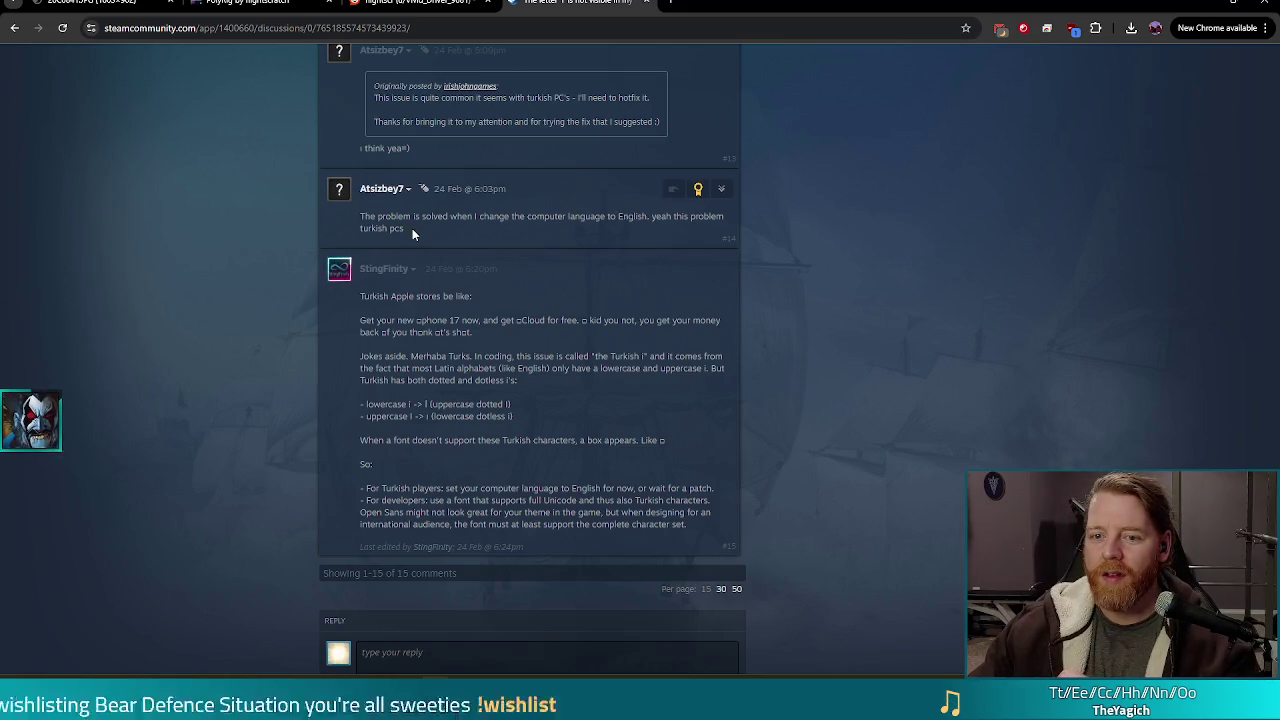
drag(412, 228, 347, 227)
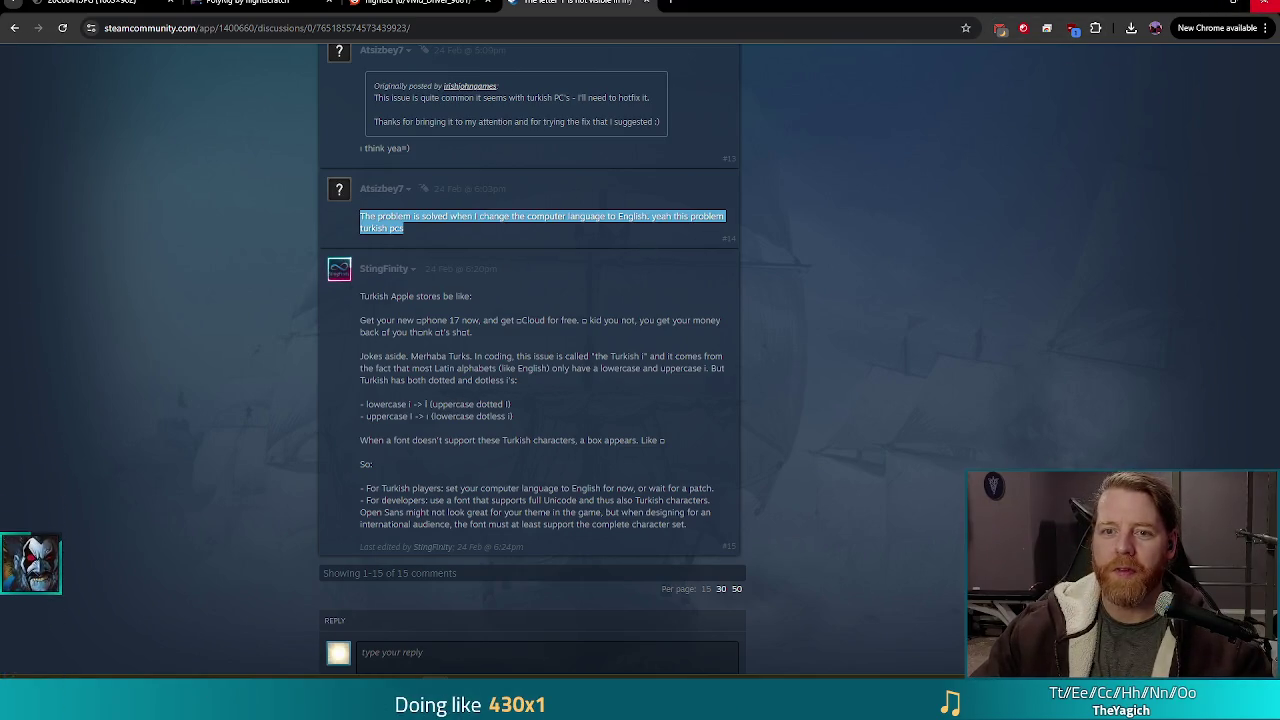
Switch back to the Bear Defence Situation debug game at Level 1/9, Wave 1/3.
key(alt+Tab)
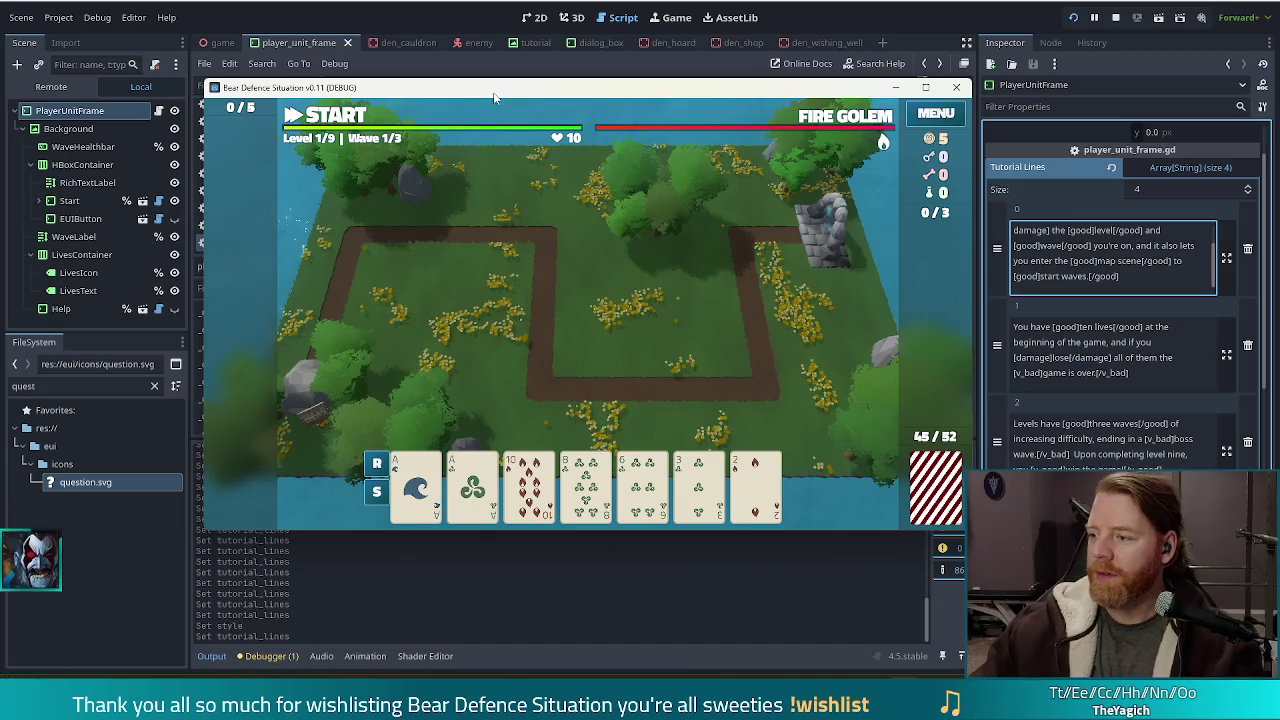
mouse_move(556, 133)
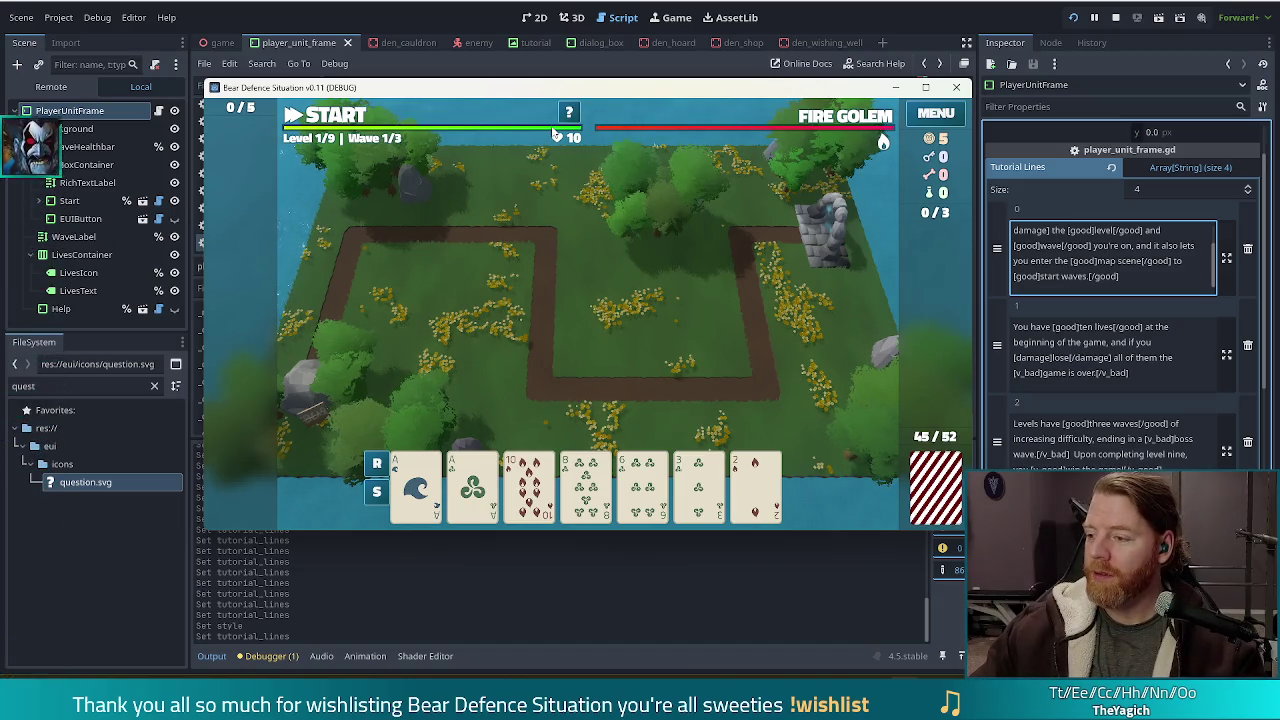
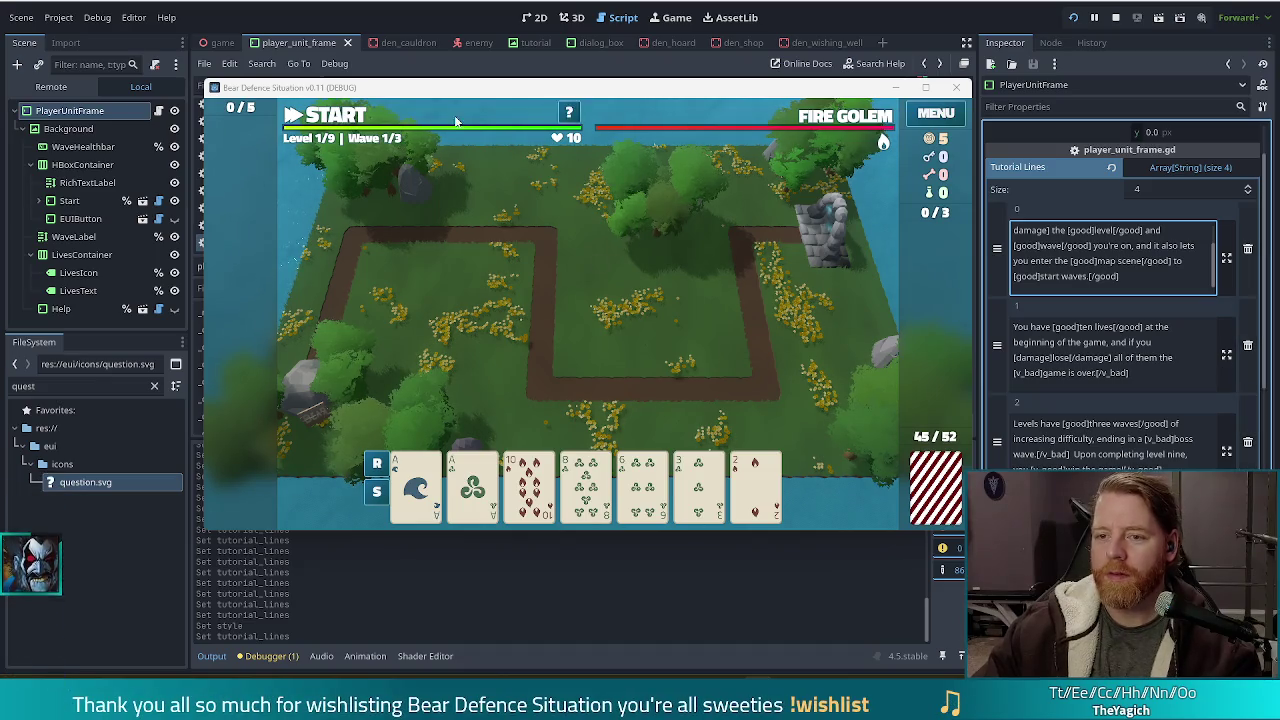
Play the player frame's help tutorial through all its lines until it closes, then select two Aces.
click(569, 113)
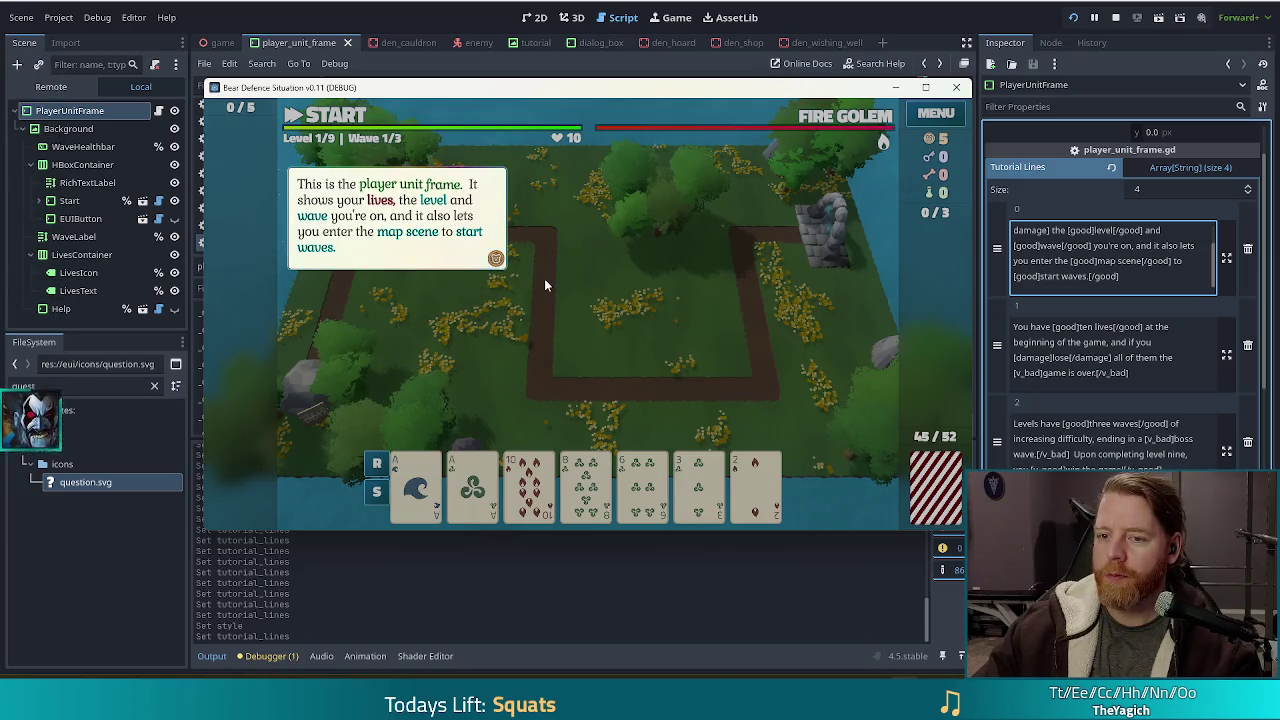
click(497, 263)
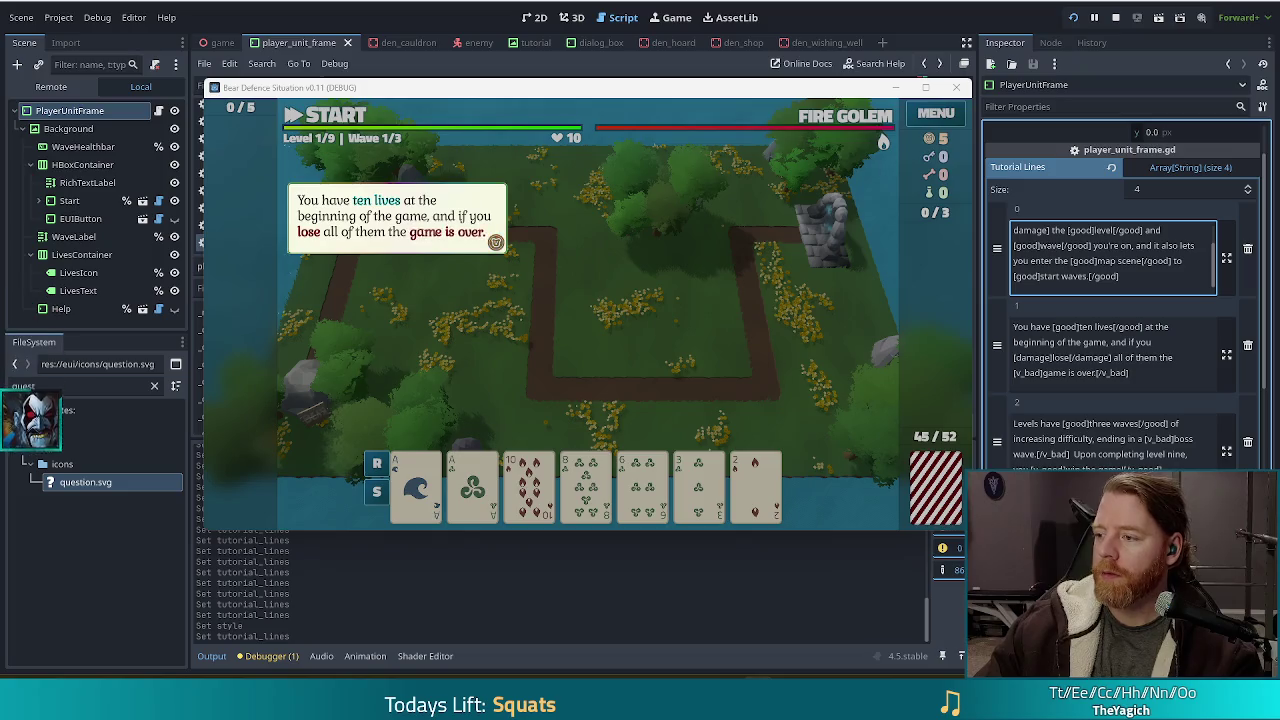
click(647, 303)
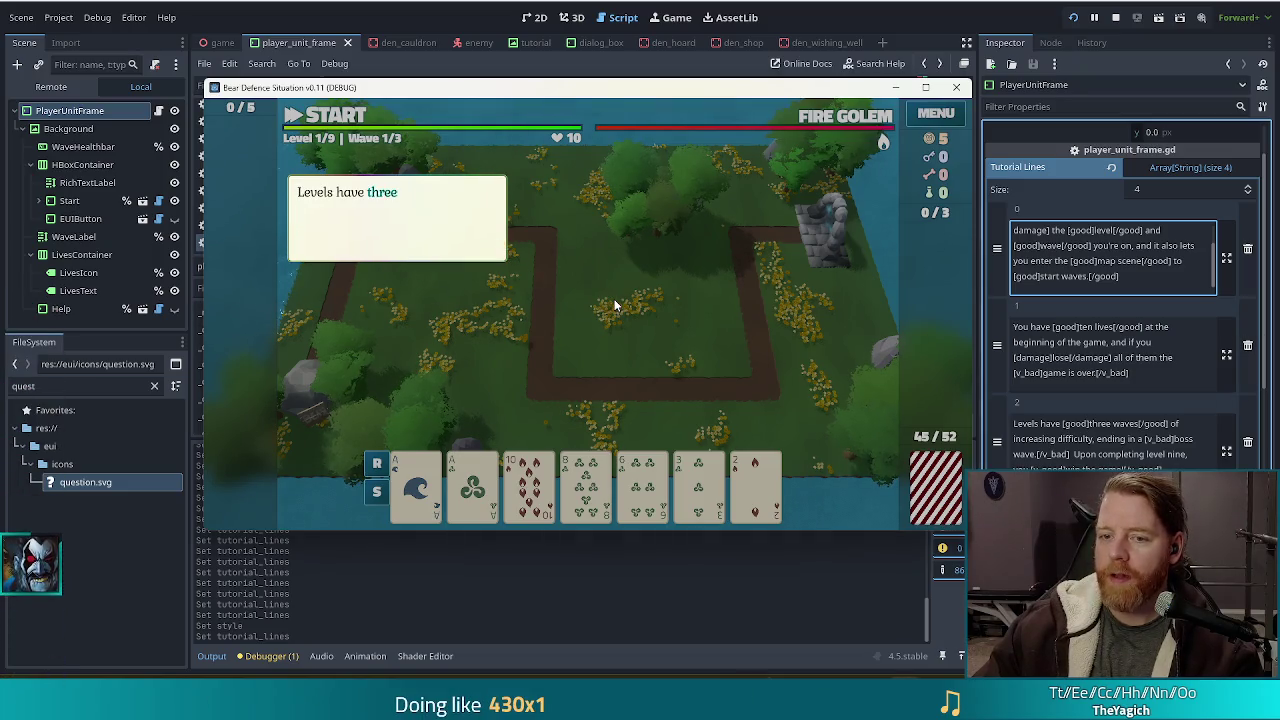
click(610, 301)
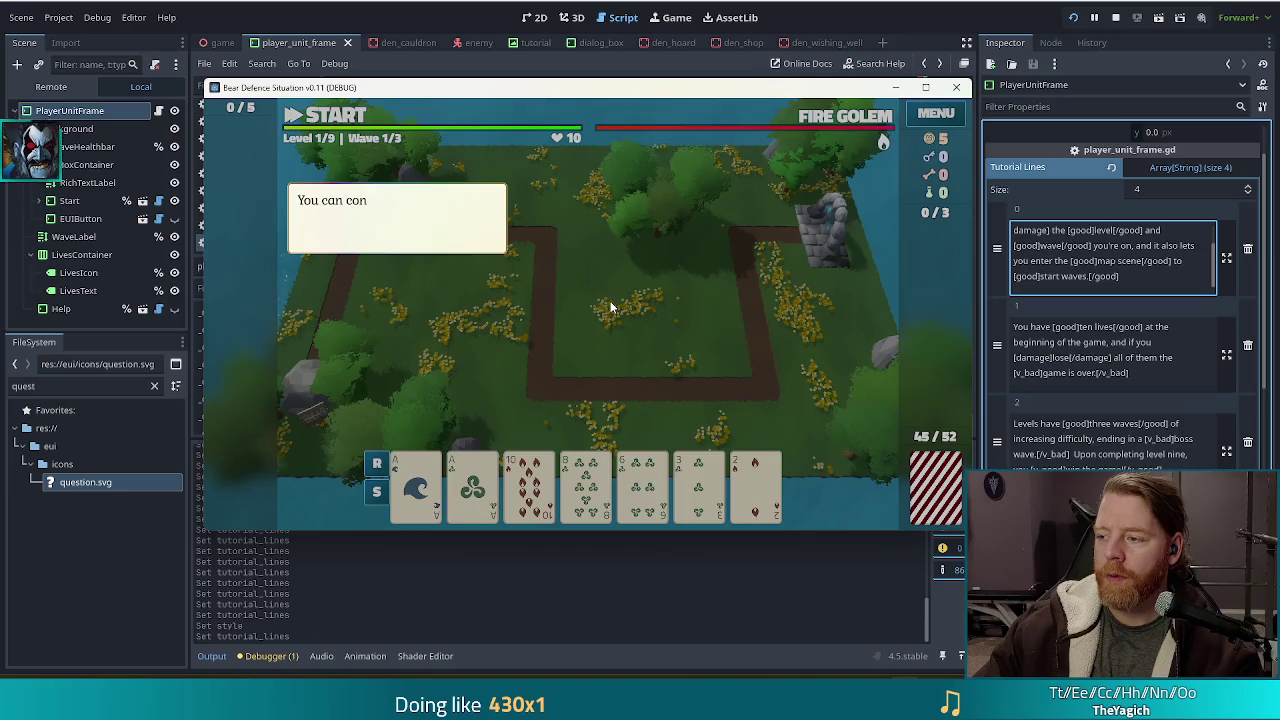
click(598, 294)
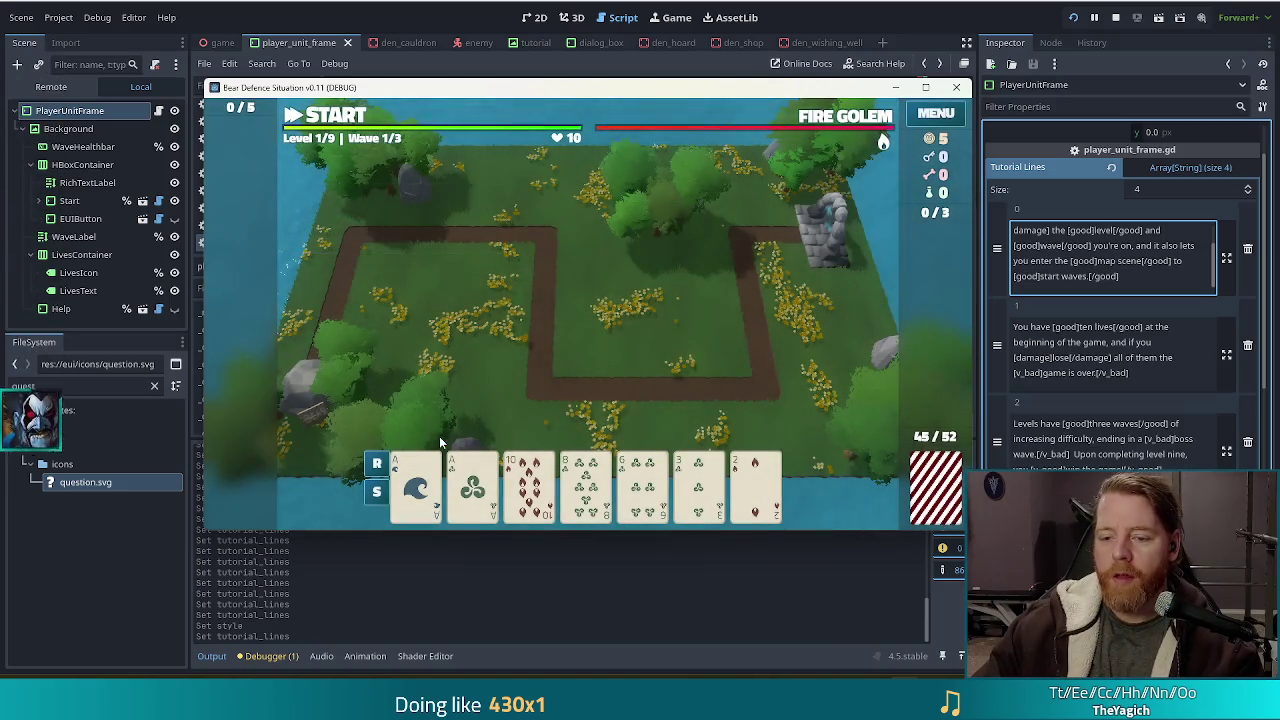
click(415, 487)
click(472, 487)
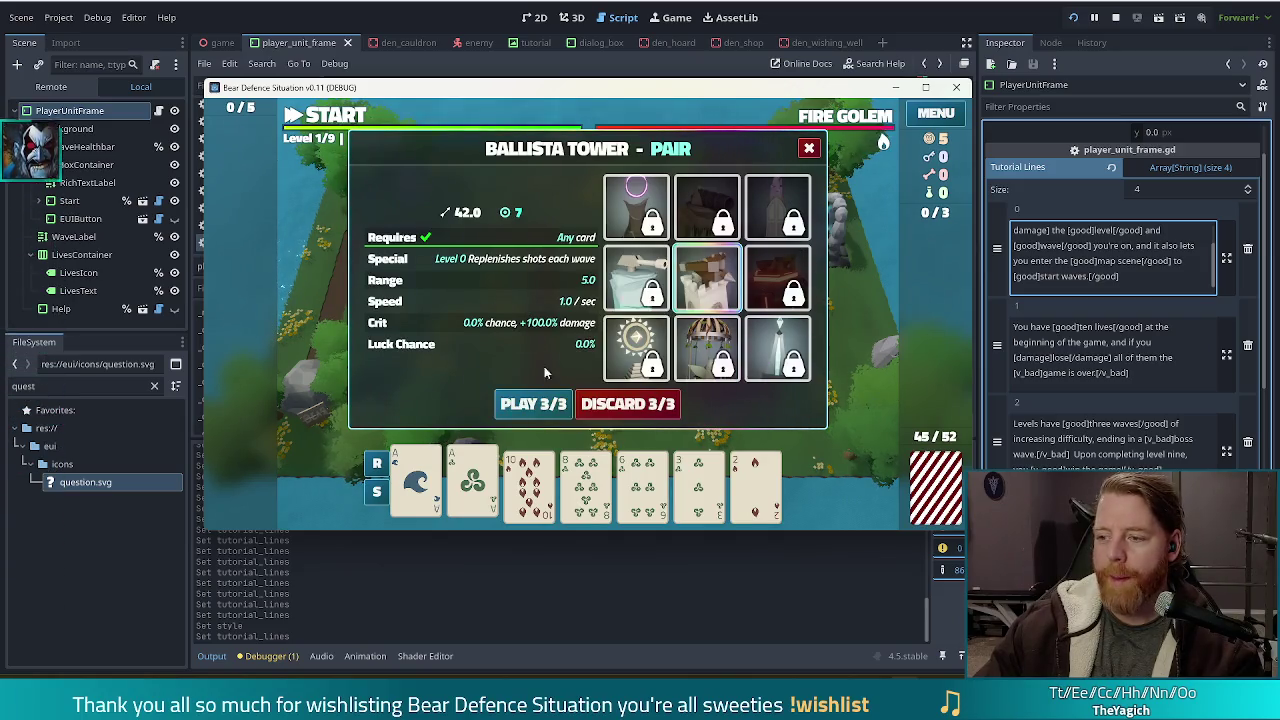
Build a Ballista tower inside the path loop from the Ace pair, then discard one card.
click(535, 405)
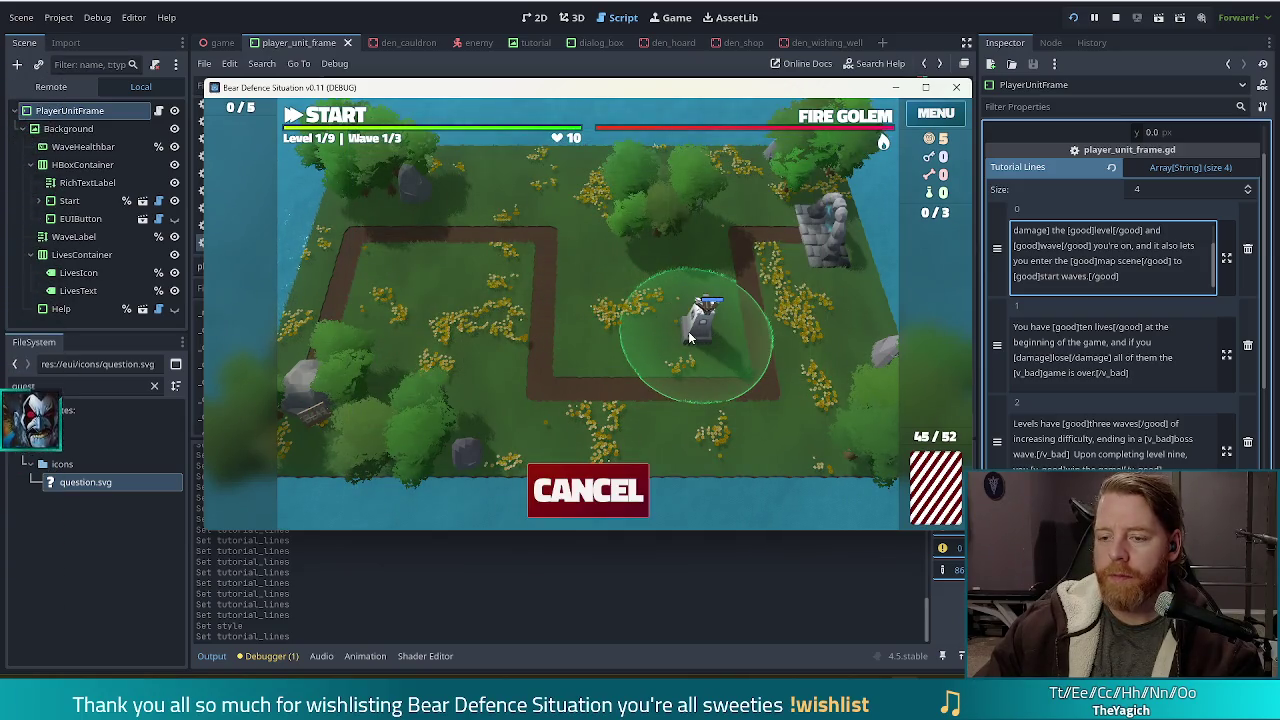
click(688, 331)
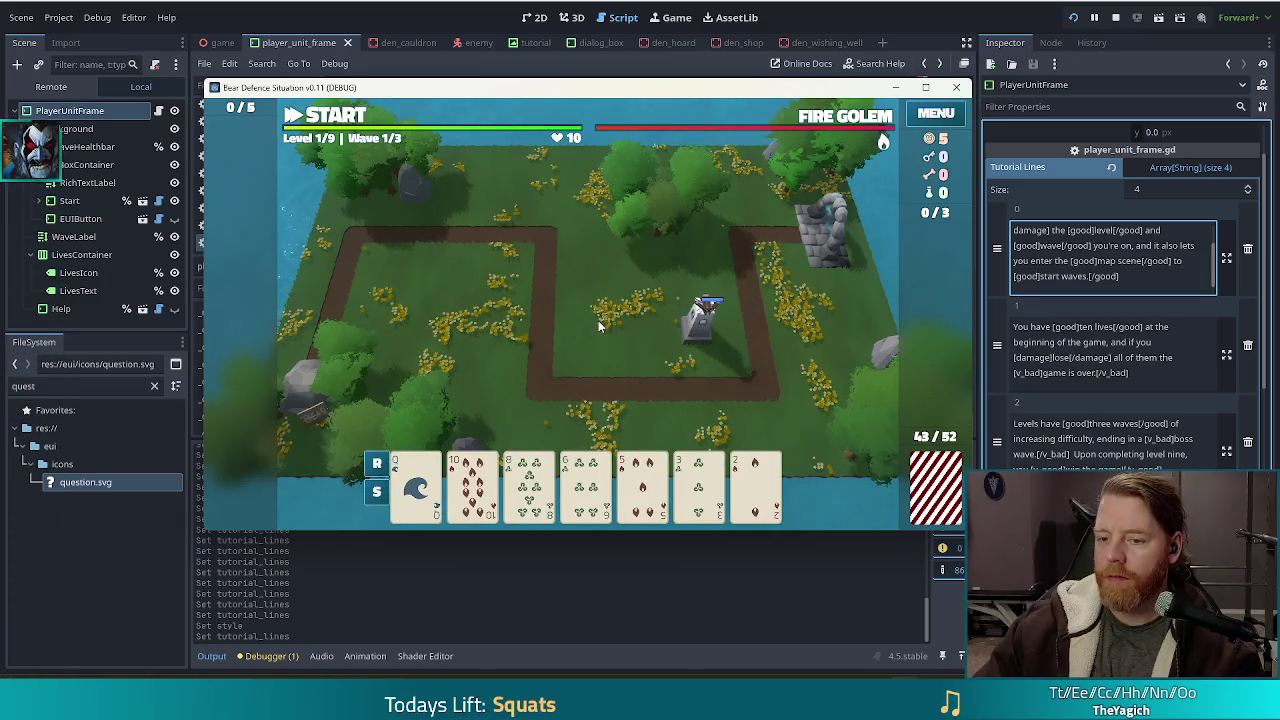
click(586, 485)
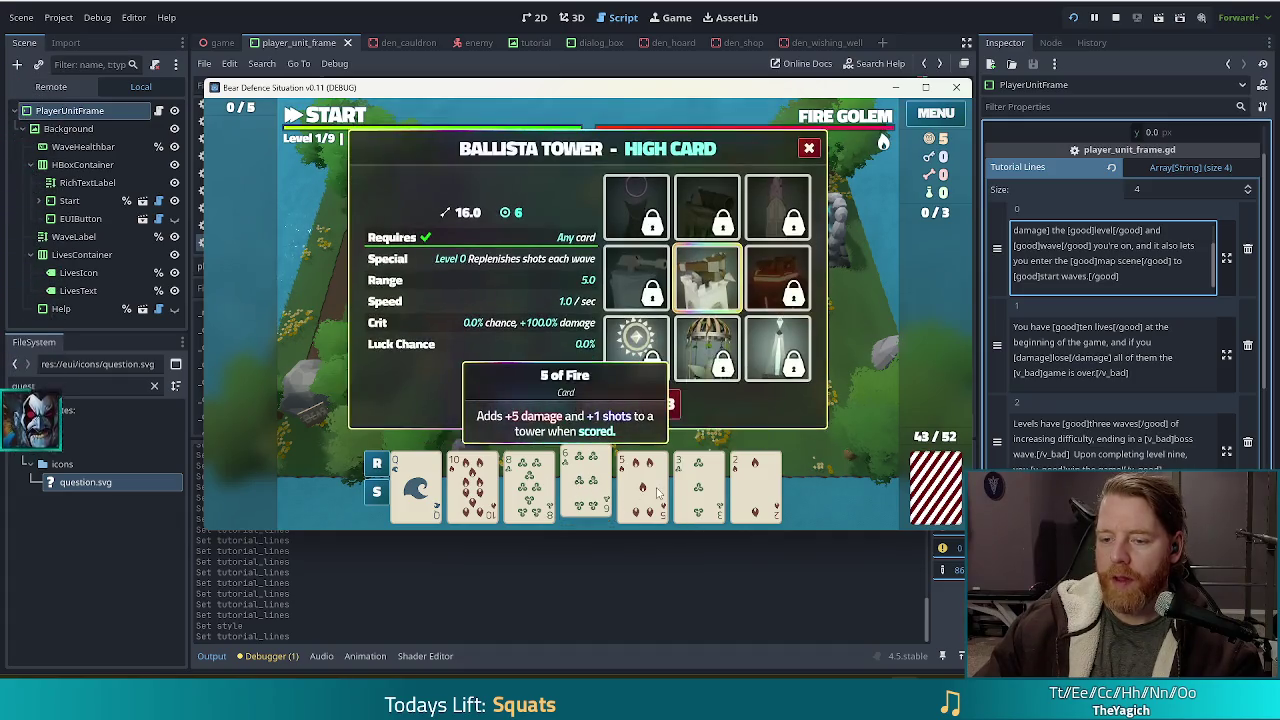
click(659, 400)
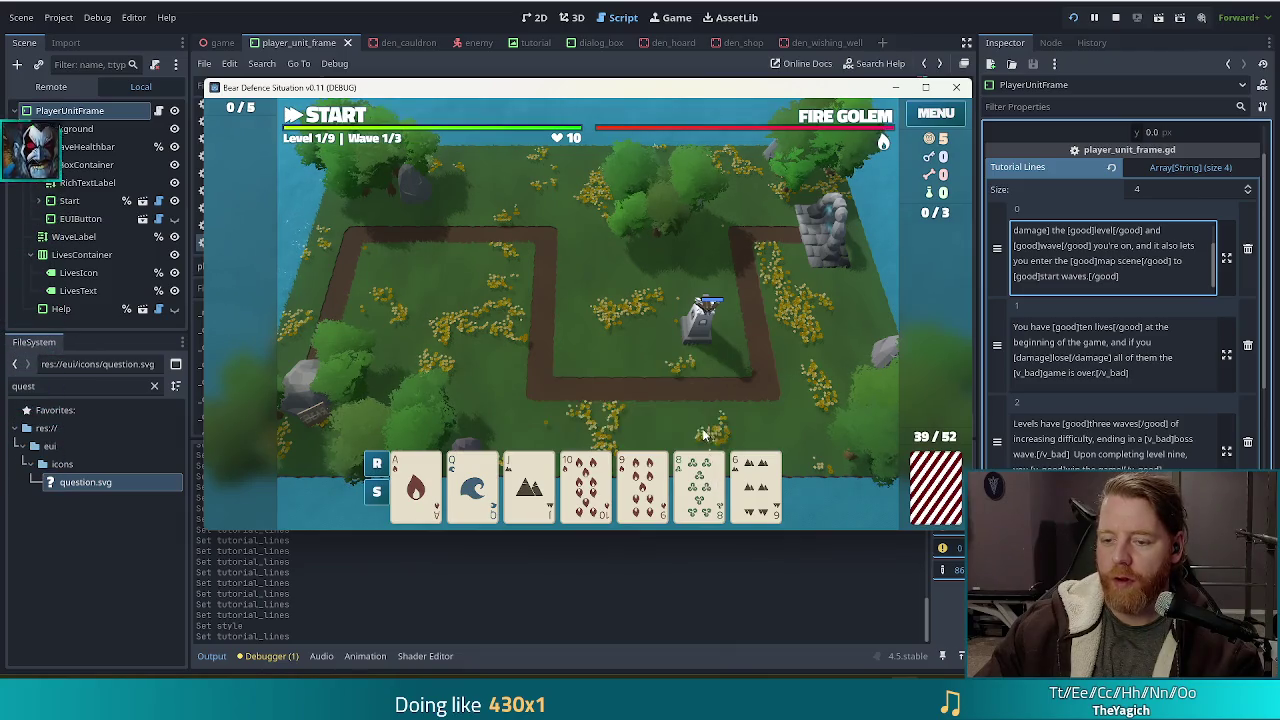
Play a straight from the Queen of Water onward to place a second tower, then start wave one.
click(489, 495)
click(529, 485)
click(586, 485)
click(642, 485)
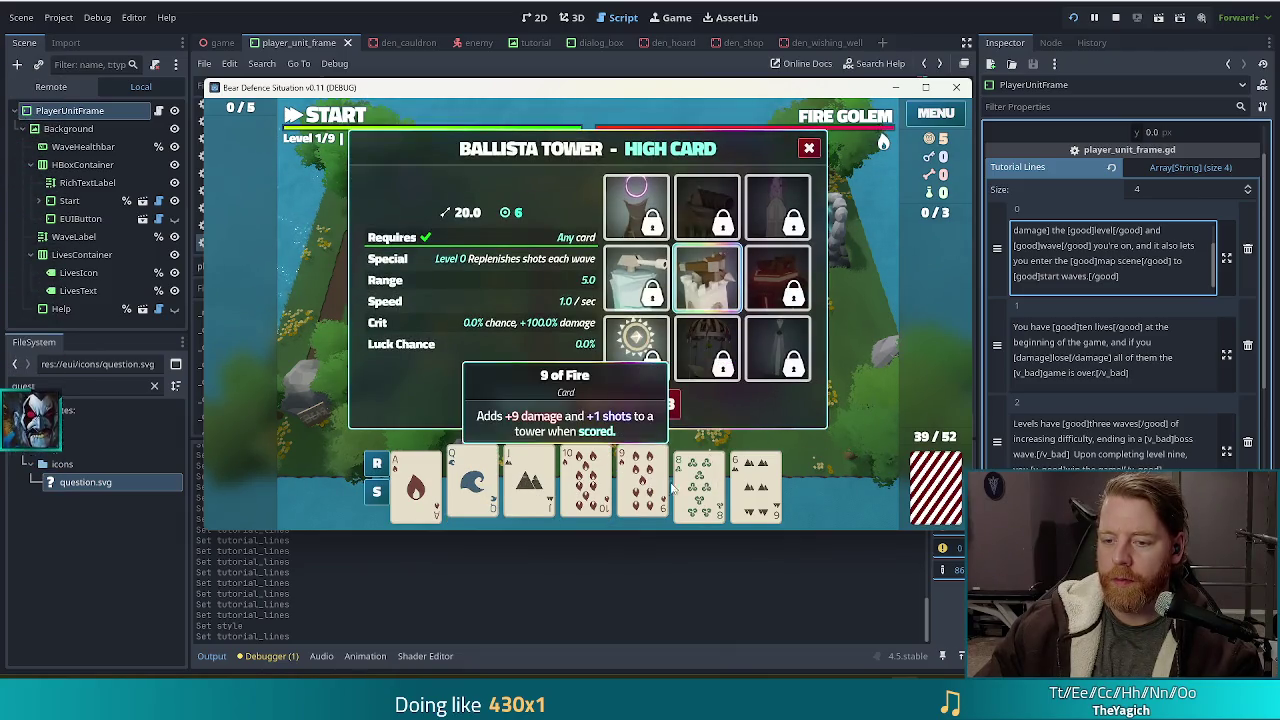
click(699, 485)
click(551, 400)
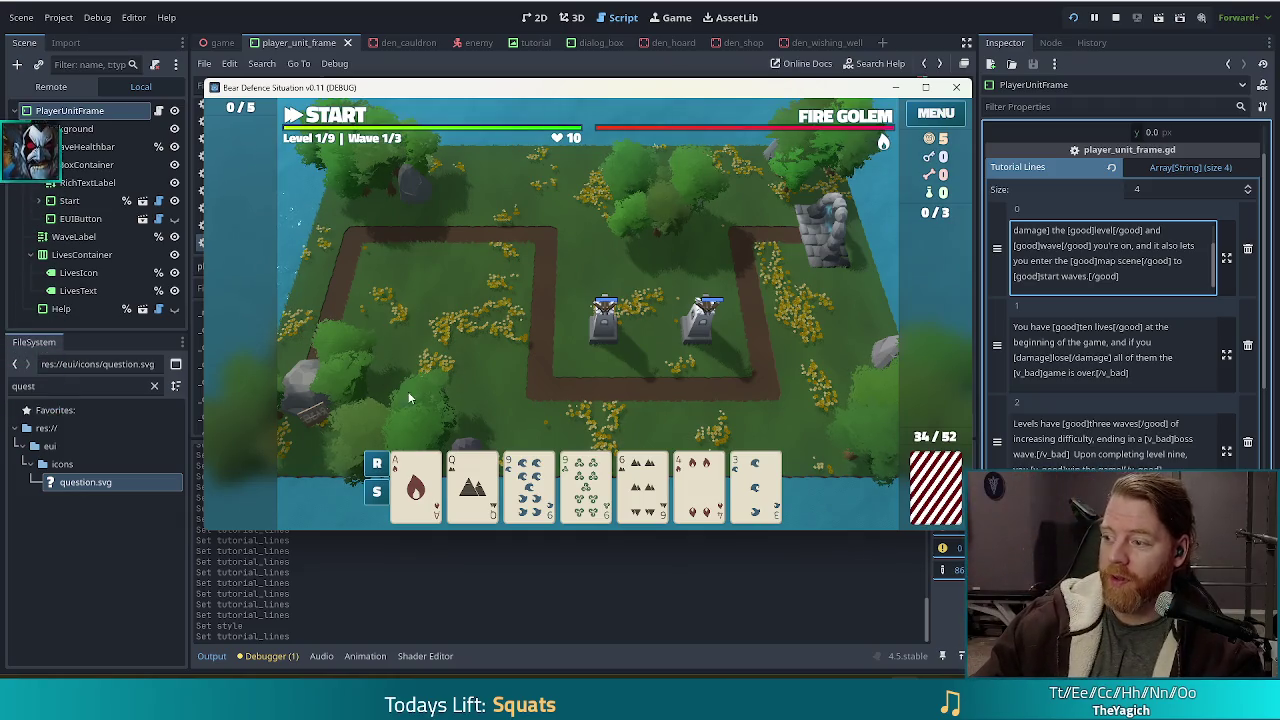
click(320, 116)
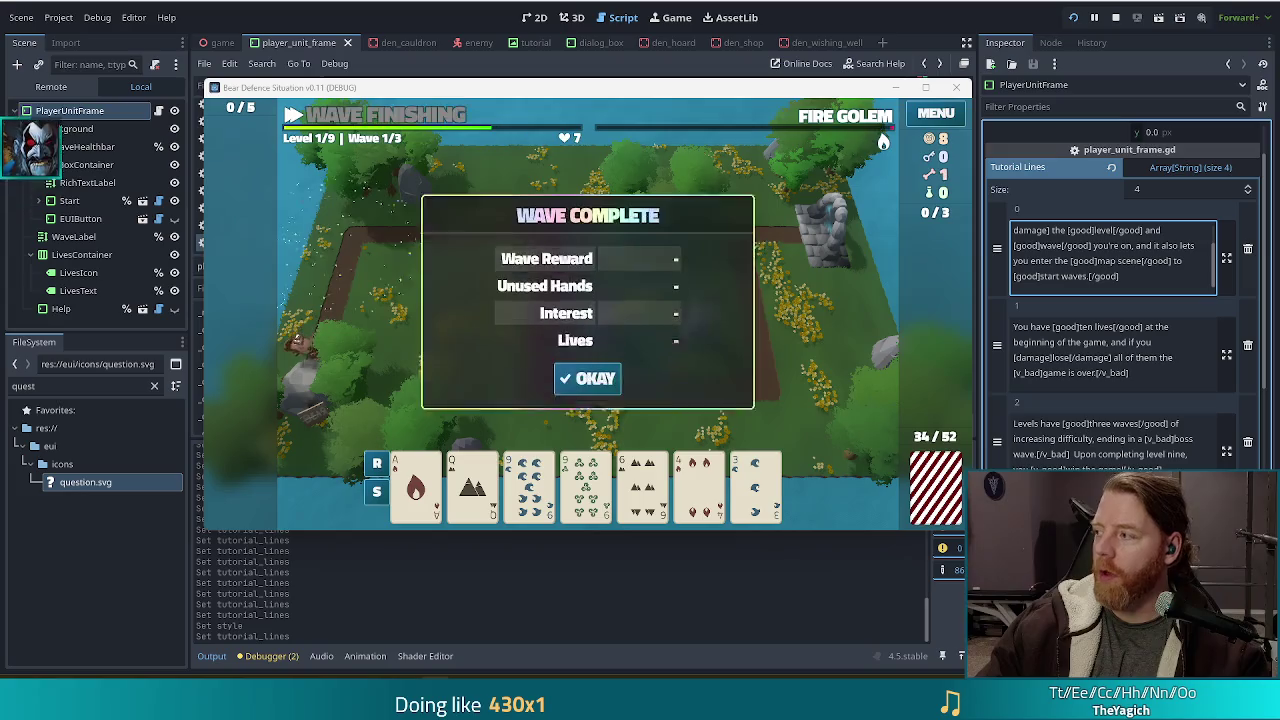
mouse_move(1279, 156)
mouse_down()
mouse_move(1182, 156)
mouse_move(810, 92)
mouse_move(560, 2)
mouse_up()
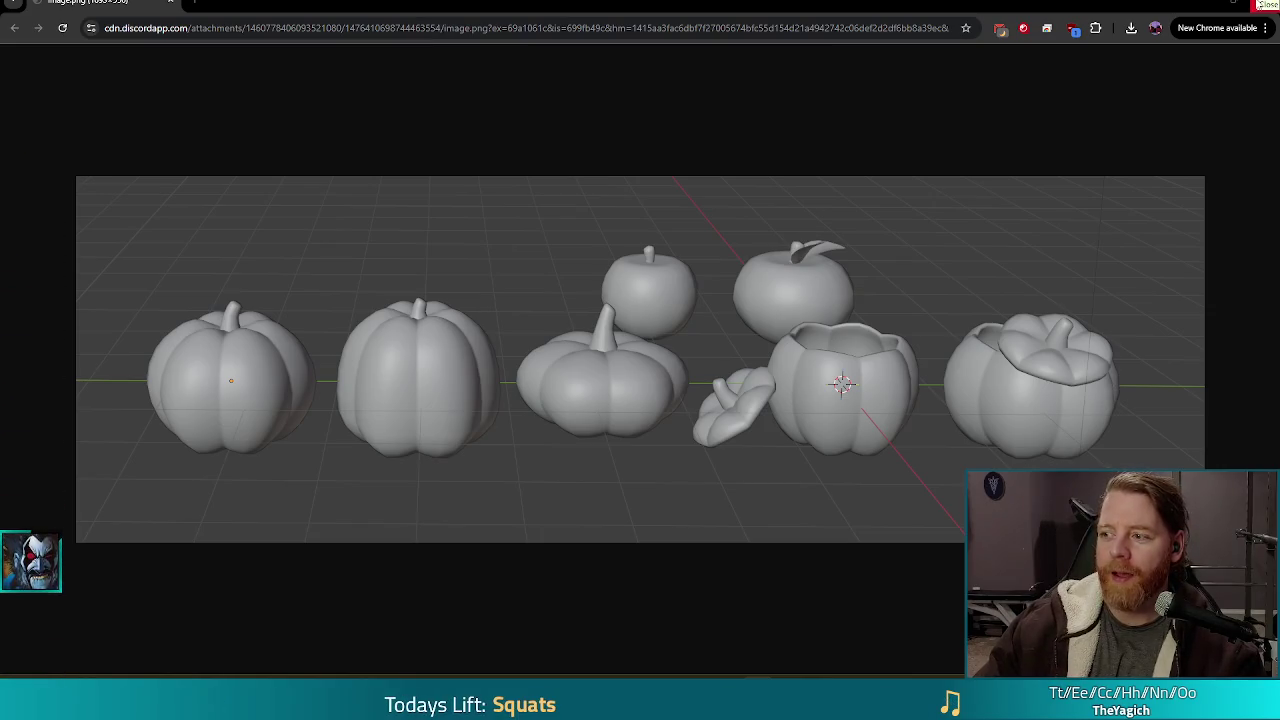
click(1260, 6)
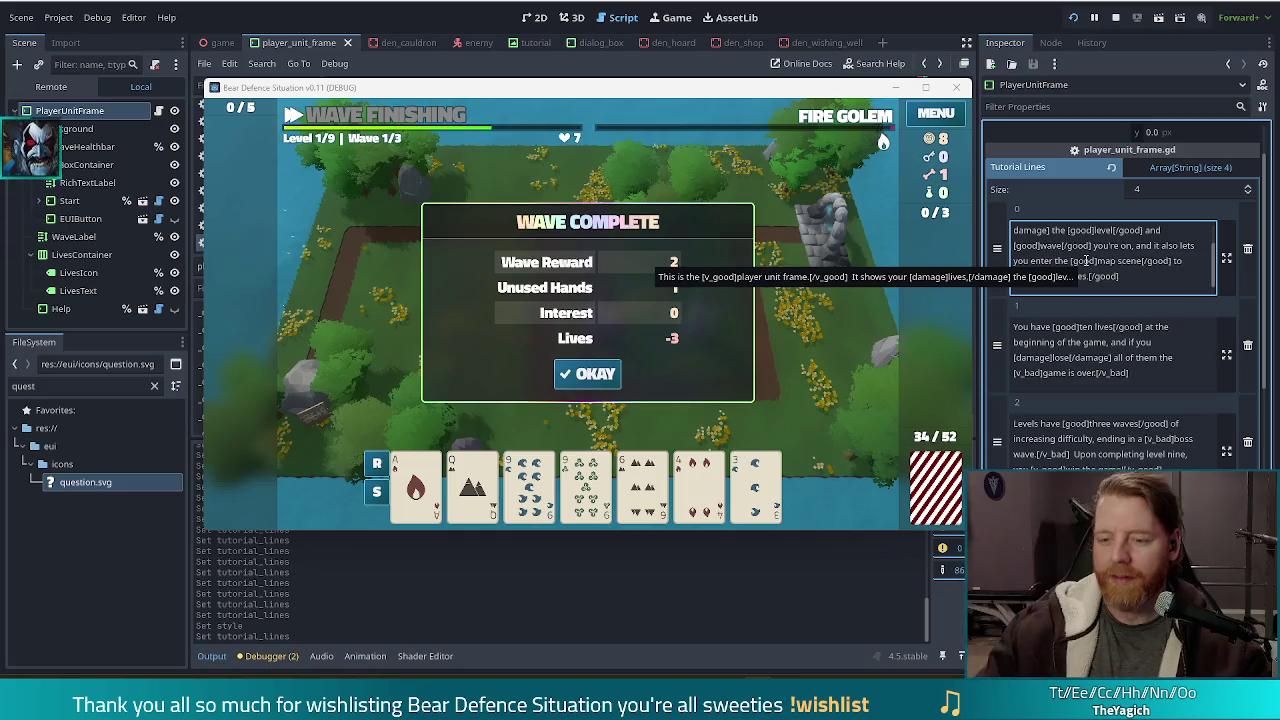
Dismiss the remaining Wave Complete summaries and upgrade the Ballista tower's Shots.
click(607, 382)
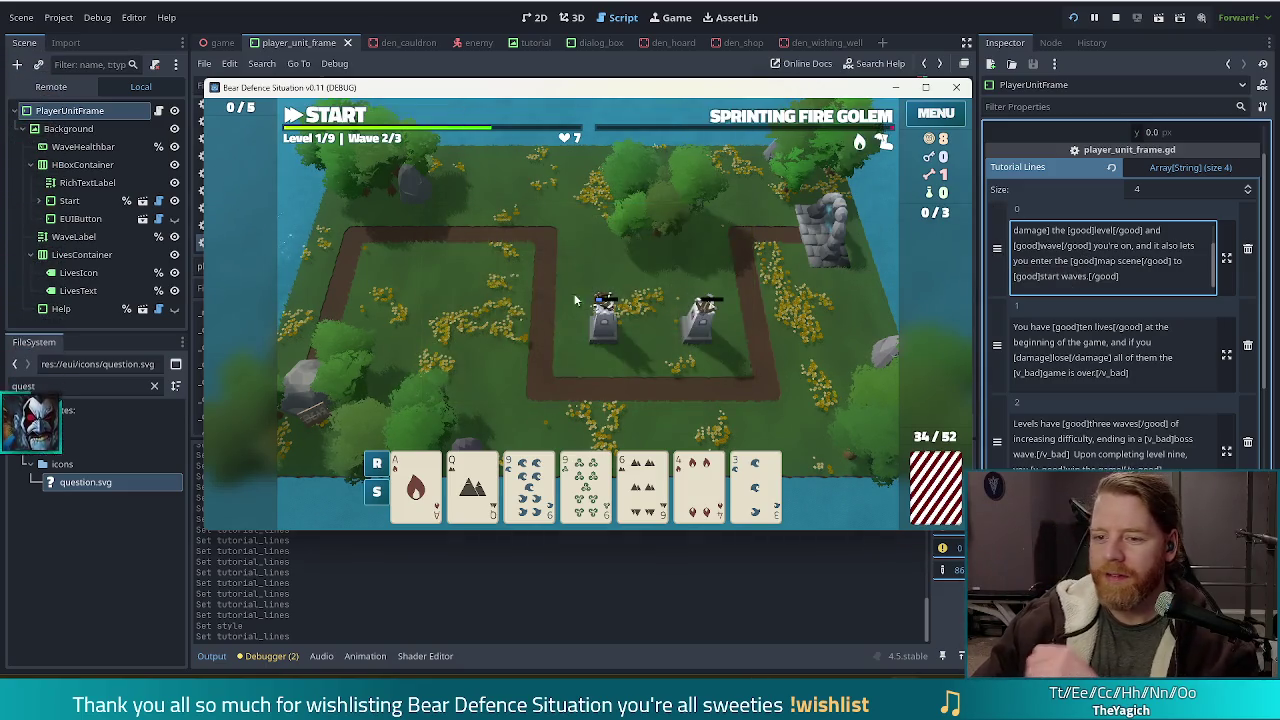
click(588, 371)
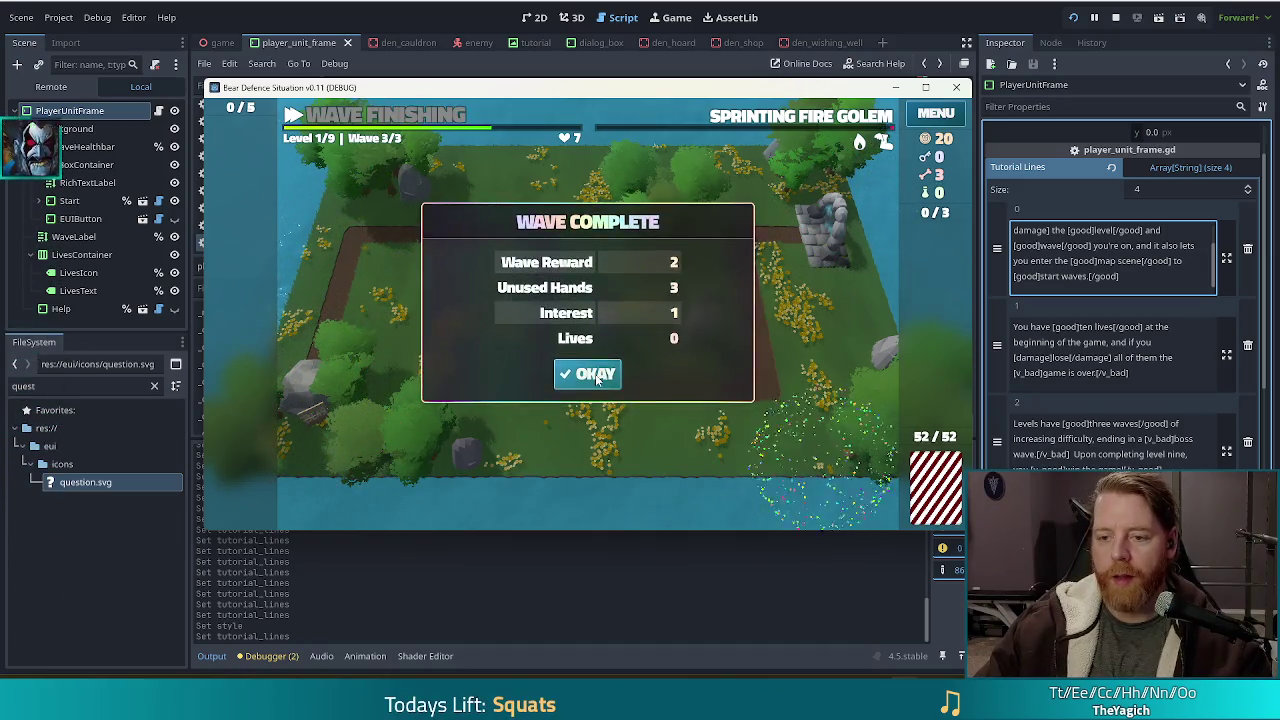
click(588, 371)
click(480, 289)
click(610, 432)
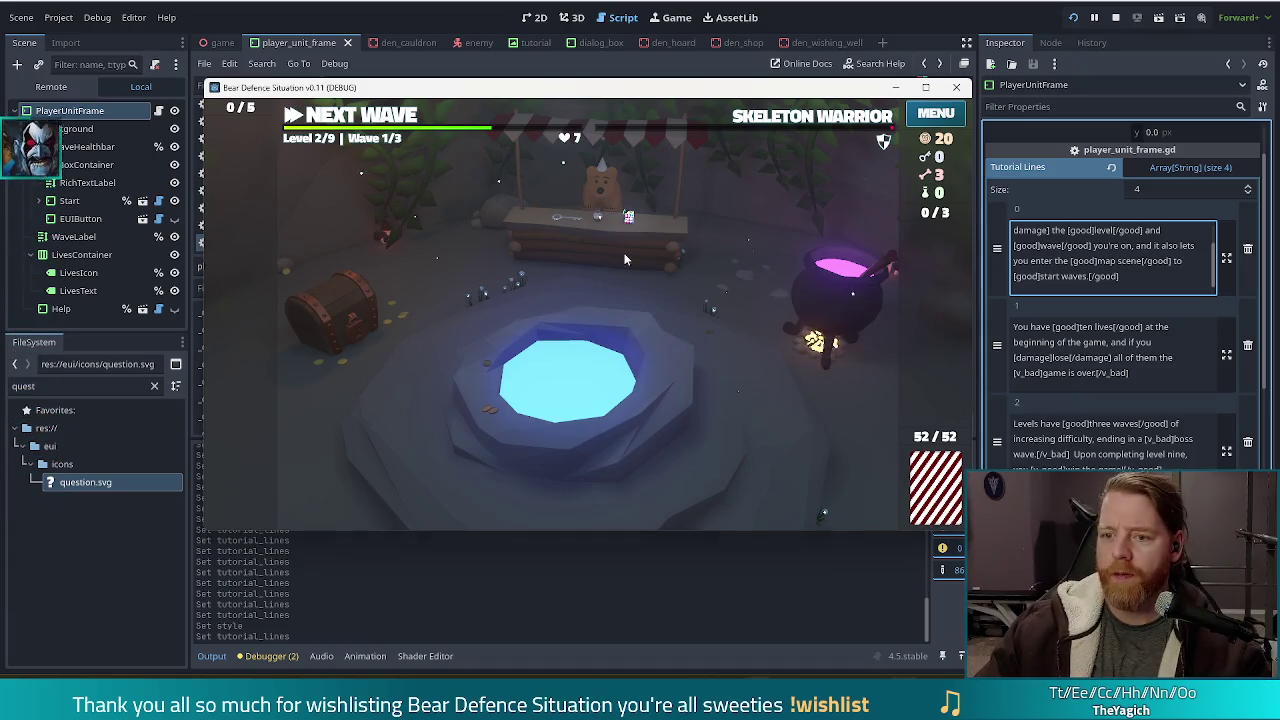
Buy the Key for 5 gold from the den shop.
click(591, 277)
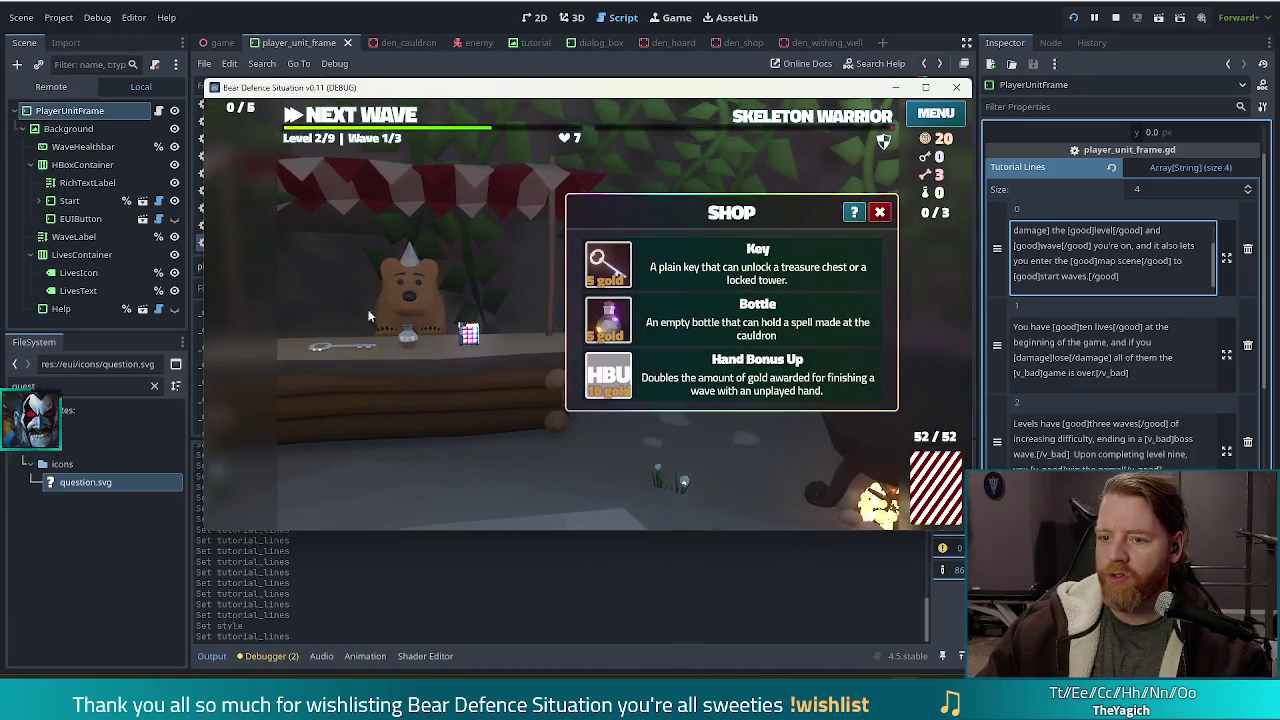
click(612, 270)
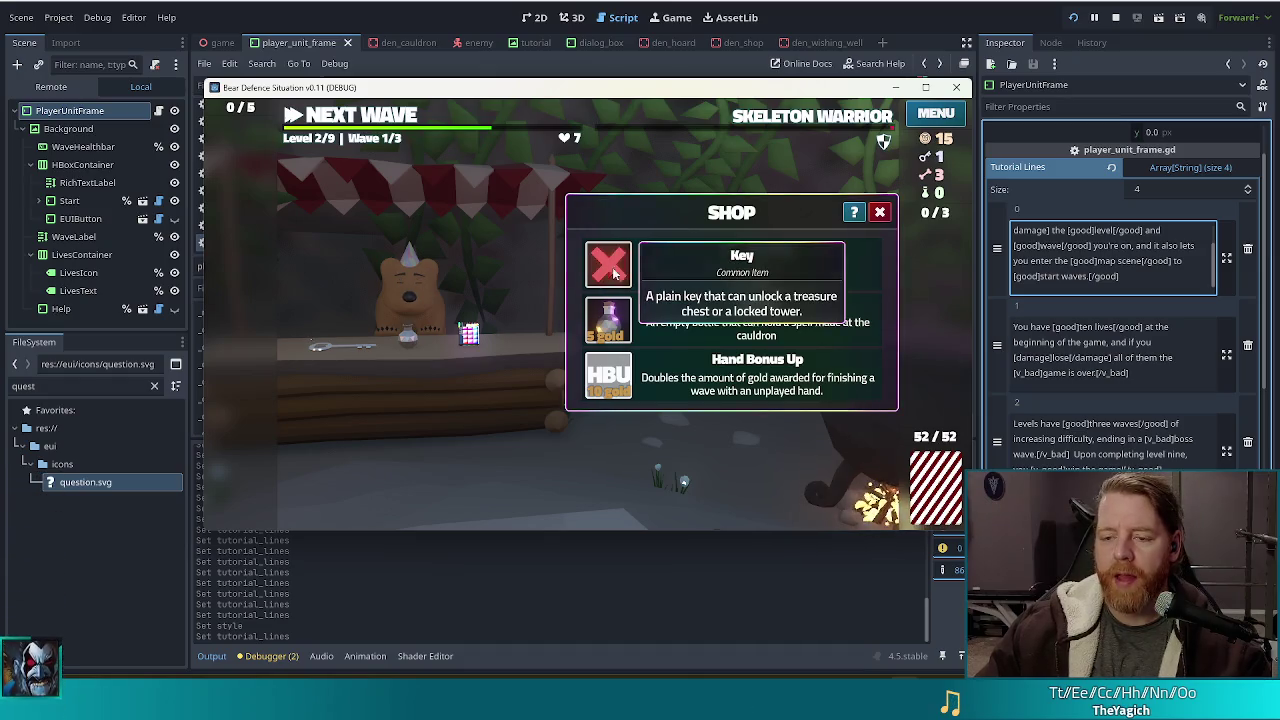
click(879, 212)
Throw 5 gold into the wishing well and take the First Tower wish.
click(615, 385)
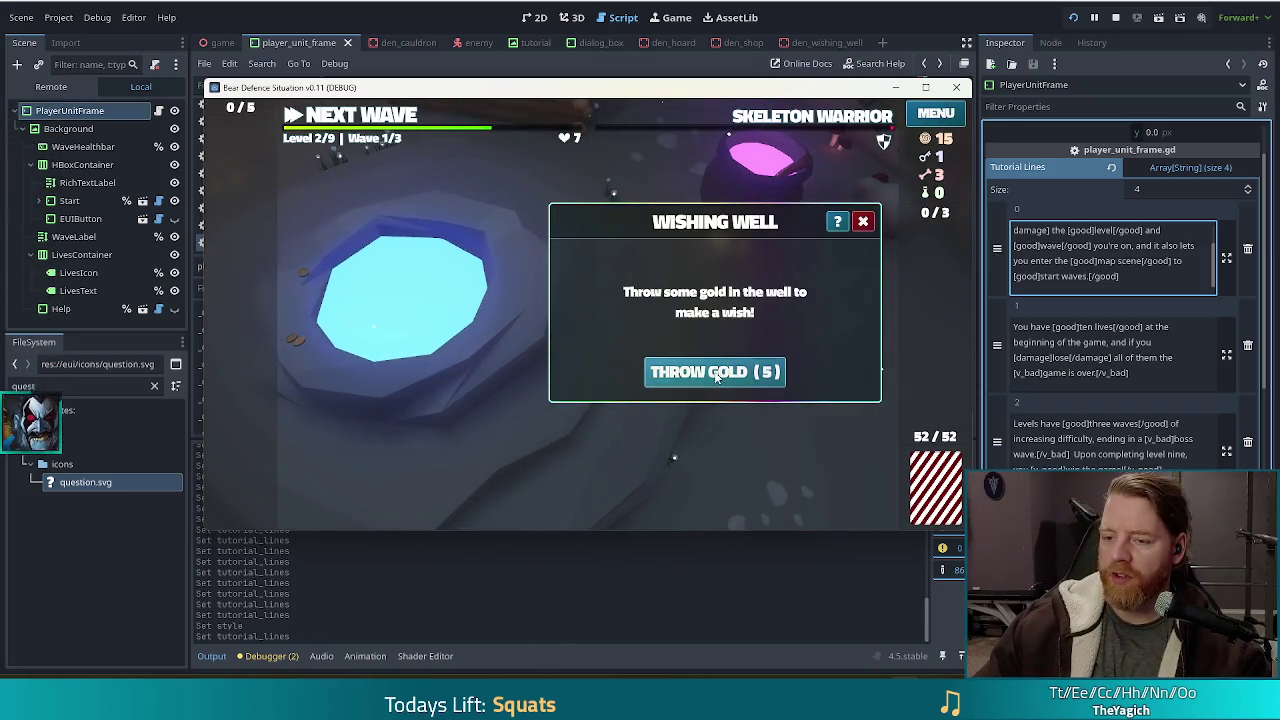
click(714, 372)
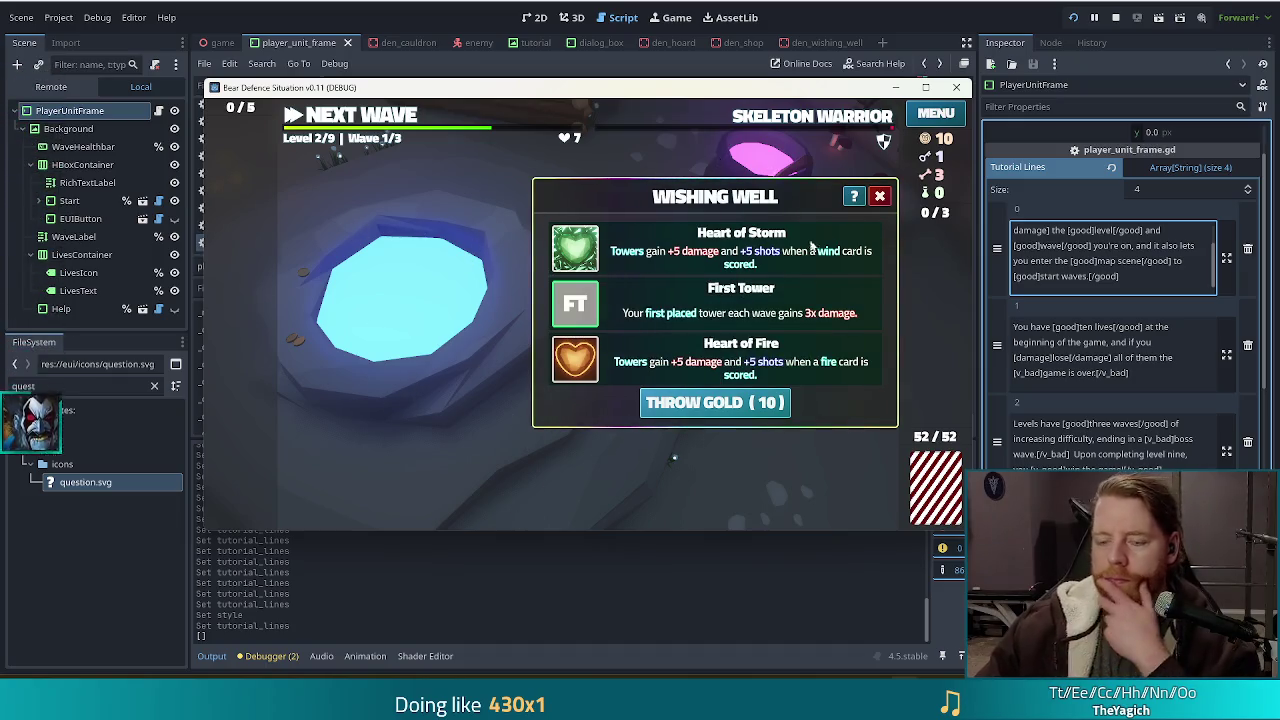
mouse_move(598, 308)
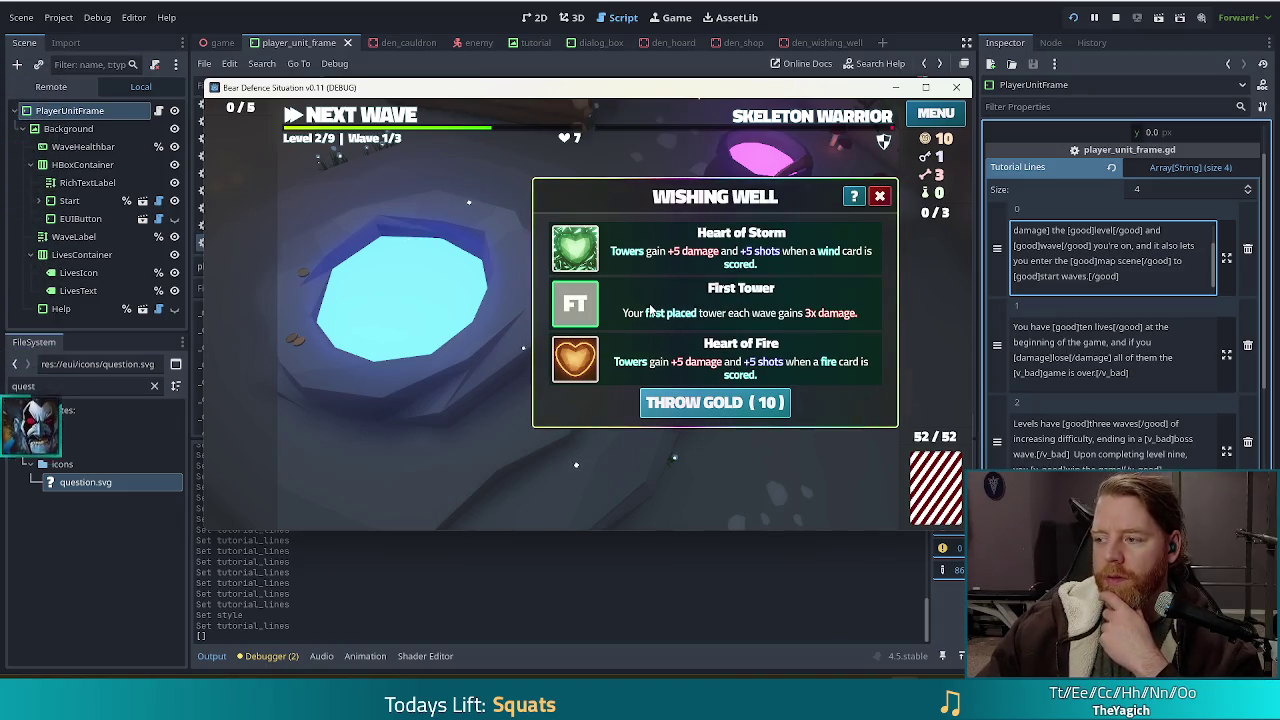
click(697, 298)
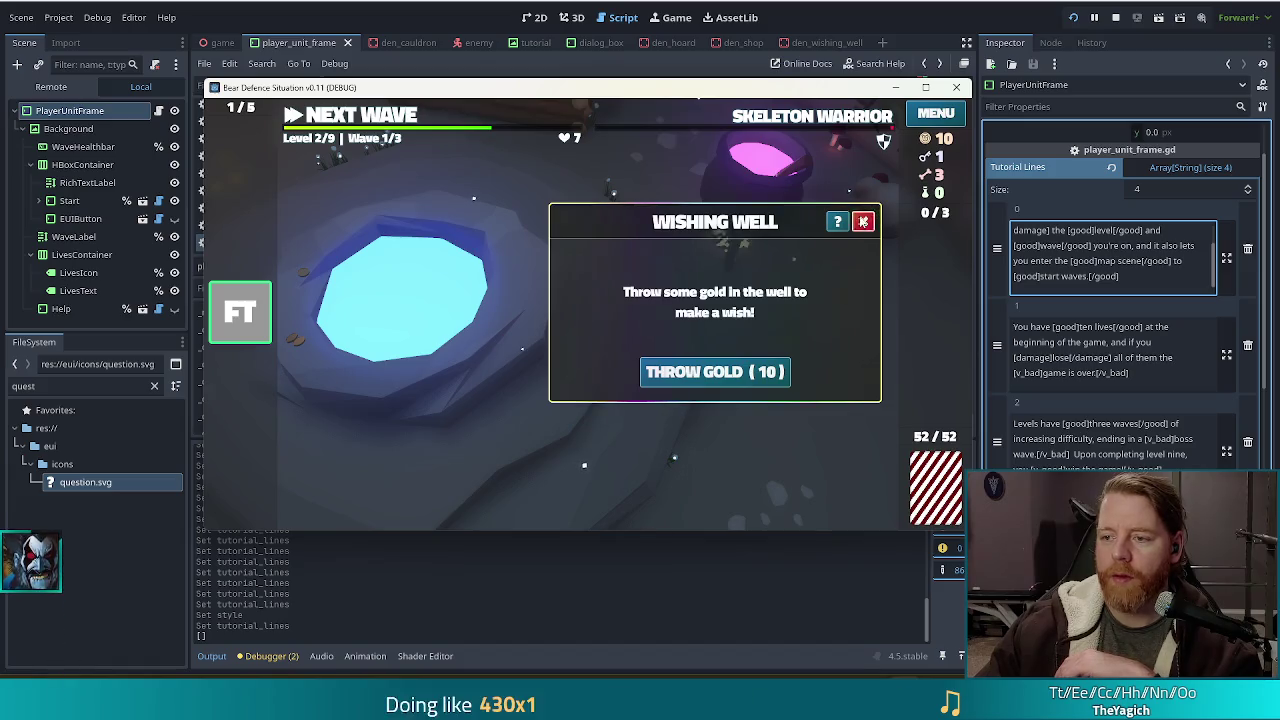
click(863, 217)
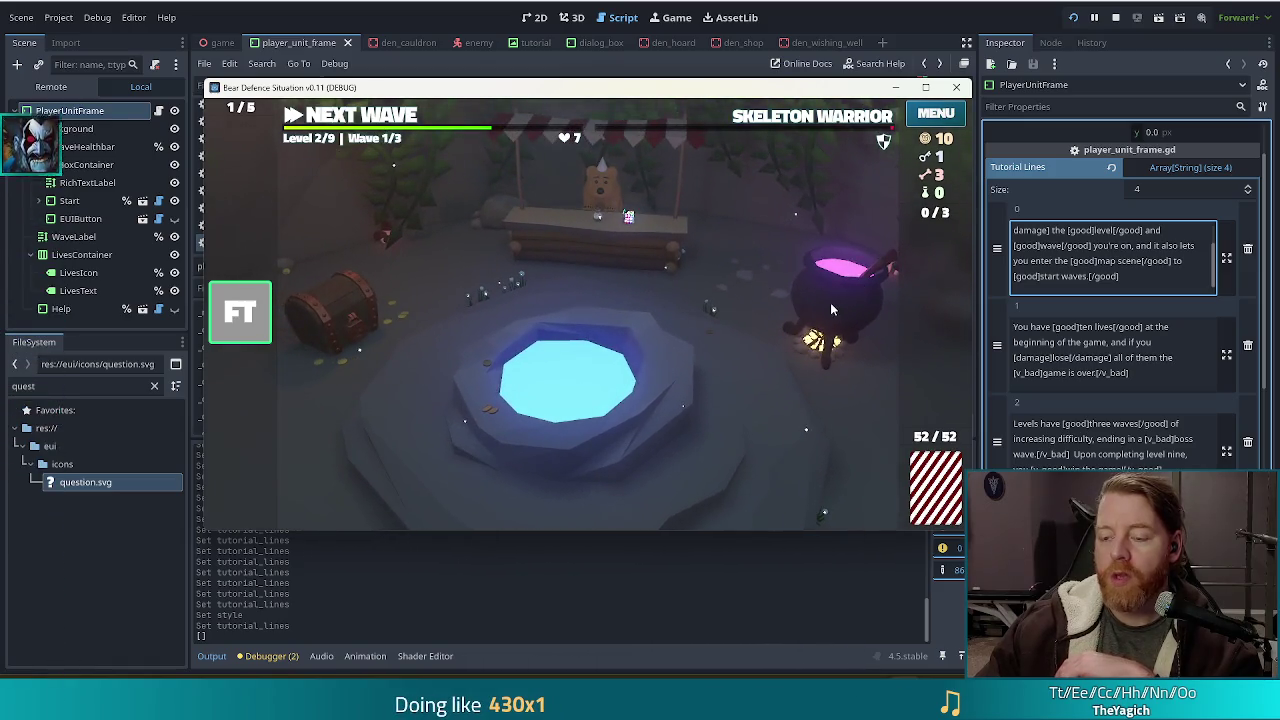
Stir the cauldron and apply the wind spell to the King card, then close the cauldron.
click(831, 305)
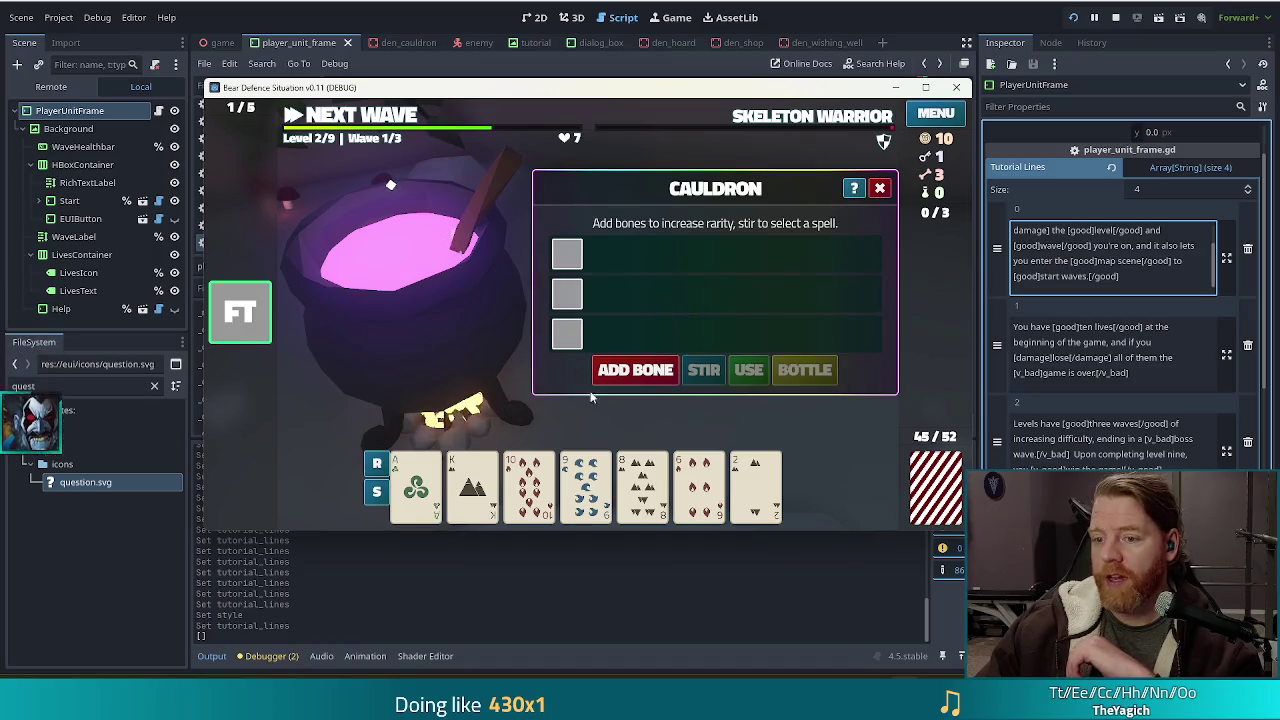
click(703, 370)
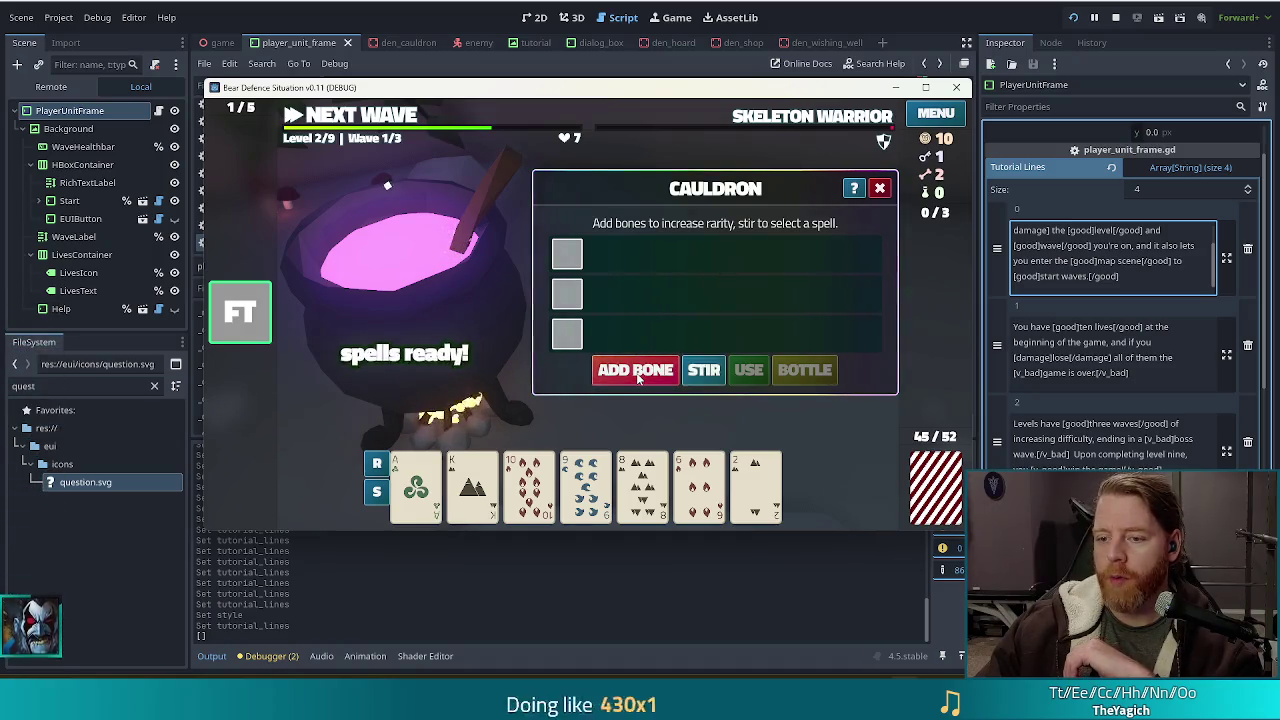
click(470, 485)
click(748, 370)
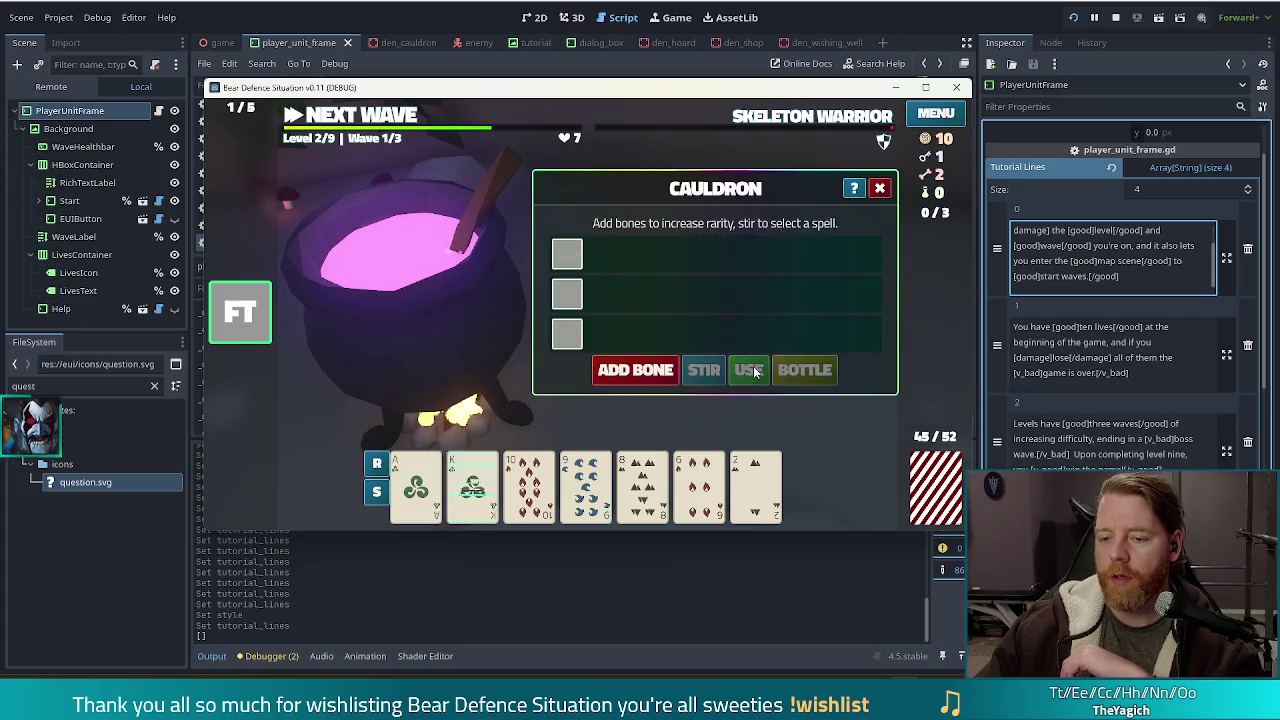
click(706, 371)
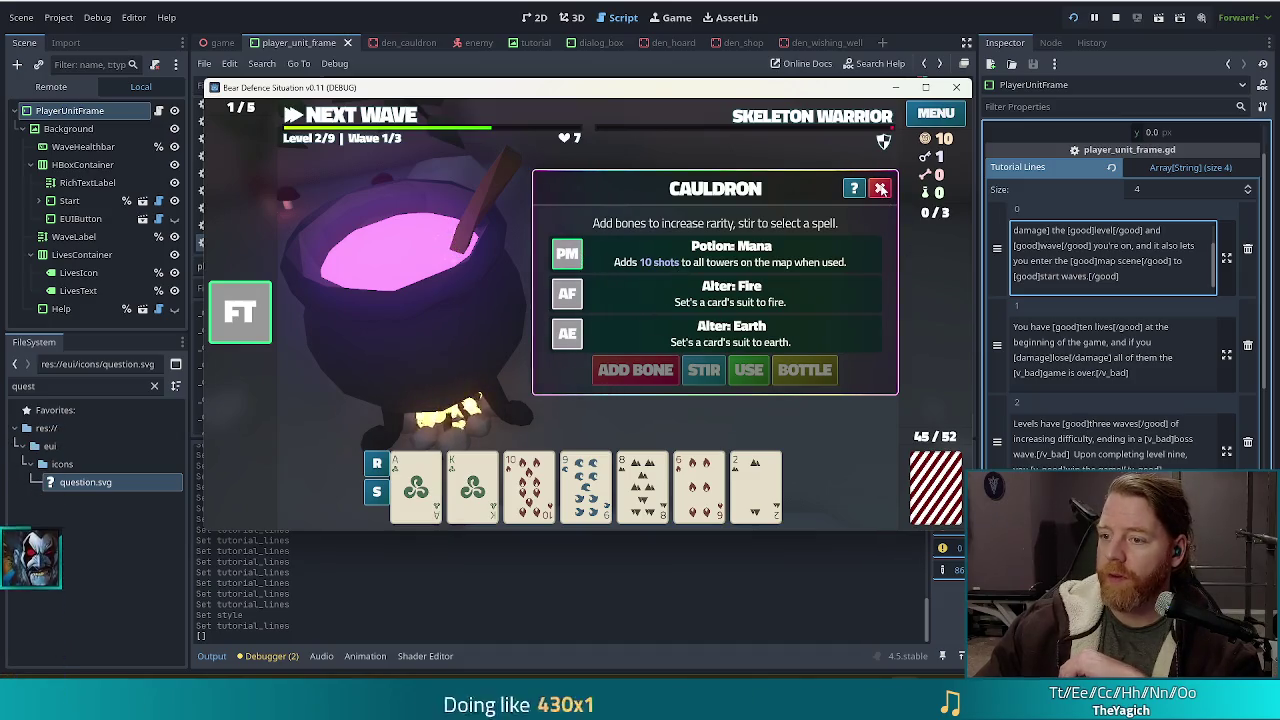
click(880, 189)
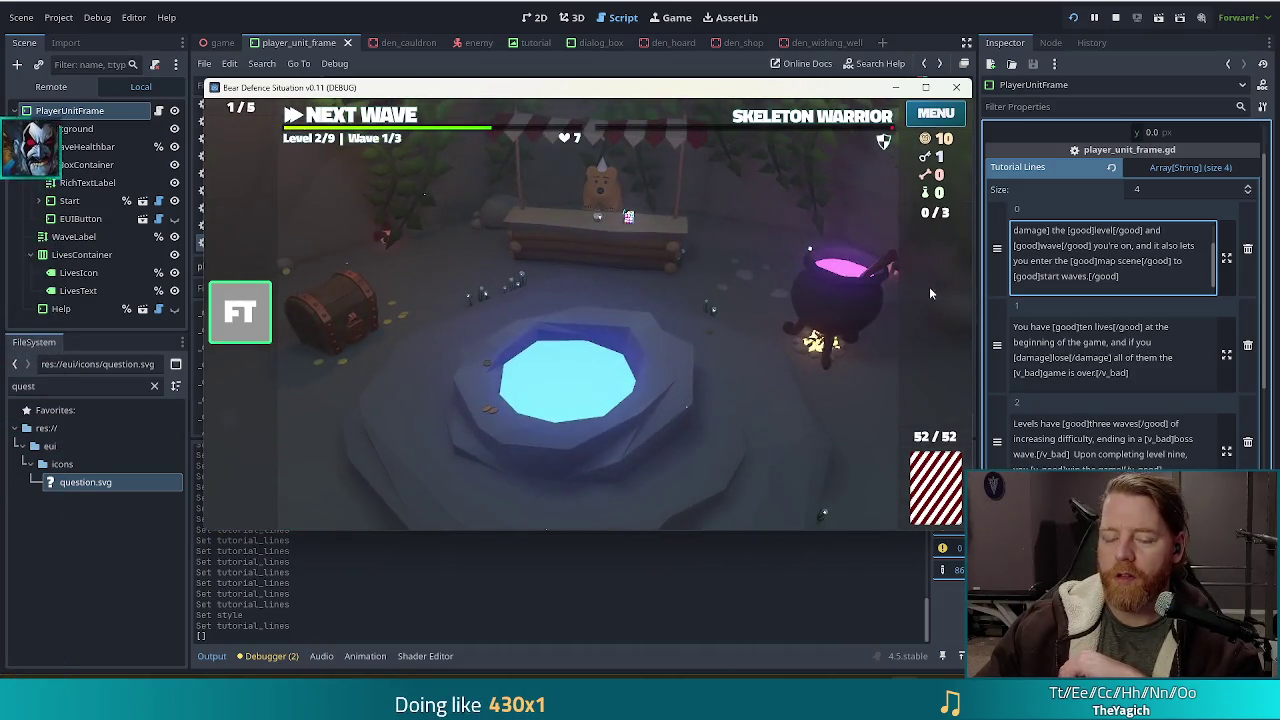
Loot the Keyring from the treasure chest and use it to raise the key count to 3.
click(352, 314)
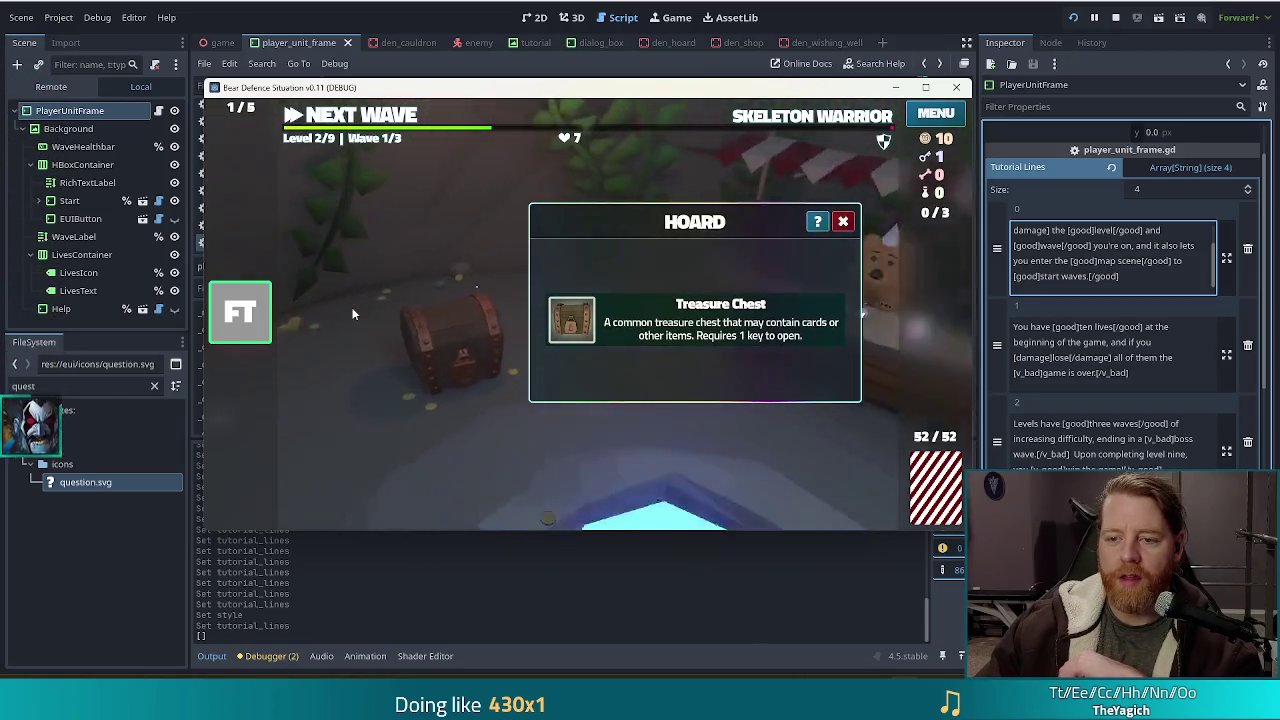
click(579, 316)
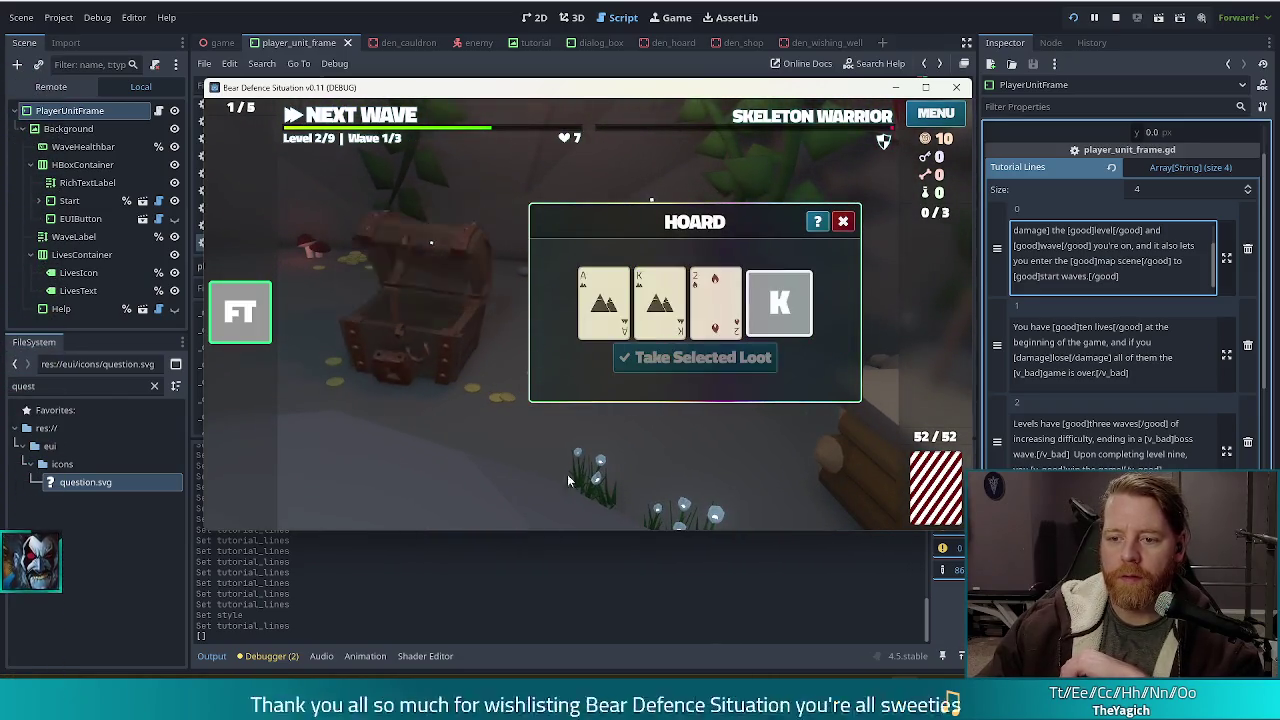
click(795, 303)
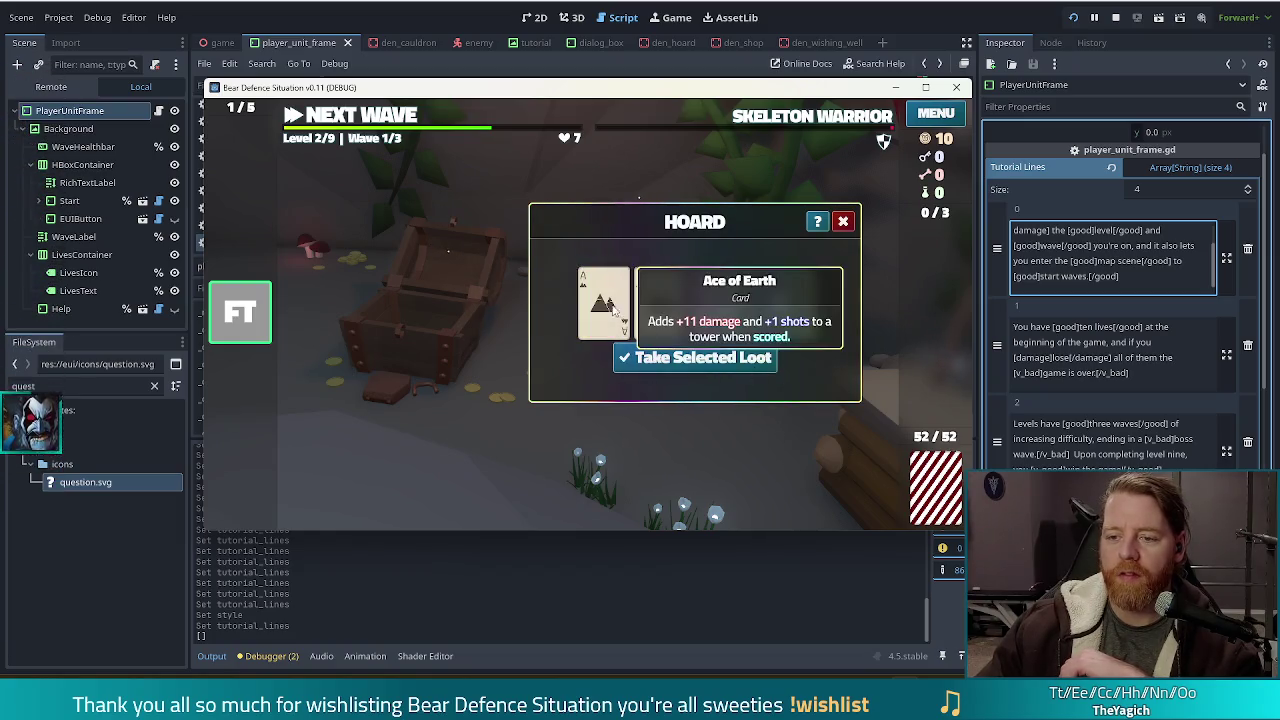
mouse_move(604, 309)
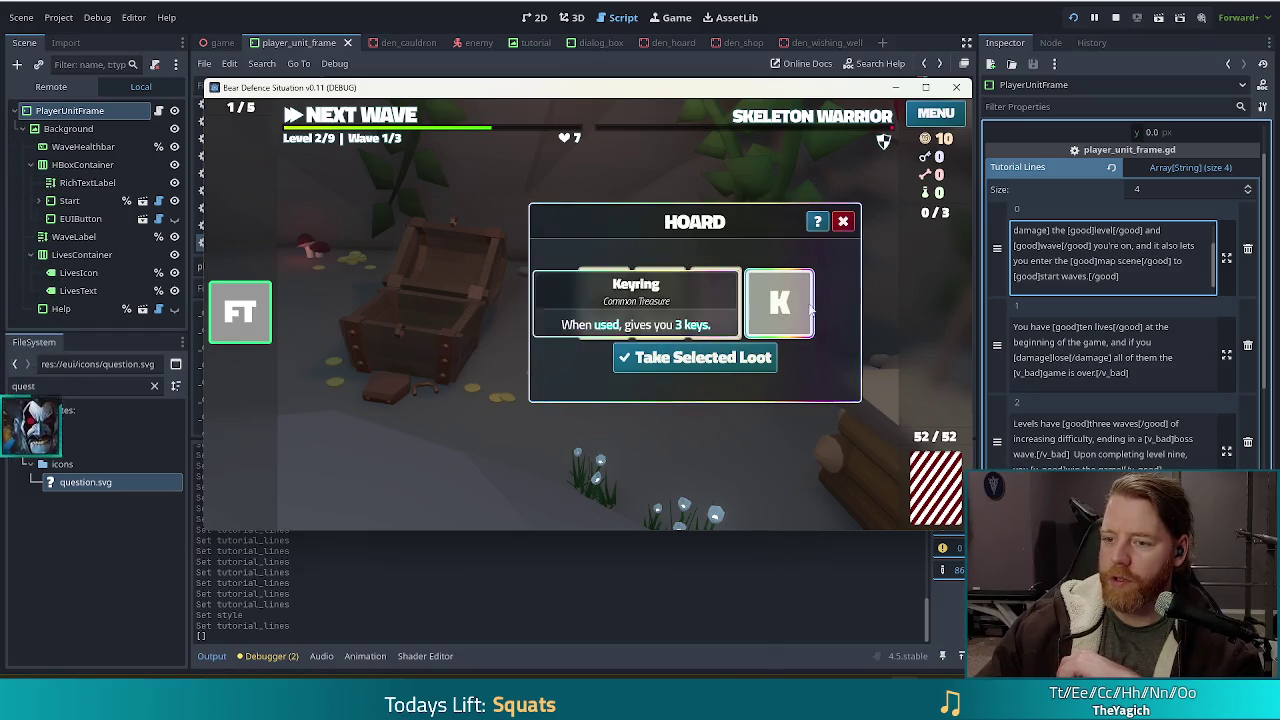
click(745, 366)
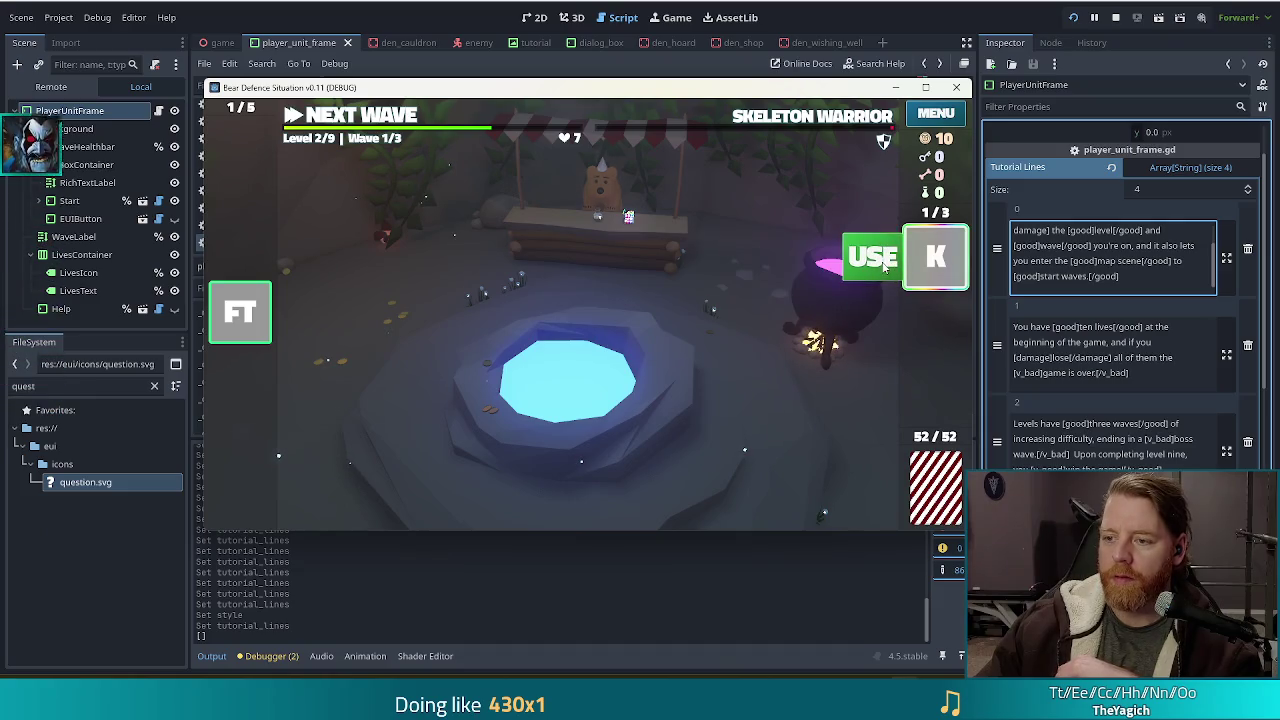
click(884, 262)
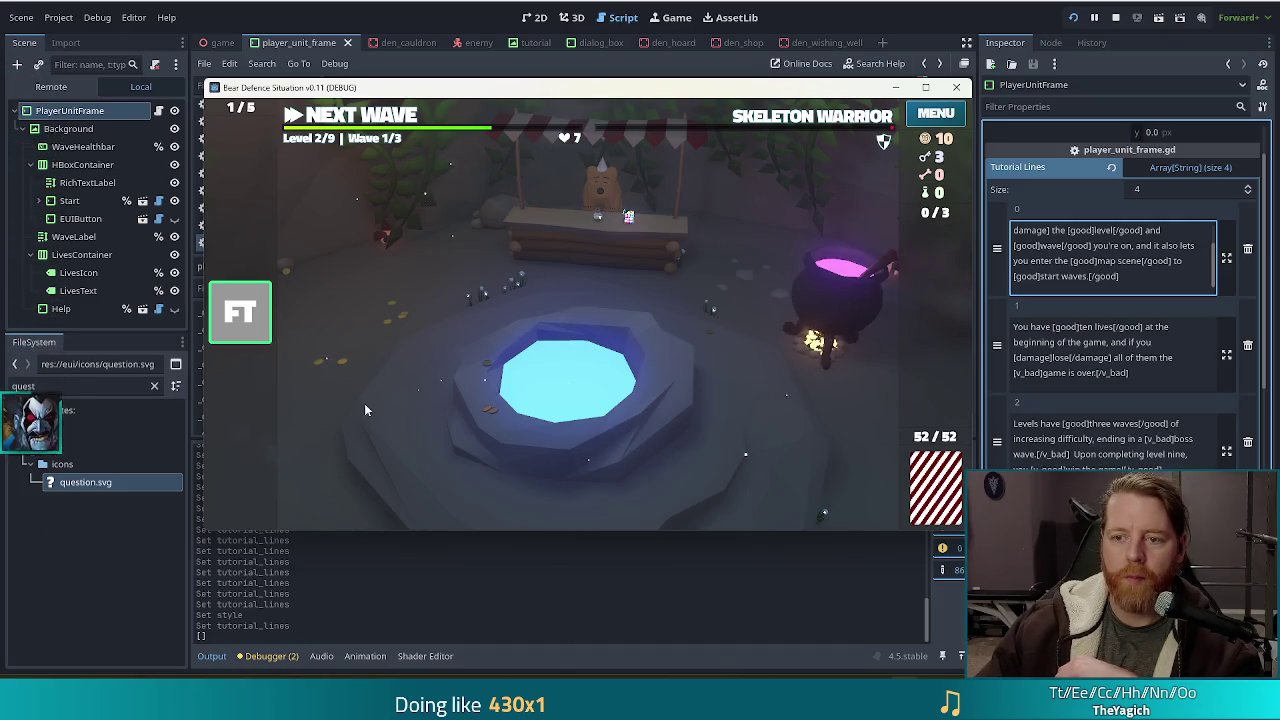
click(652, 258)
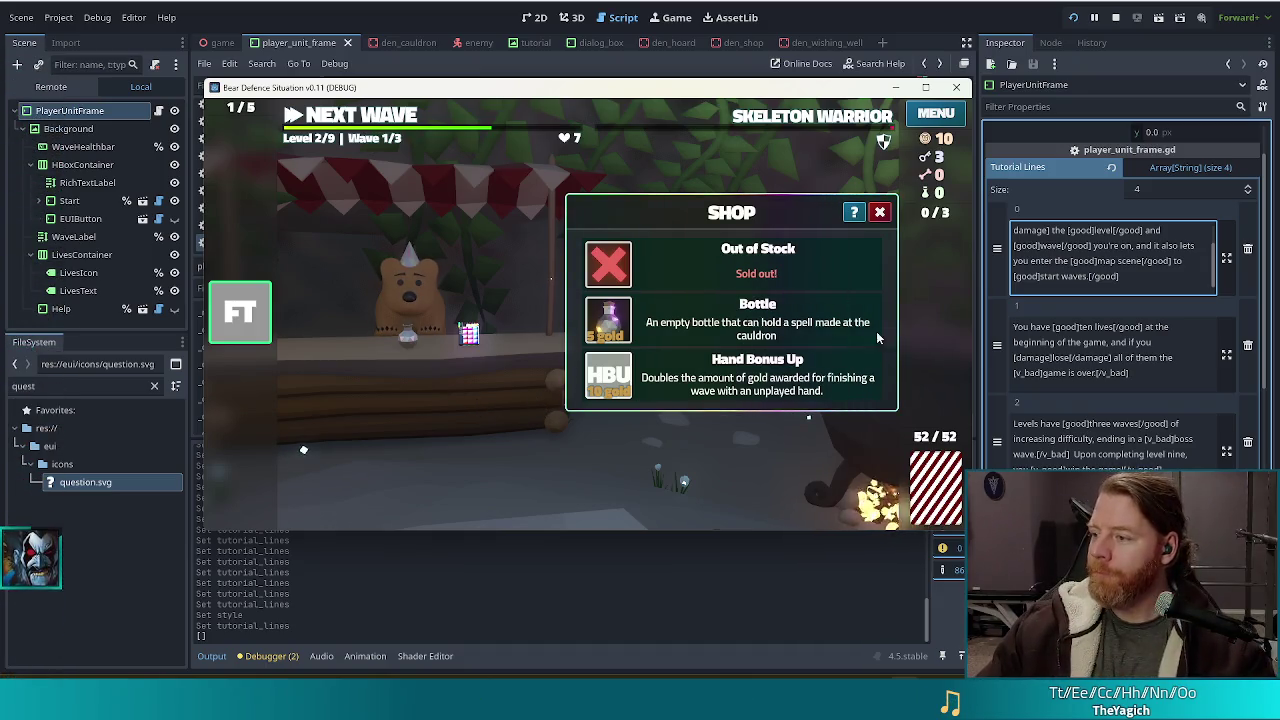
Close the shop and discard the First Tower wish.
click(880, 212)
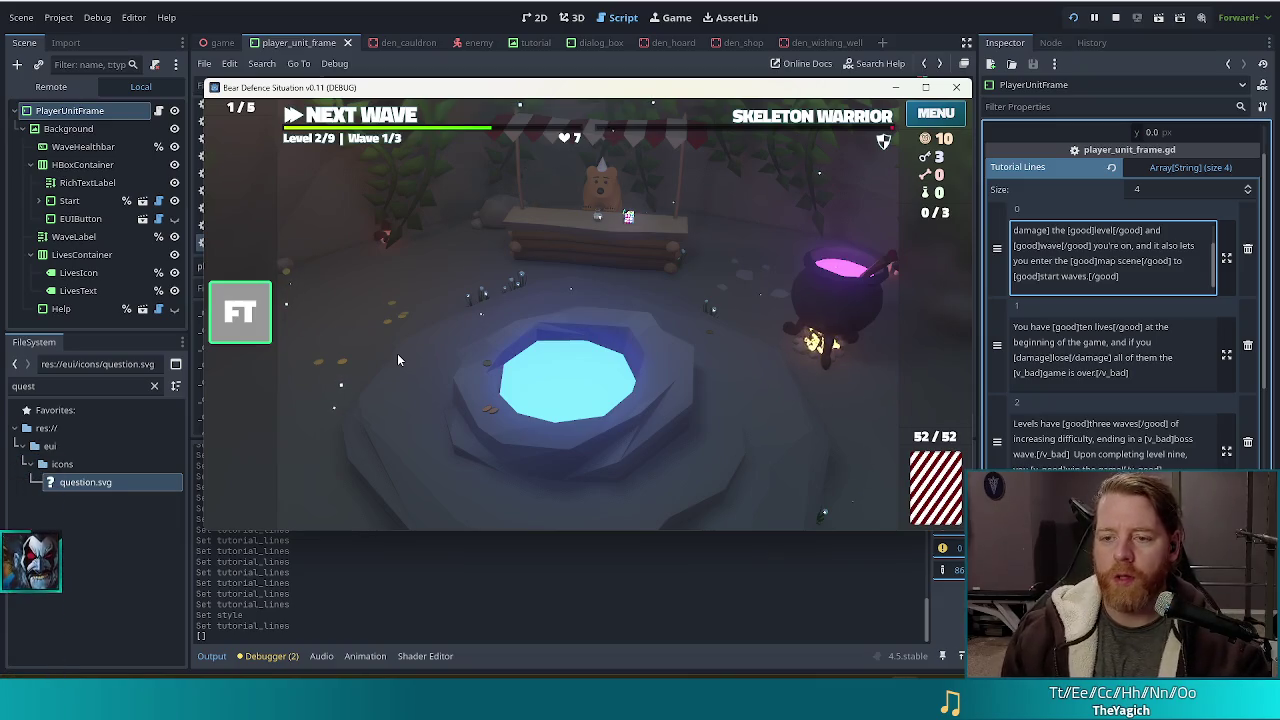
mouse_move(560, 117)
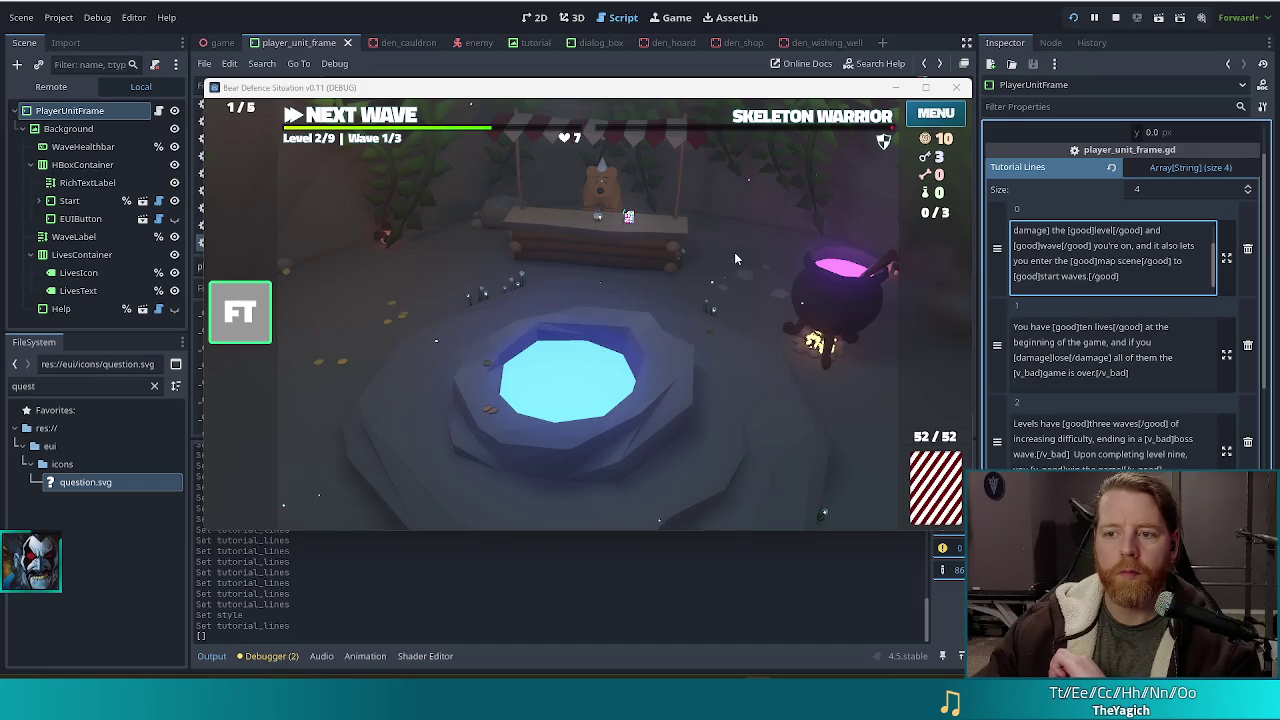
mouse_move(257, 310)
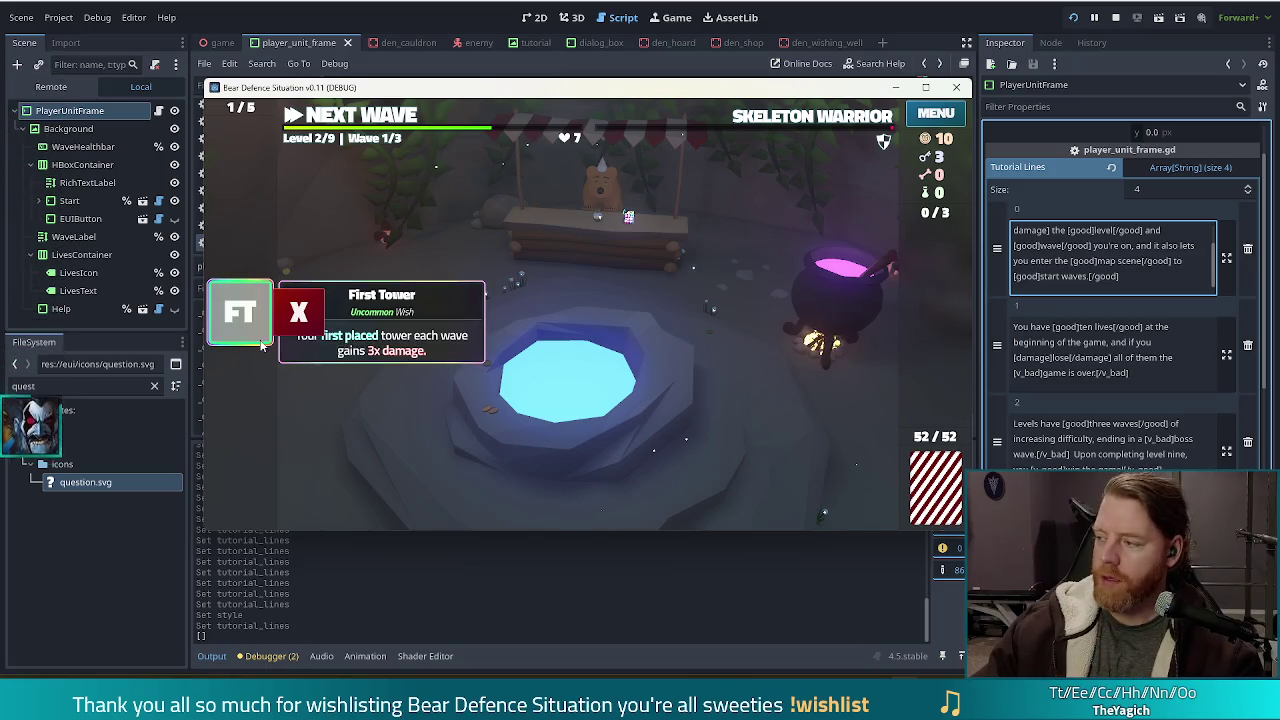
click(309, 322)
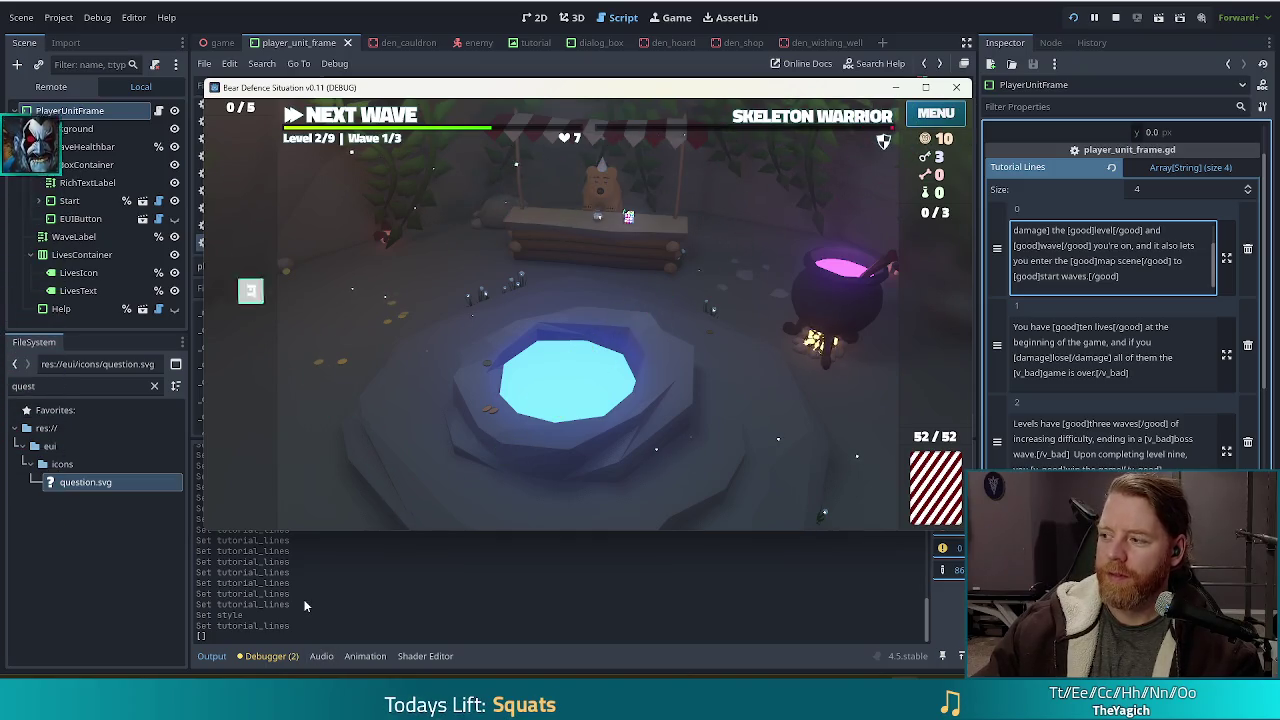
Throw 10 gold for the Knife But Gold wish, discard it, and stop the game.
click(662, 423)
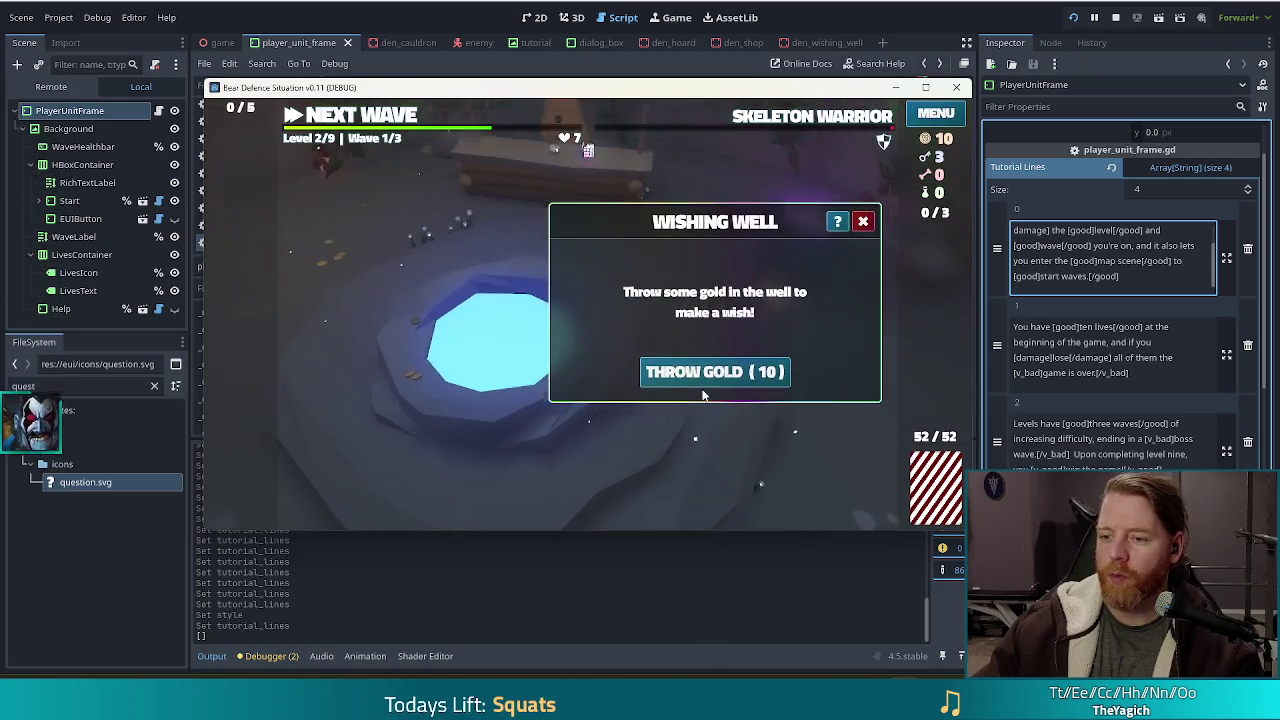
click(691, 371)
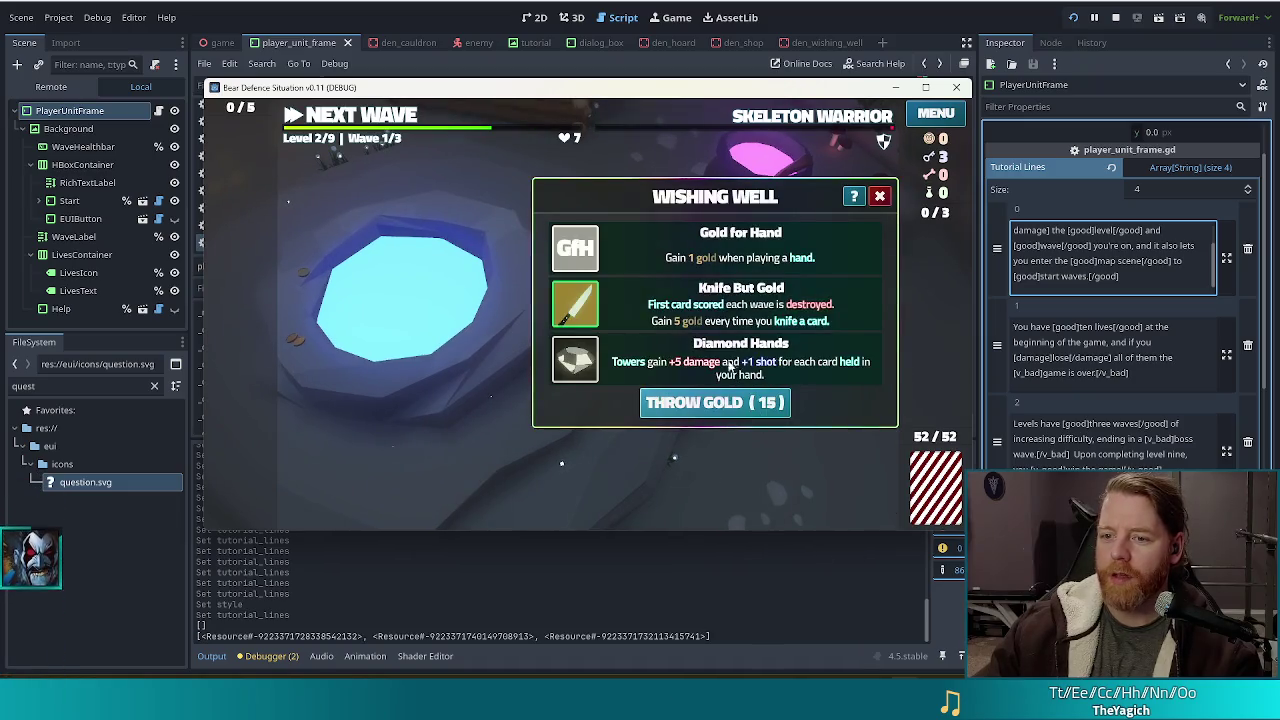
click(740, 305)
click(862, 221)
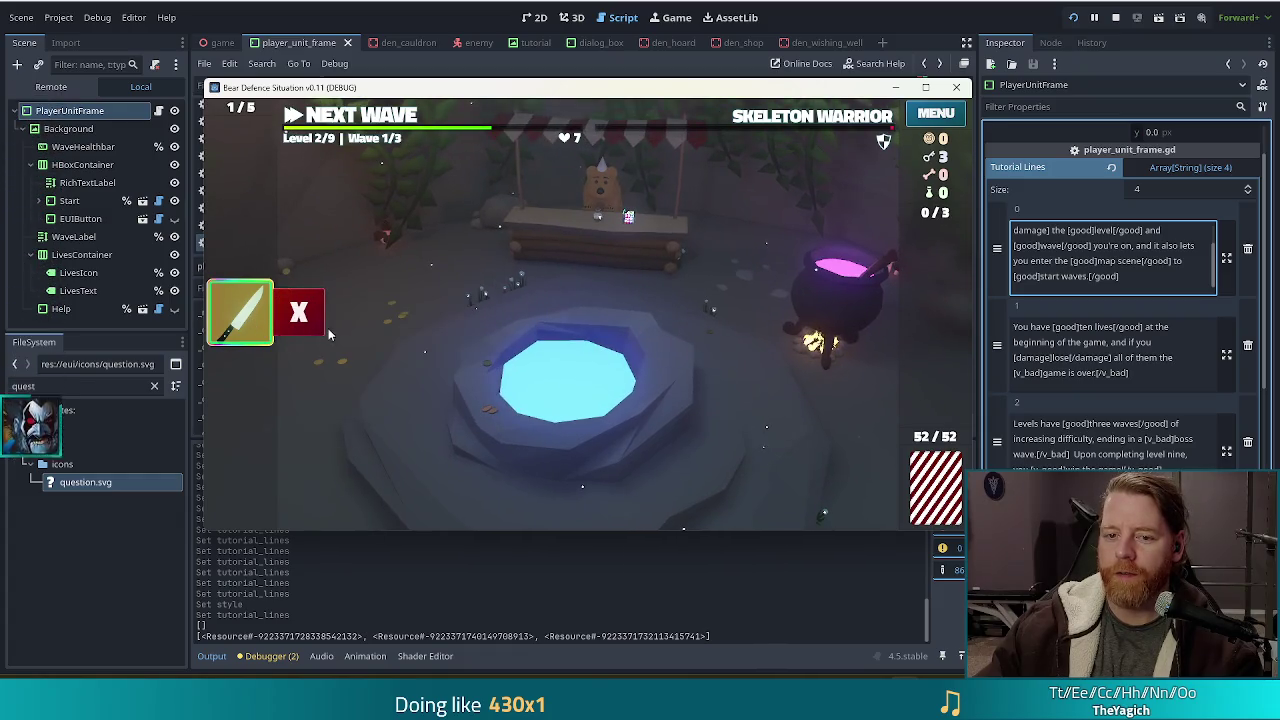
click(300, 310)
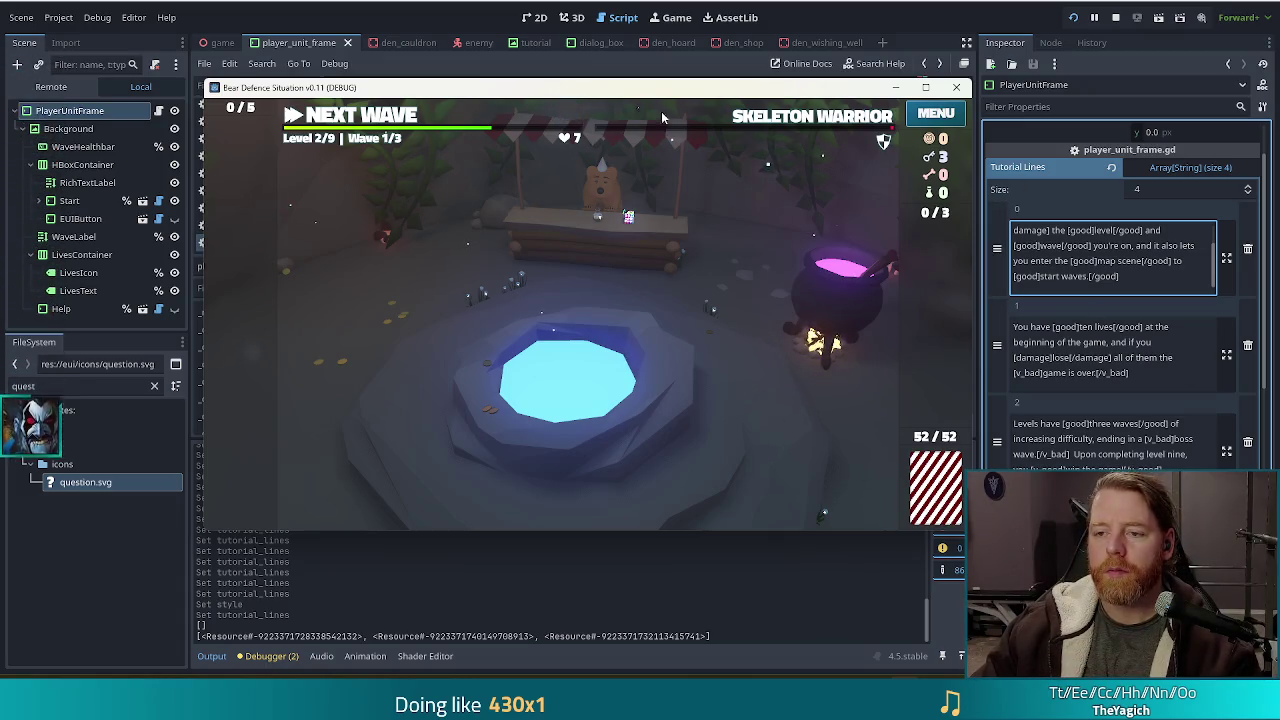
mouse_move(730, 115)
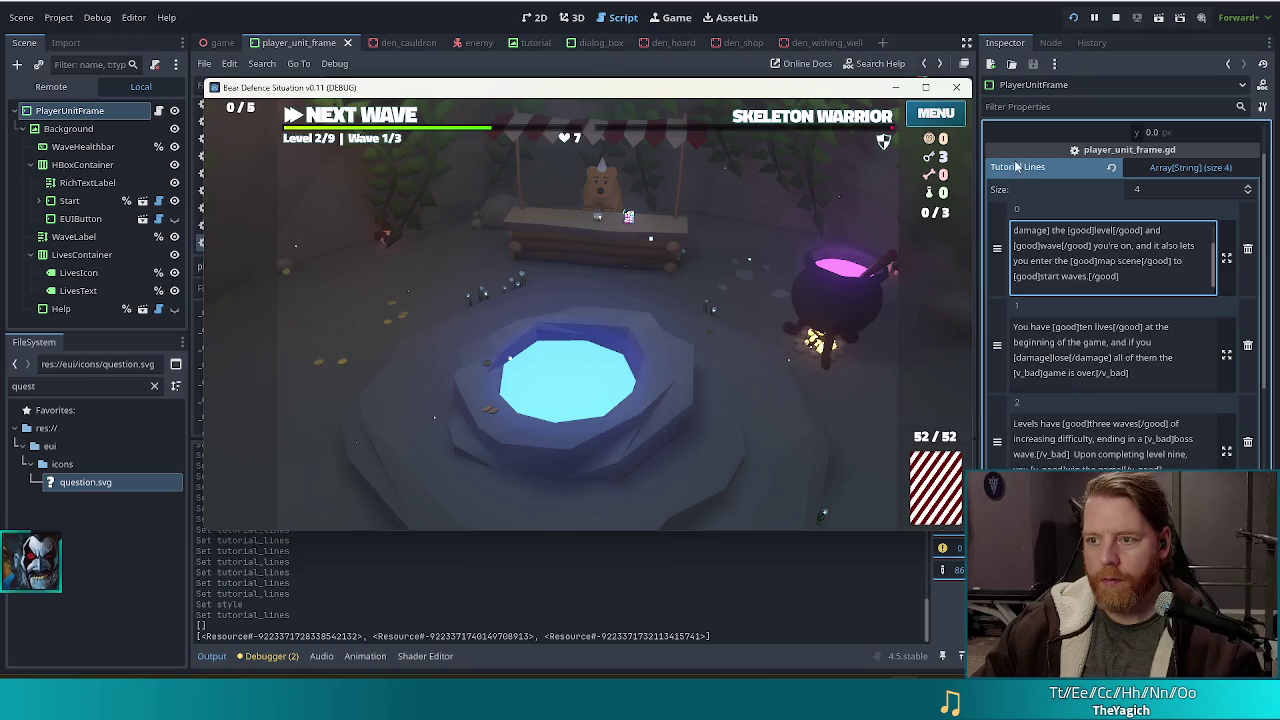
click(1115, 17)
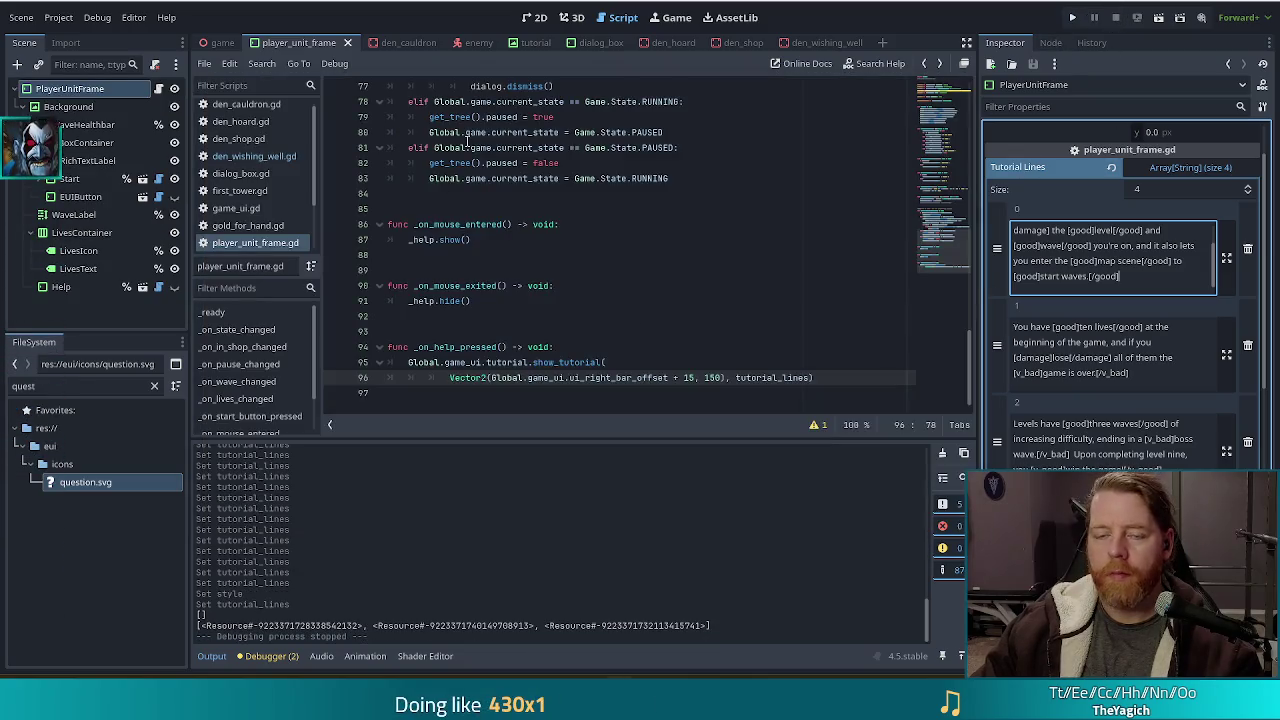
Close the dialog_box and enemy scene tabs, leaving den_cauldron open.
click(535, 162)
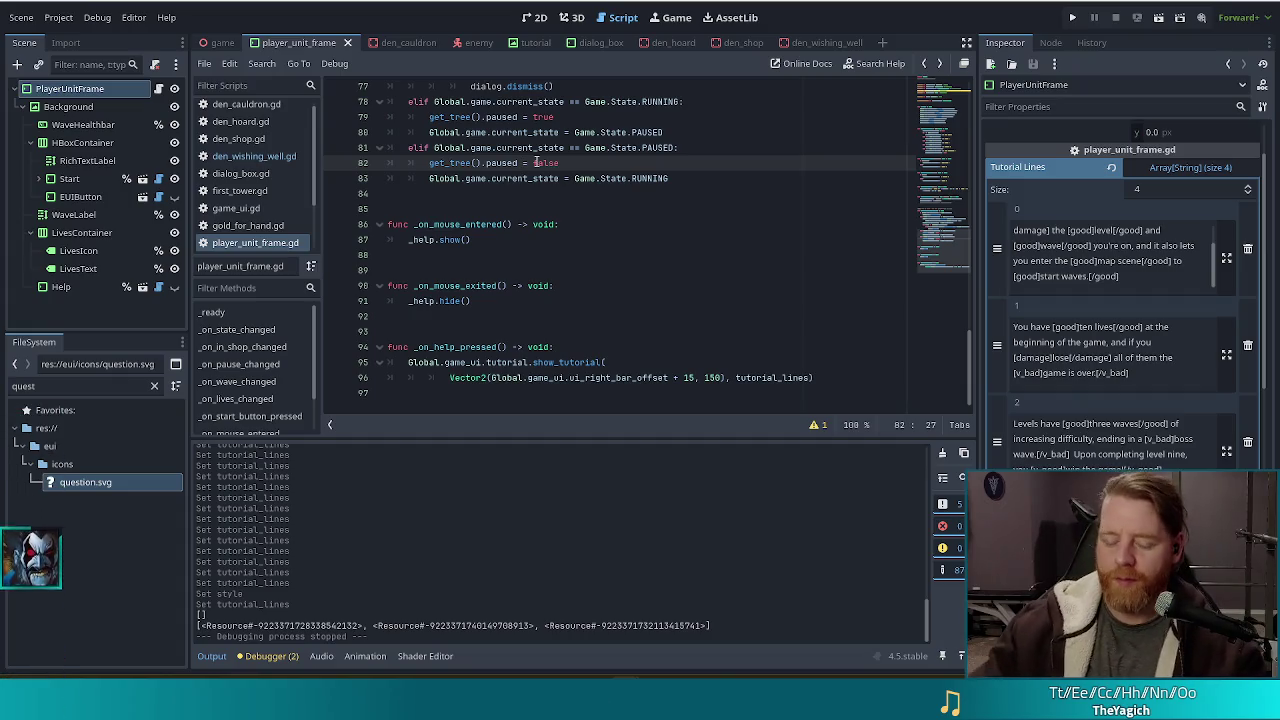
mouse_move(511, 160)
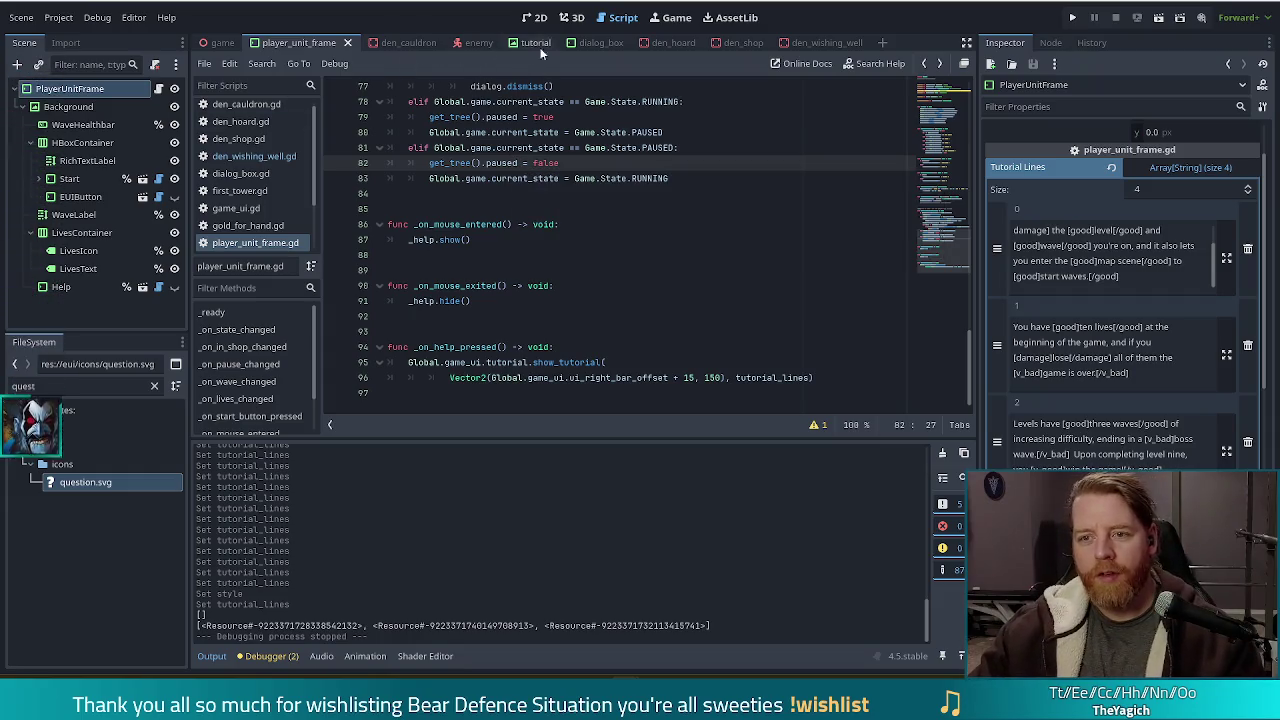
click(580, 48)
click(618, 43)
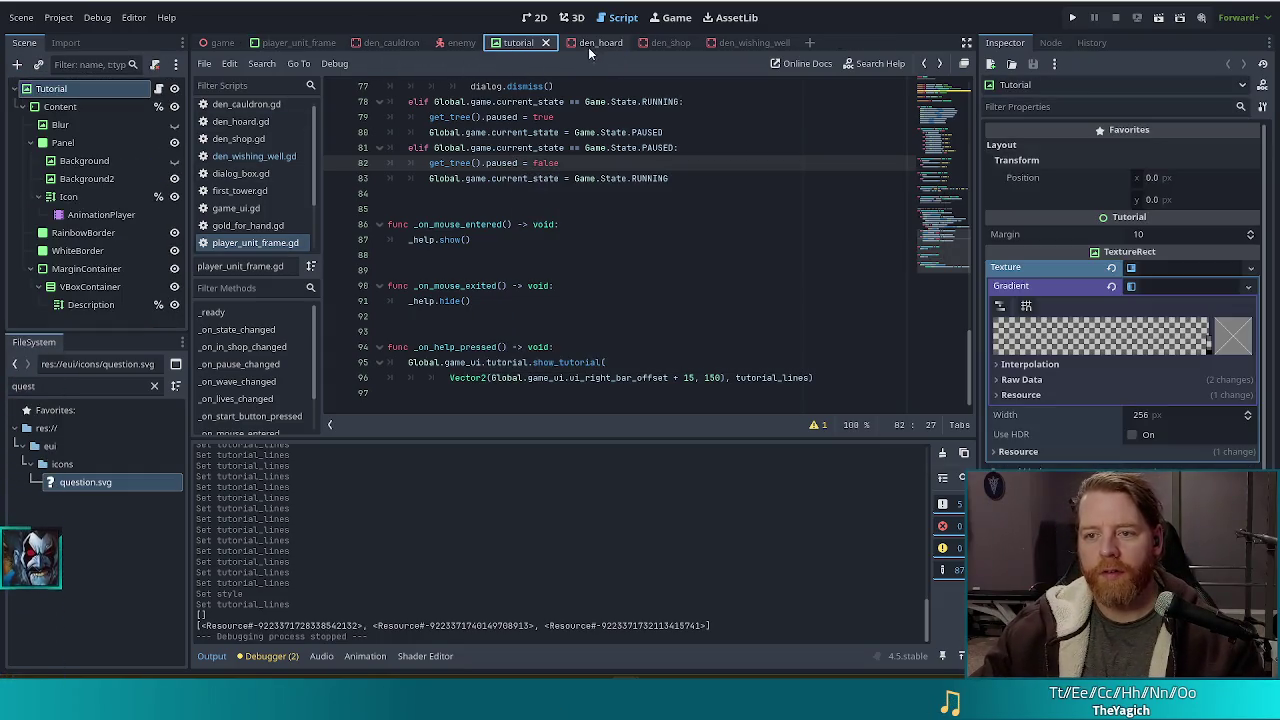
click(465, 43)
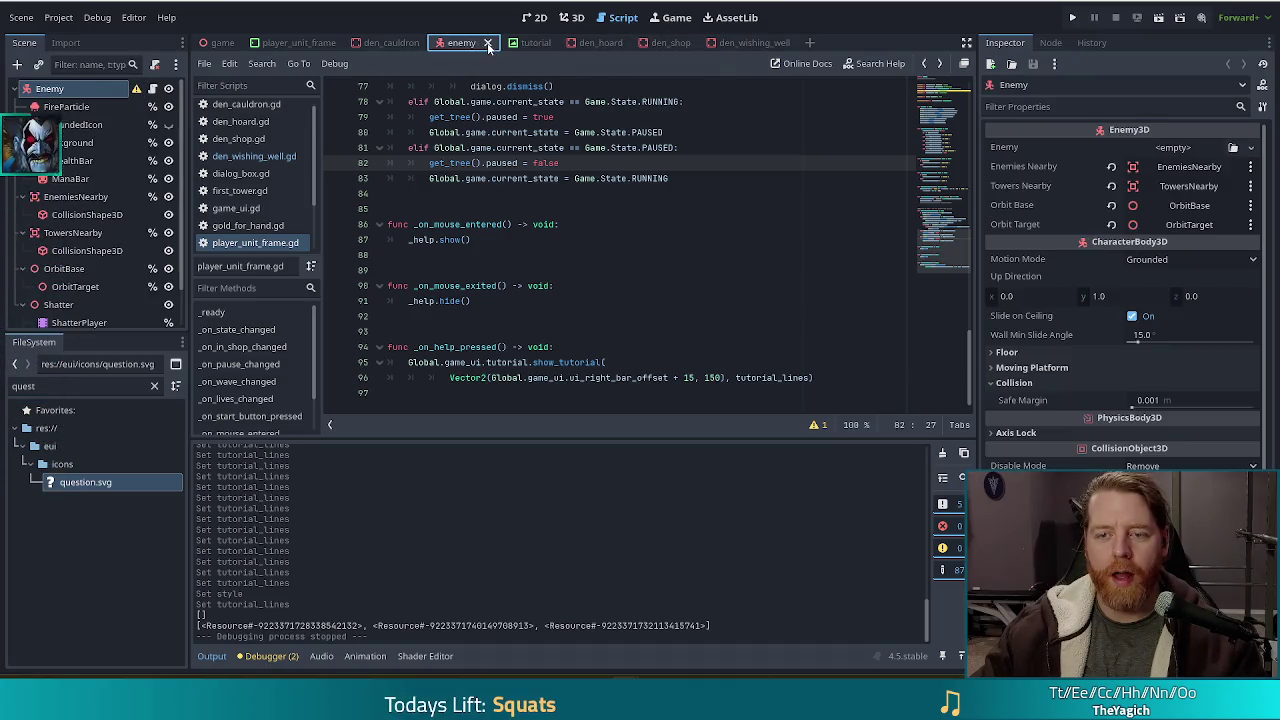
click(488, 43)
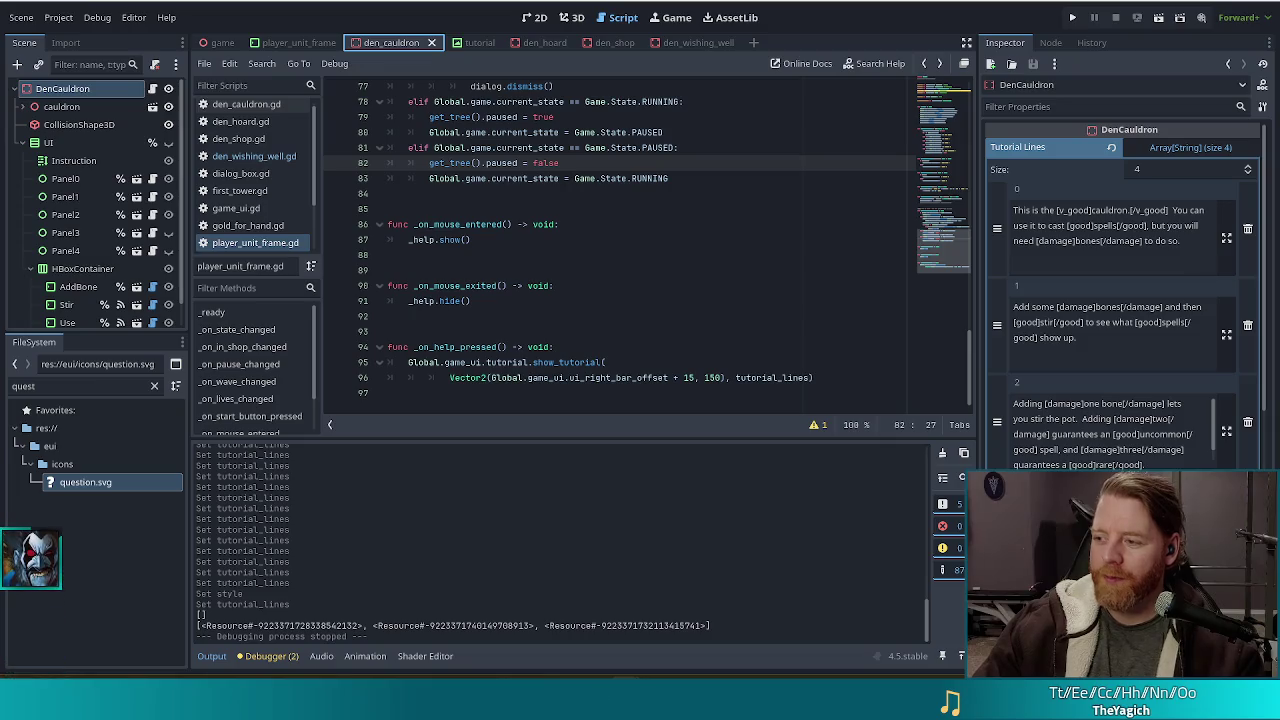
key(End)
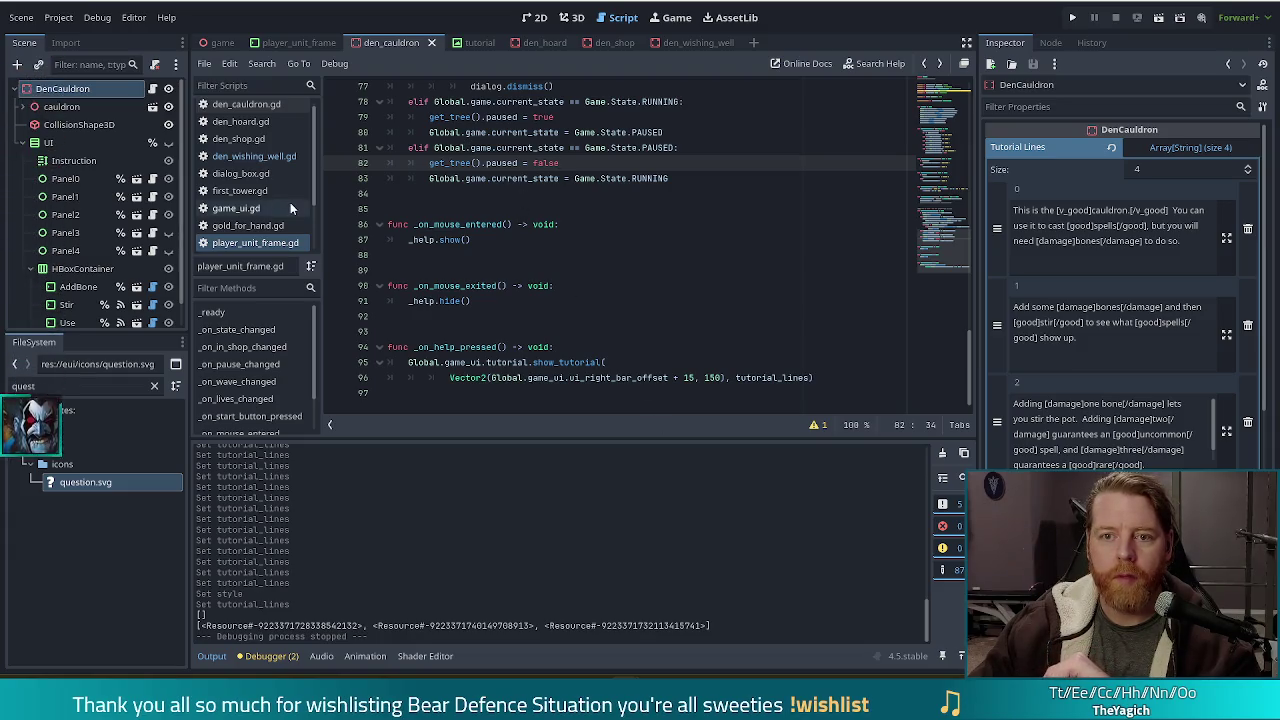
click(96, 388)
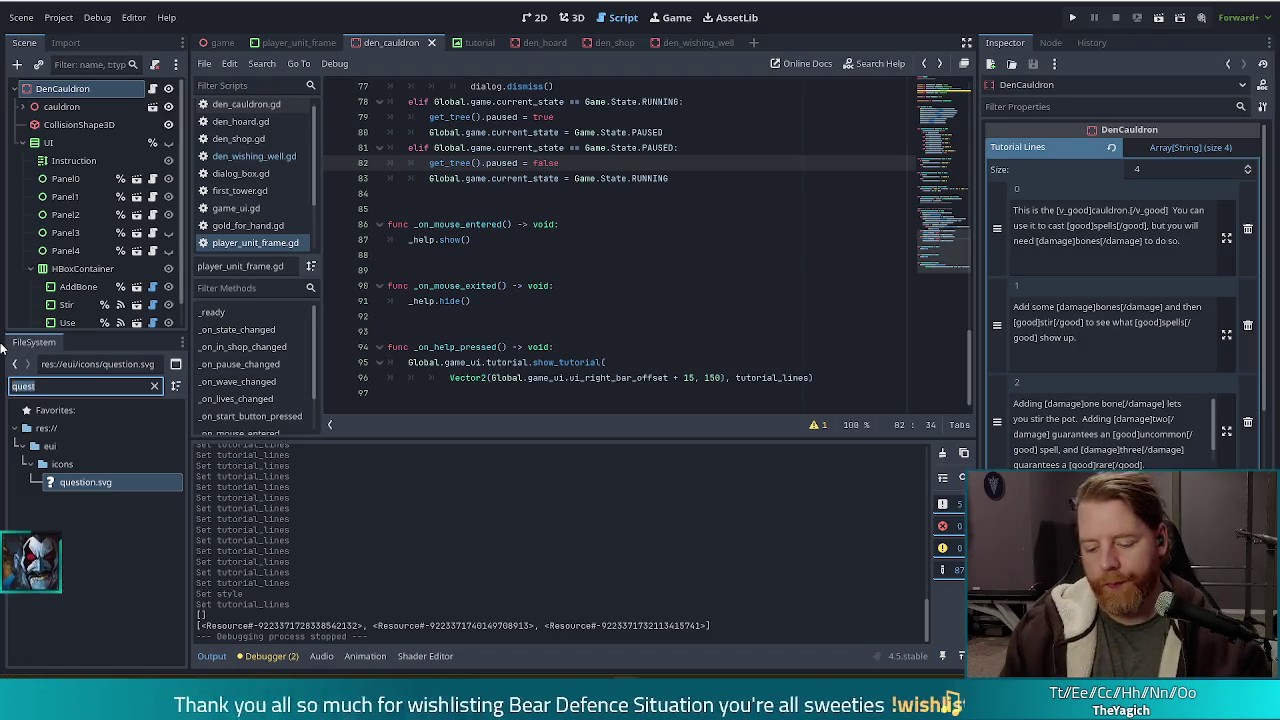
text(enemy)
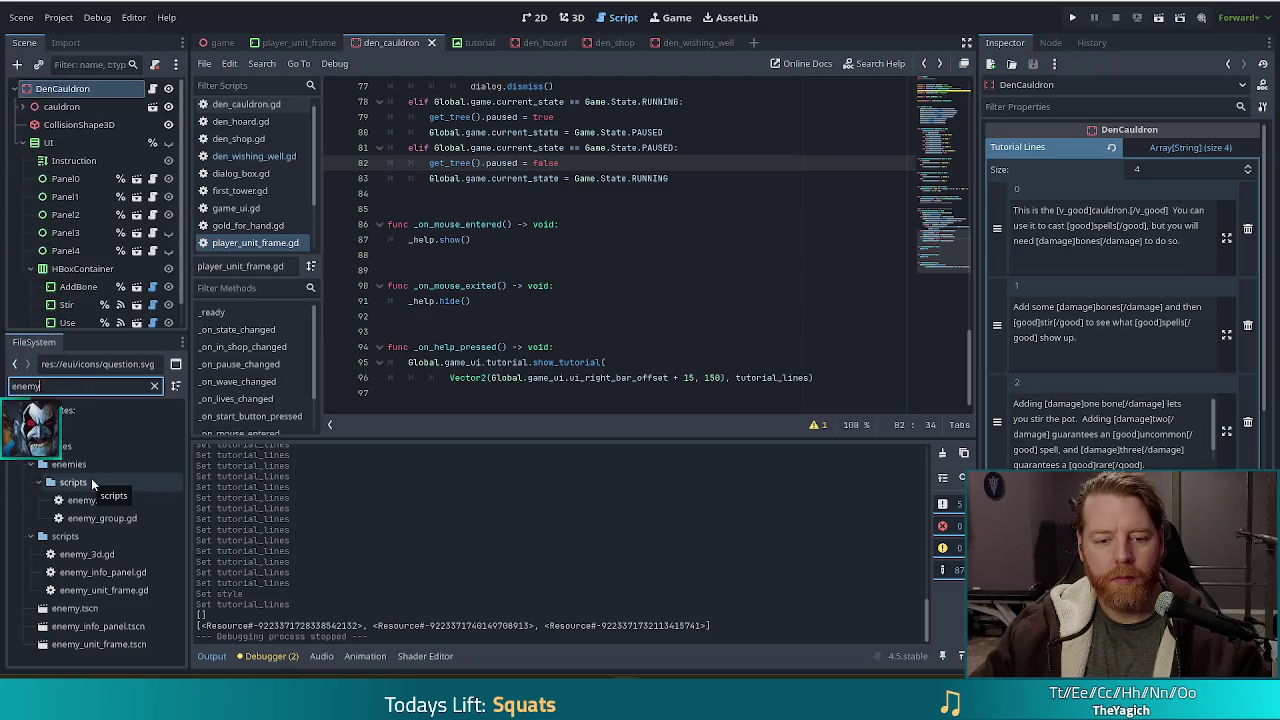
double_click(98, 644)
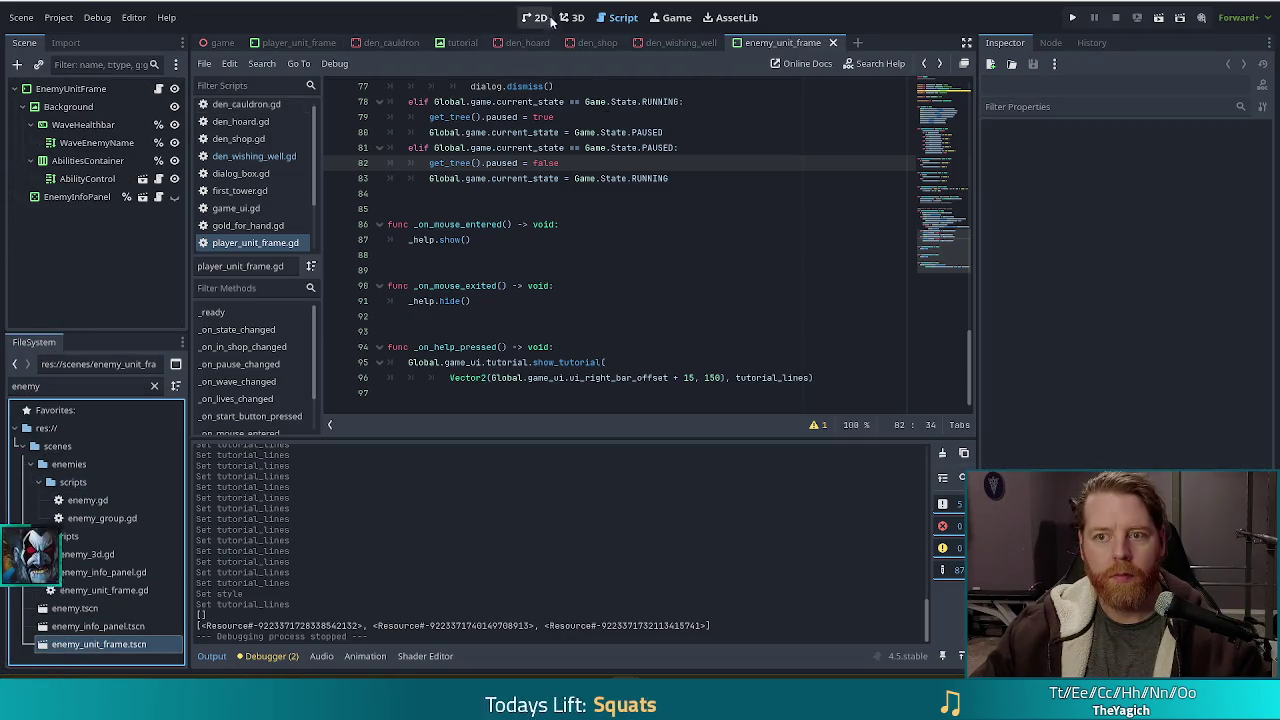
click(533, 17)
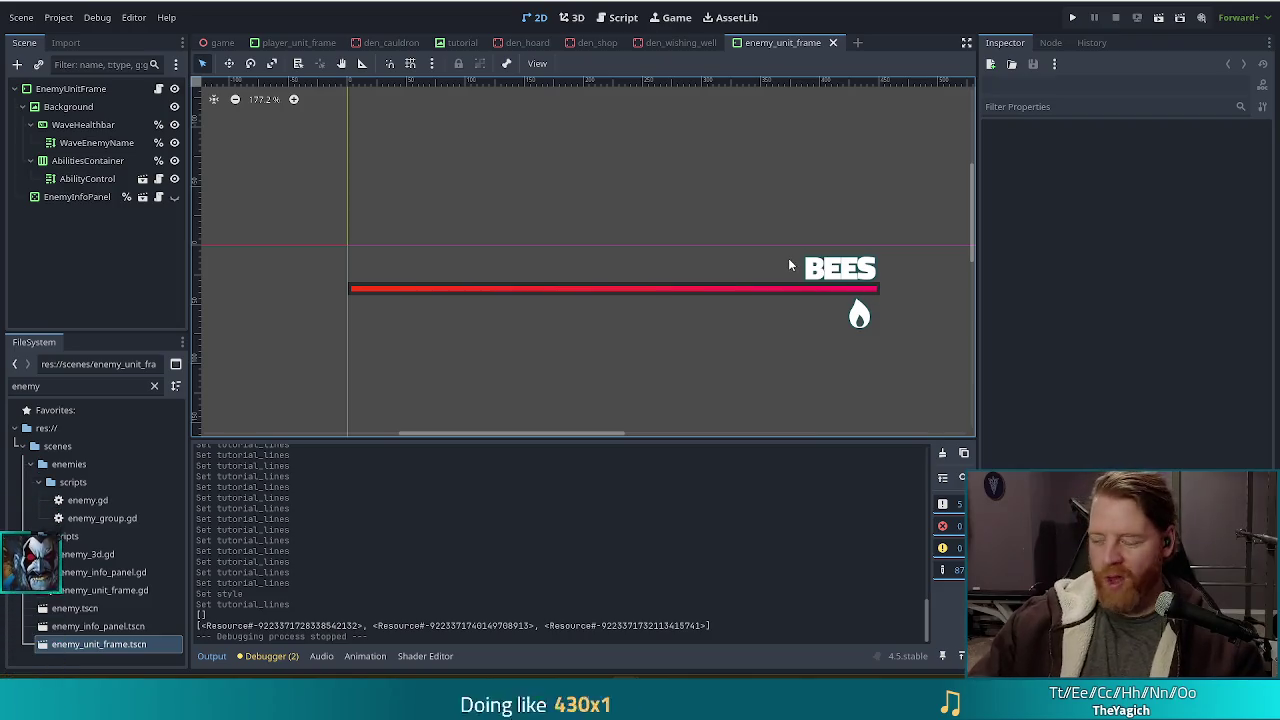
scroll(690, 351, down, 2)
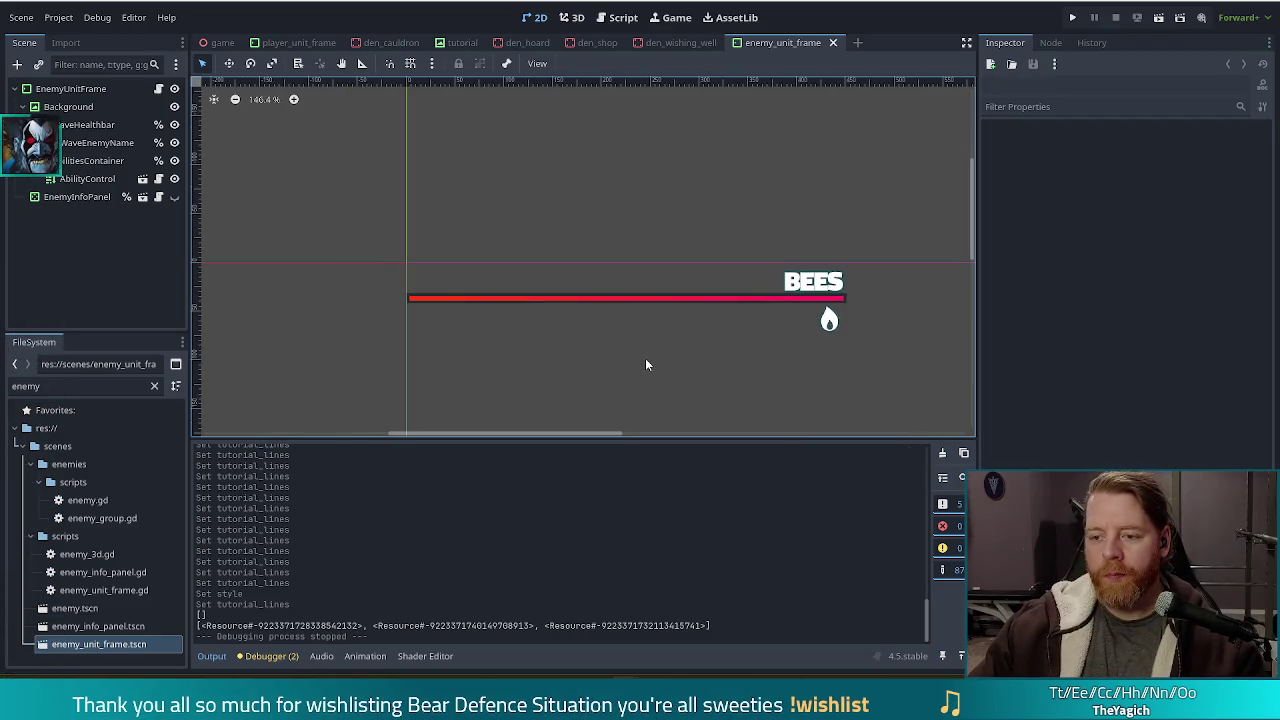
drag(645, 369, 627, 293)
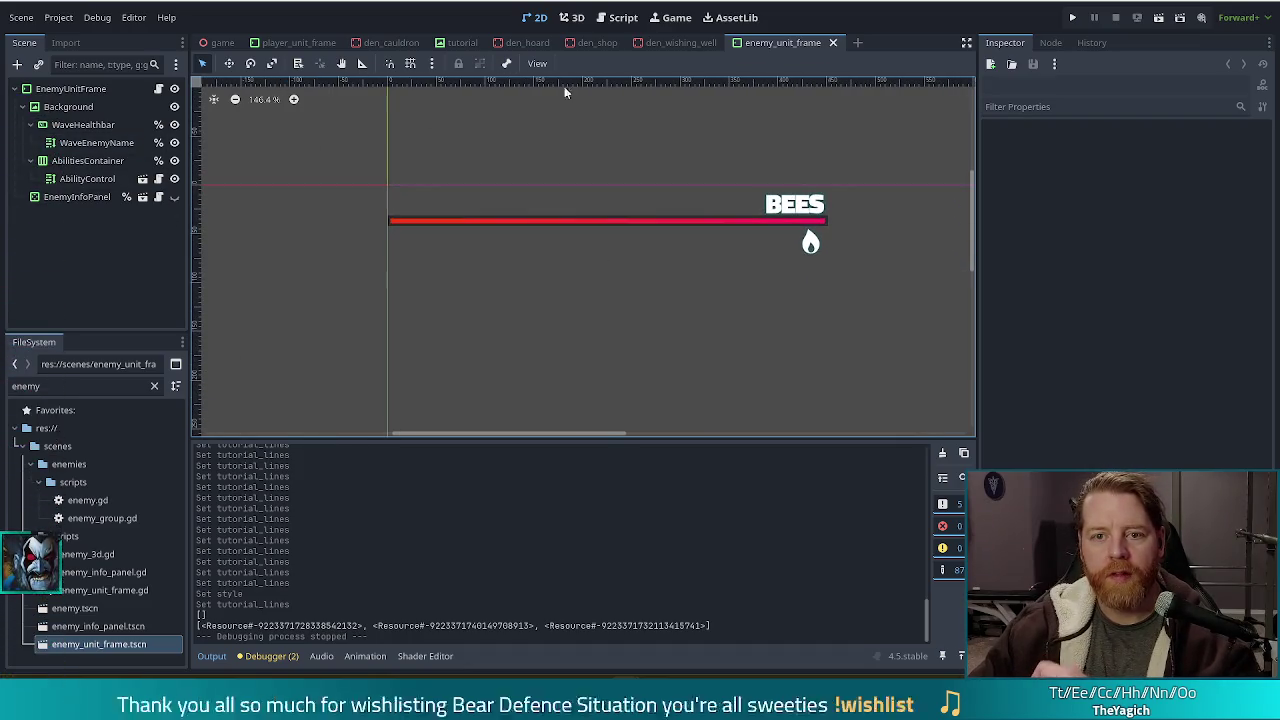
click(292, 42)
Paste the player frame's Help button under the enemy frame's Background node and make it visible.
click(88, 286)
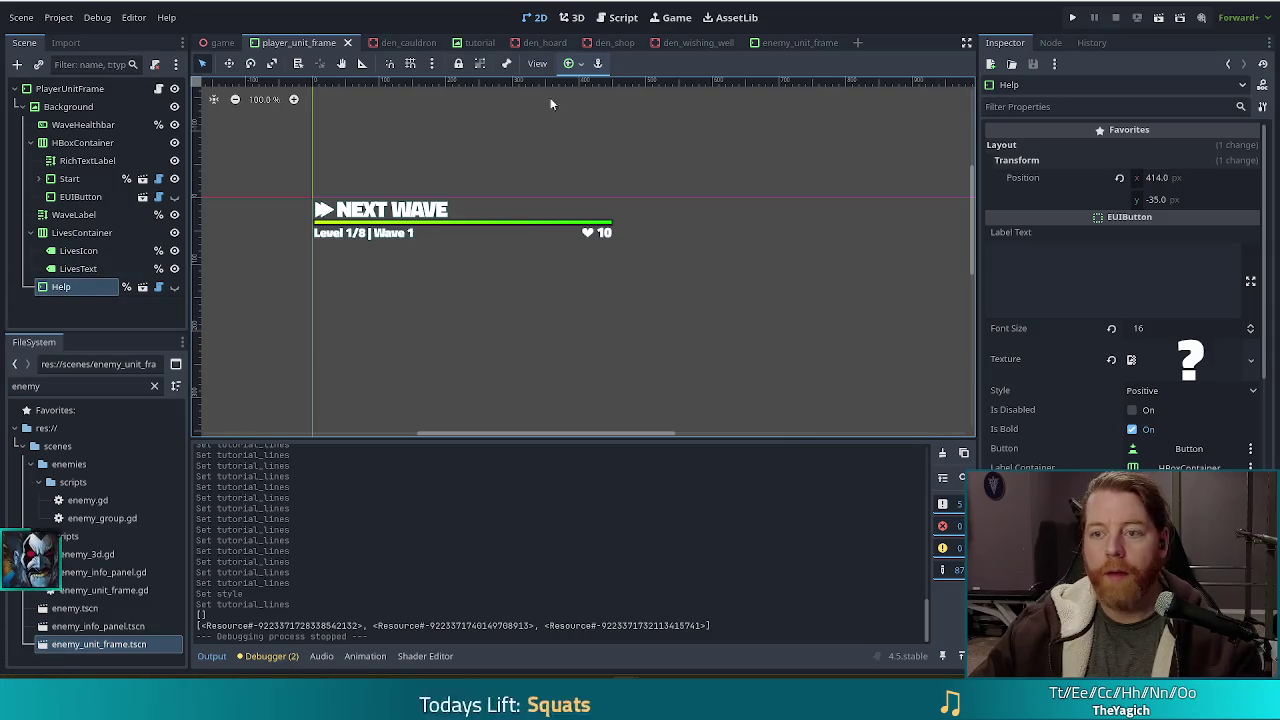
click(797, 42)
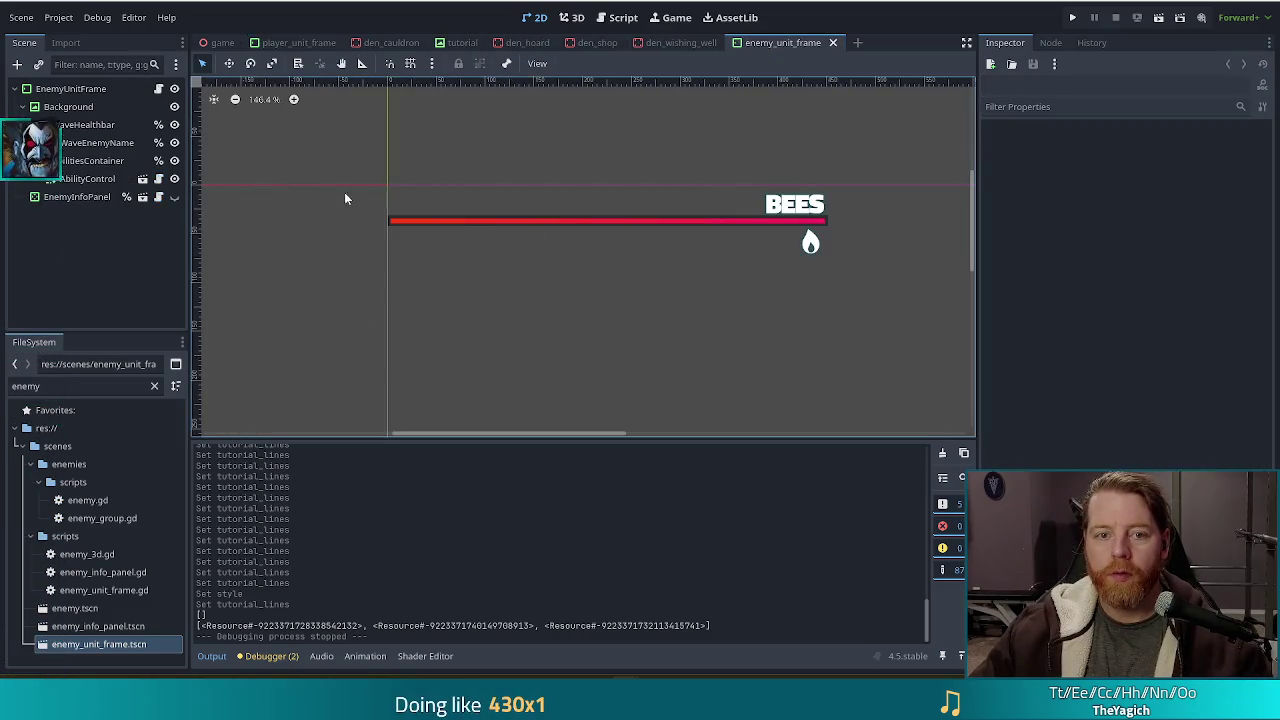
click(345, 304)
key(ctrl+v)
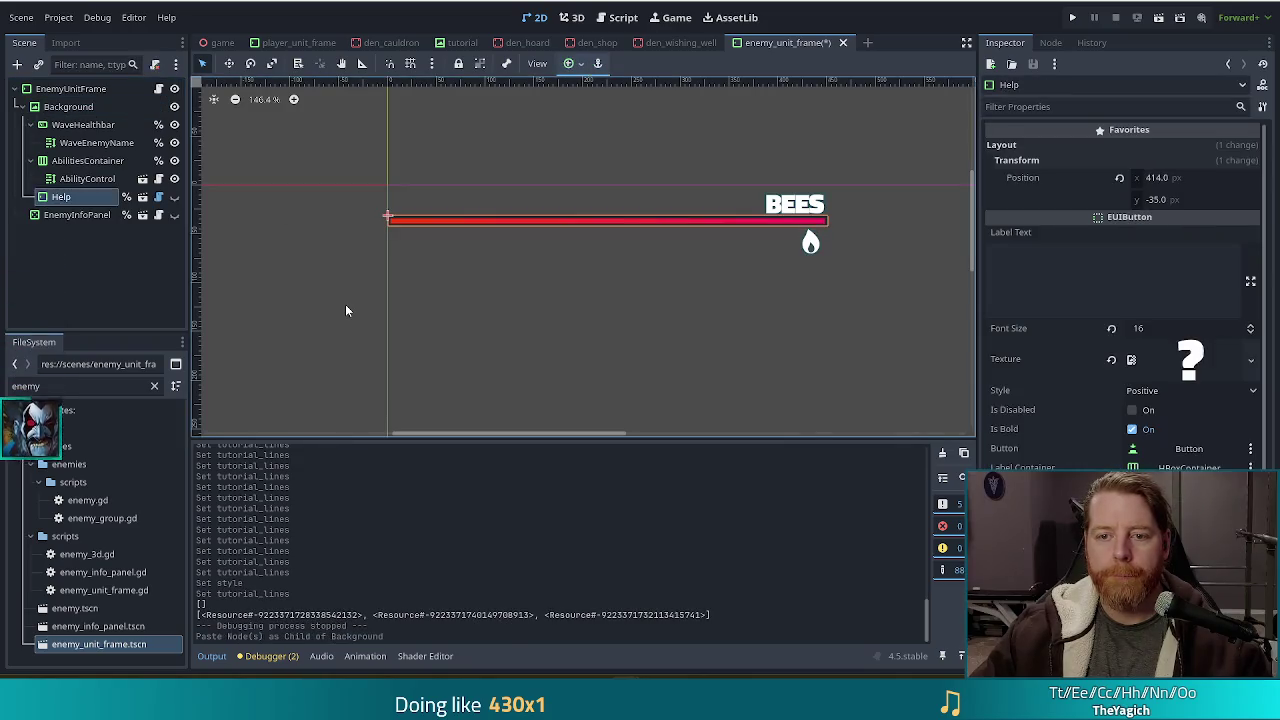
click(174, 197)
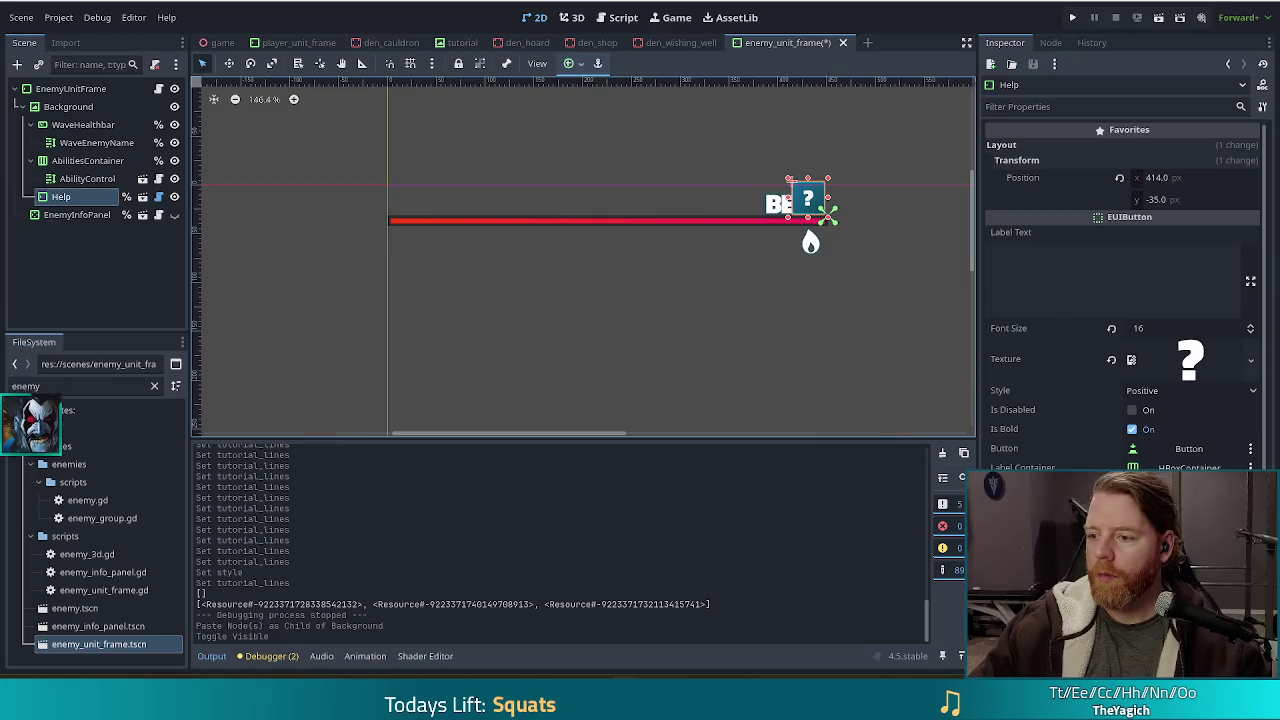
Set the pasted Help button's Layout anchor preset to Top Left.
scroll(1086, 432, down, 4)
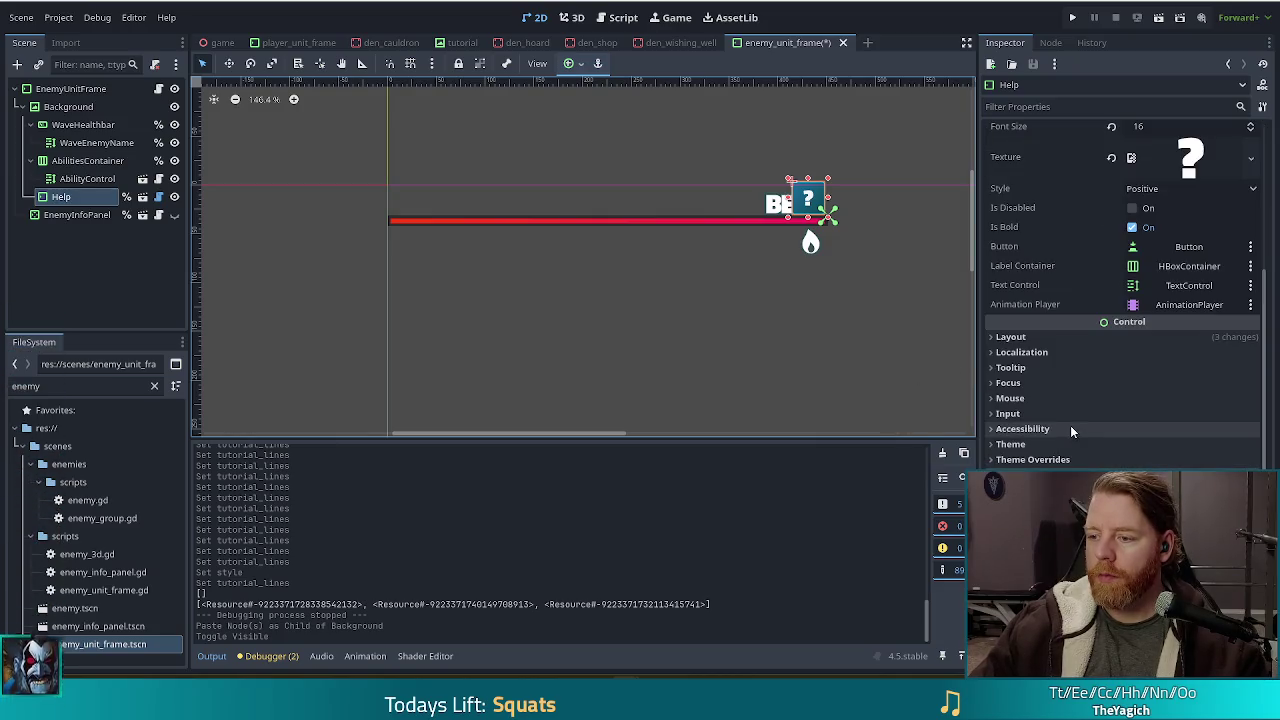
click(1023, 336)
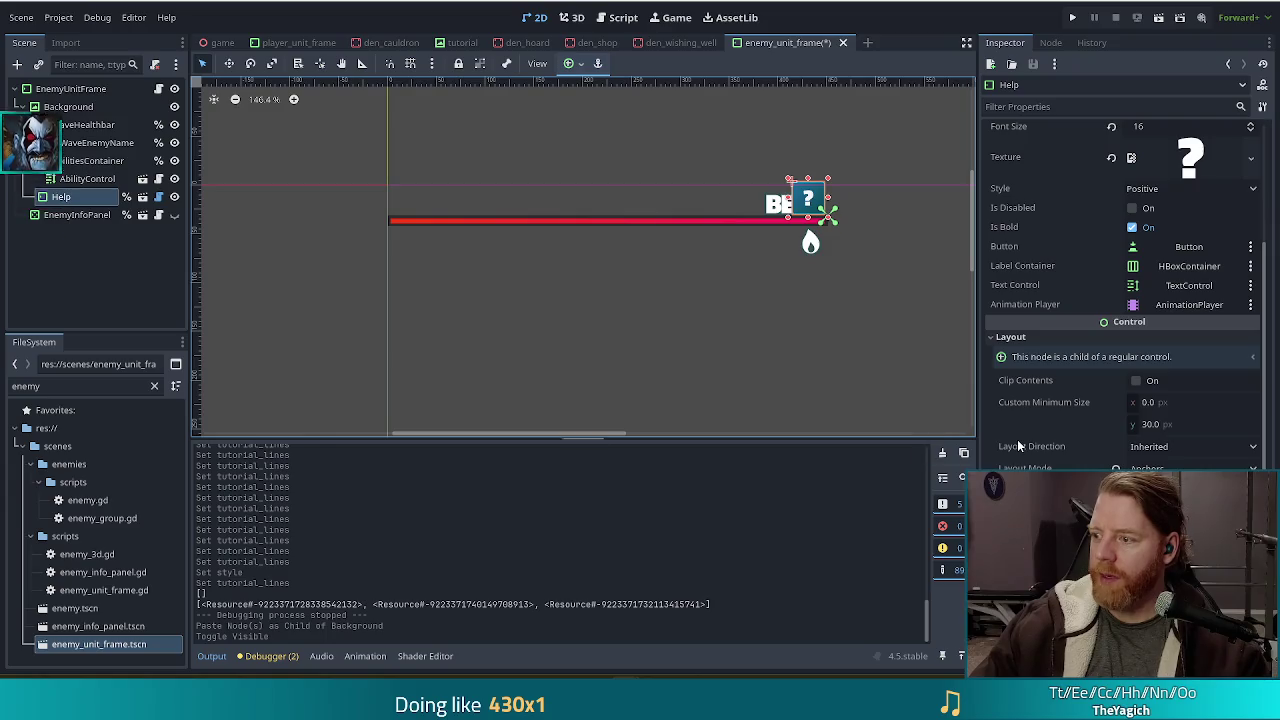
mouse_move(1005, 444)
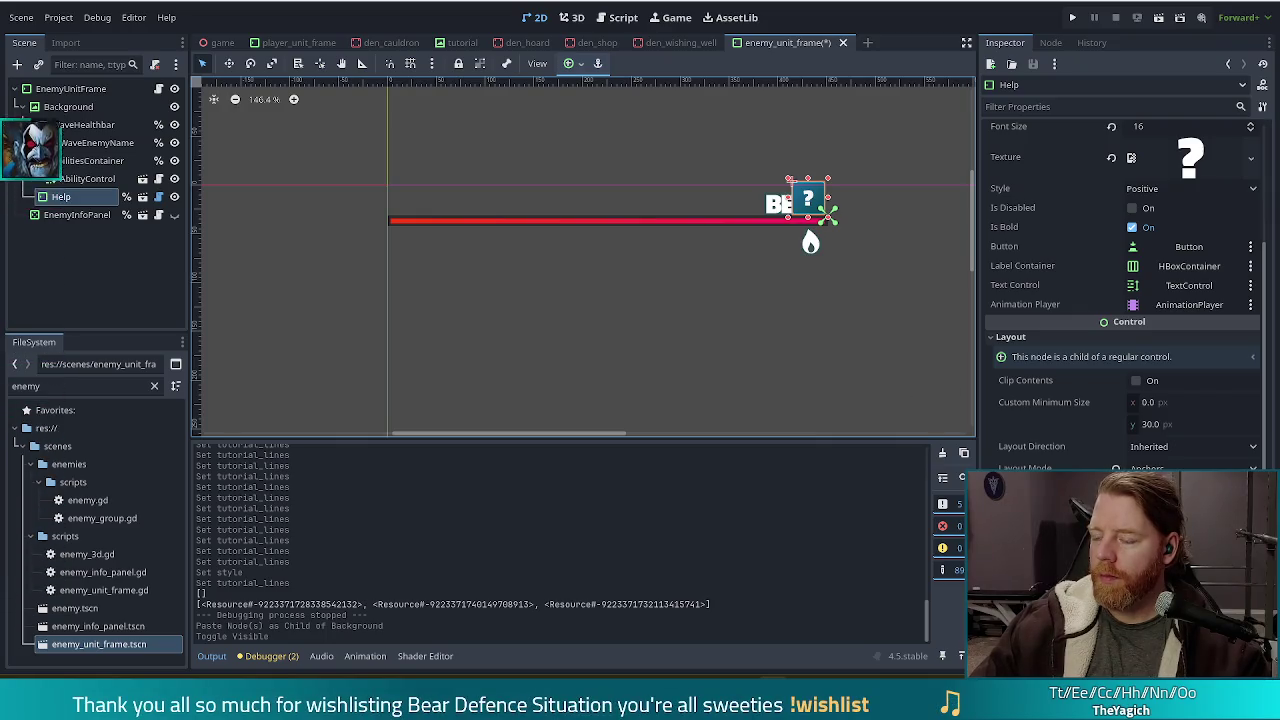
click(1180, 488)
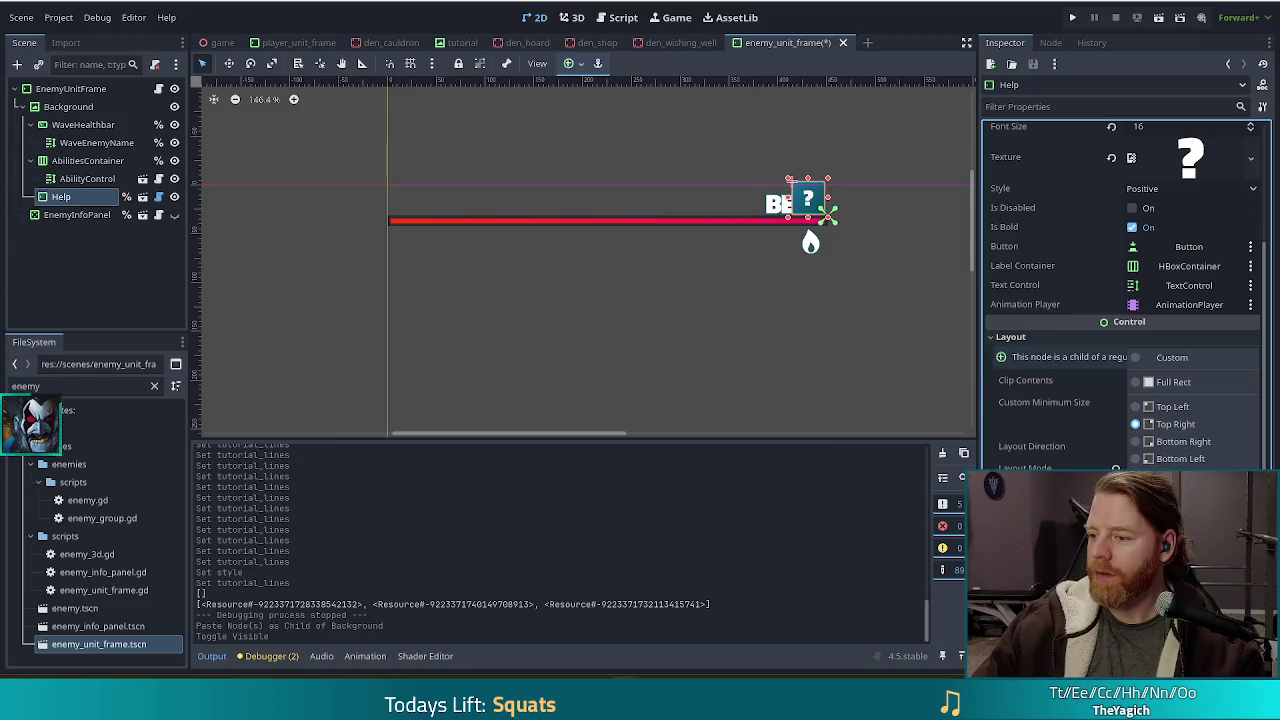
click(1172, 406)
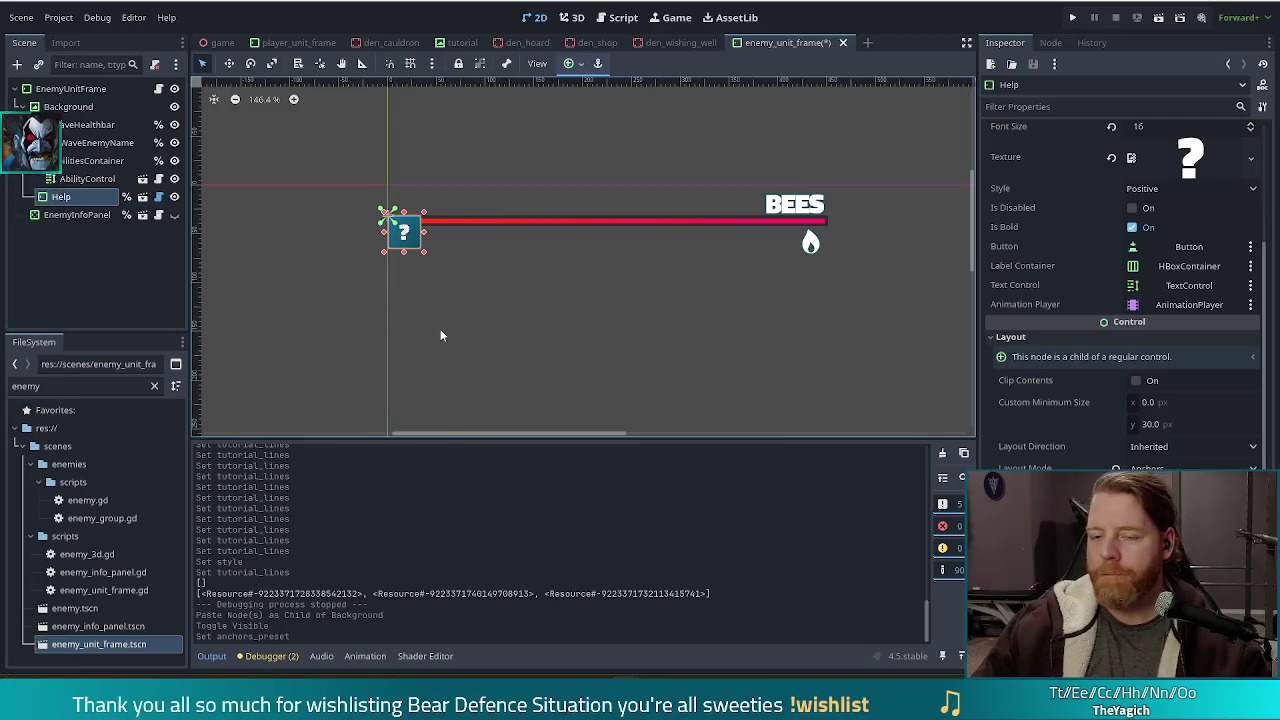
Nudge the enemy Help button to (3, -36), just above the health bar's left end.
key(shift+Up)
key(shift+Up)
key(shift+Up)
key(shift+Up)
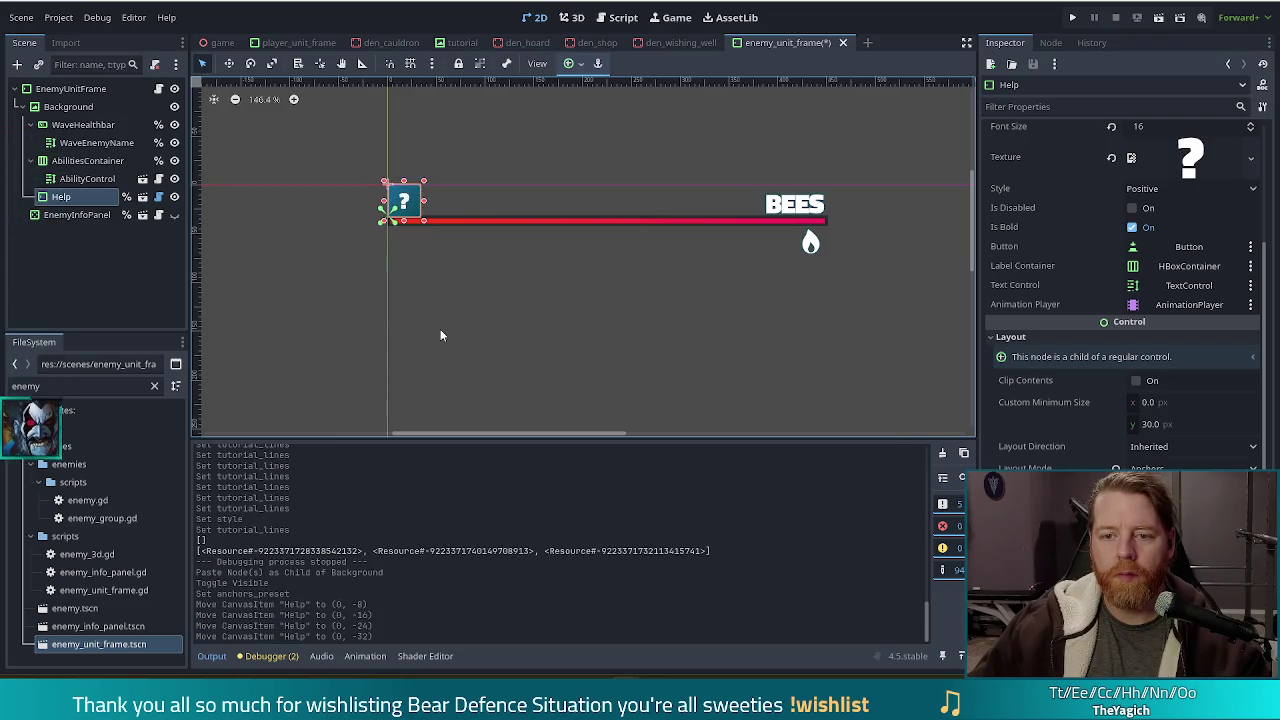
key(Up)
key(Up)
key(Up)
key(Up)
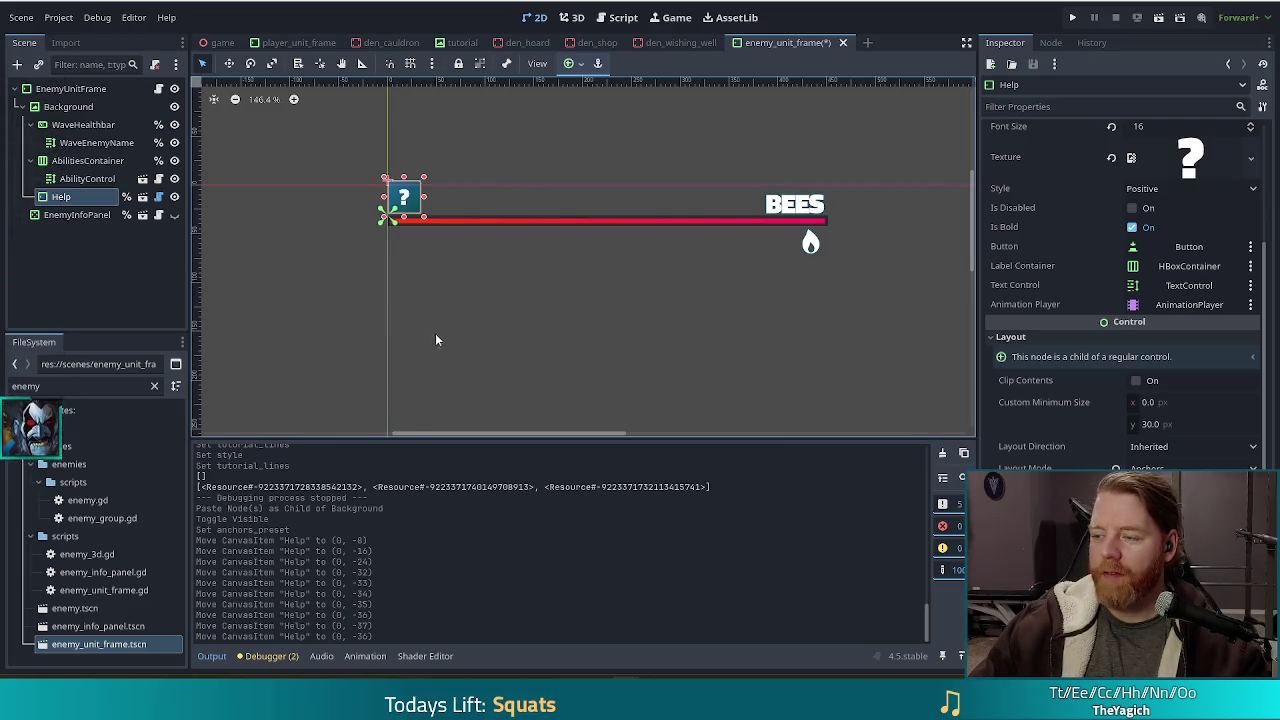
scroll(287, 245, up, 3)
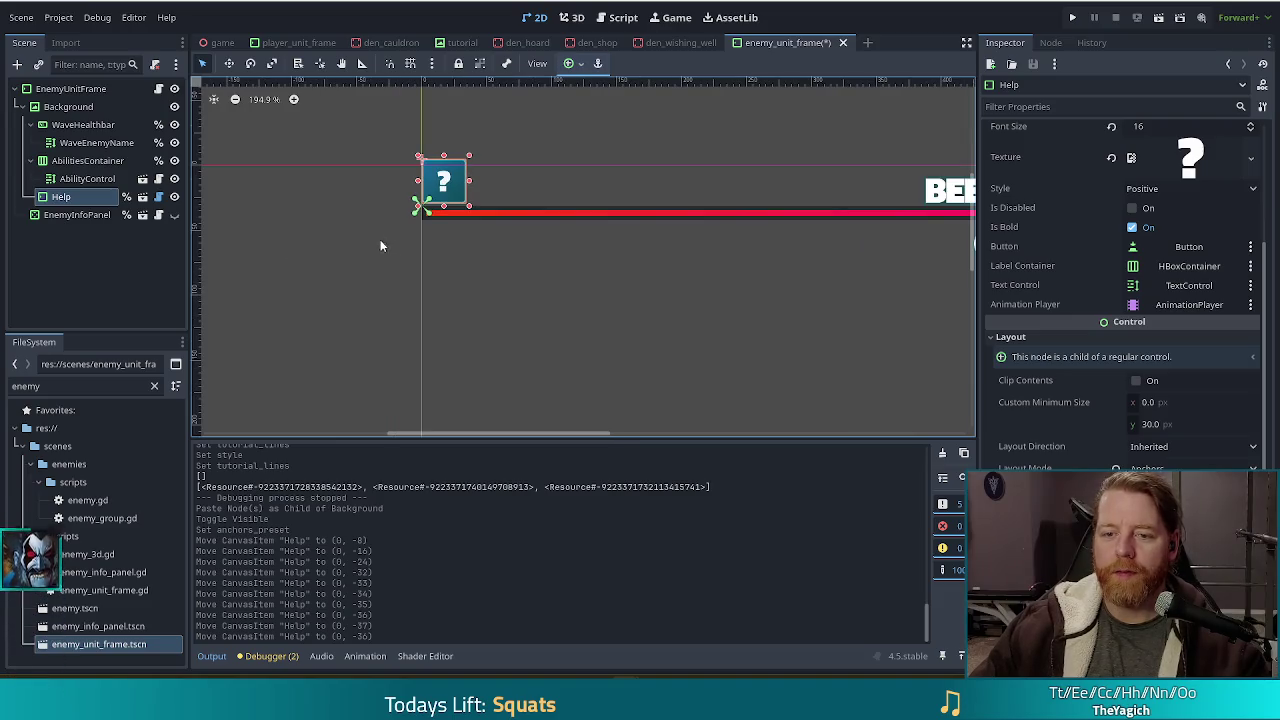
click(371, 335)
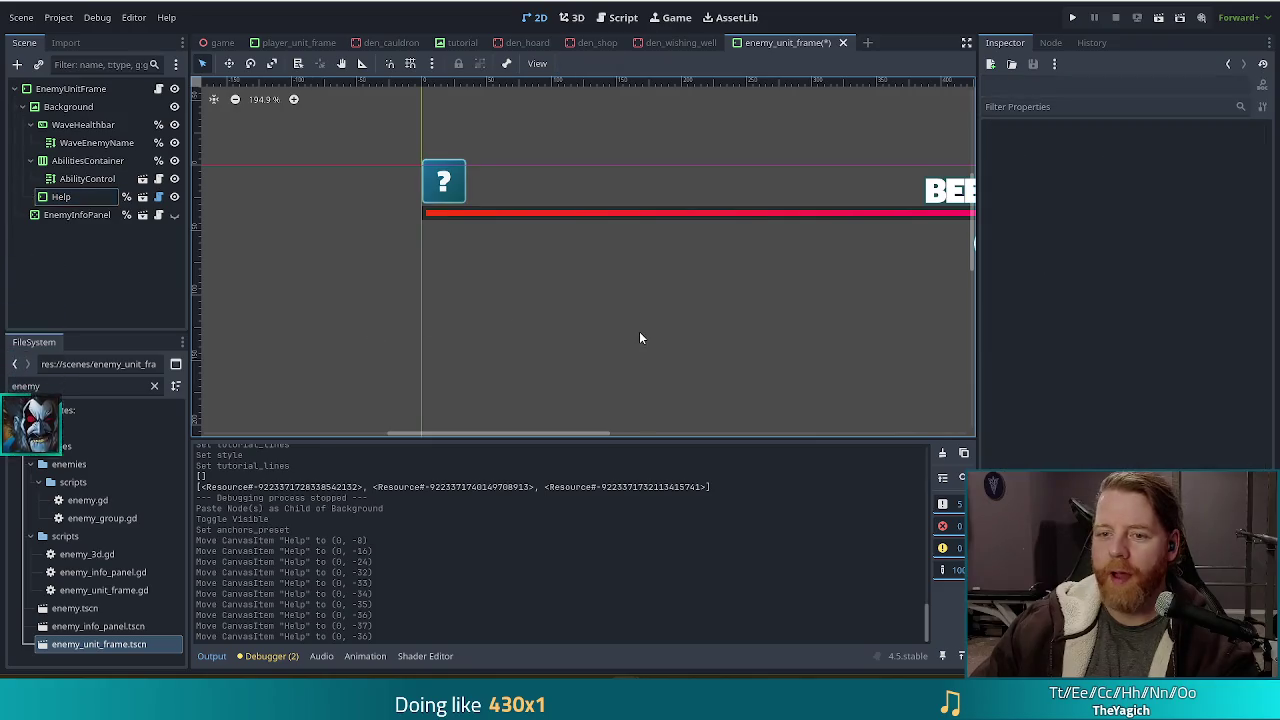
click(66, 196)
key(Right)
key(Right)
key(Right)
click(472, 350)
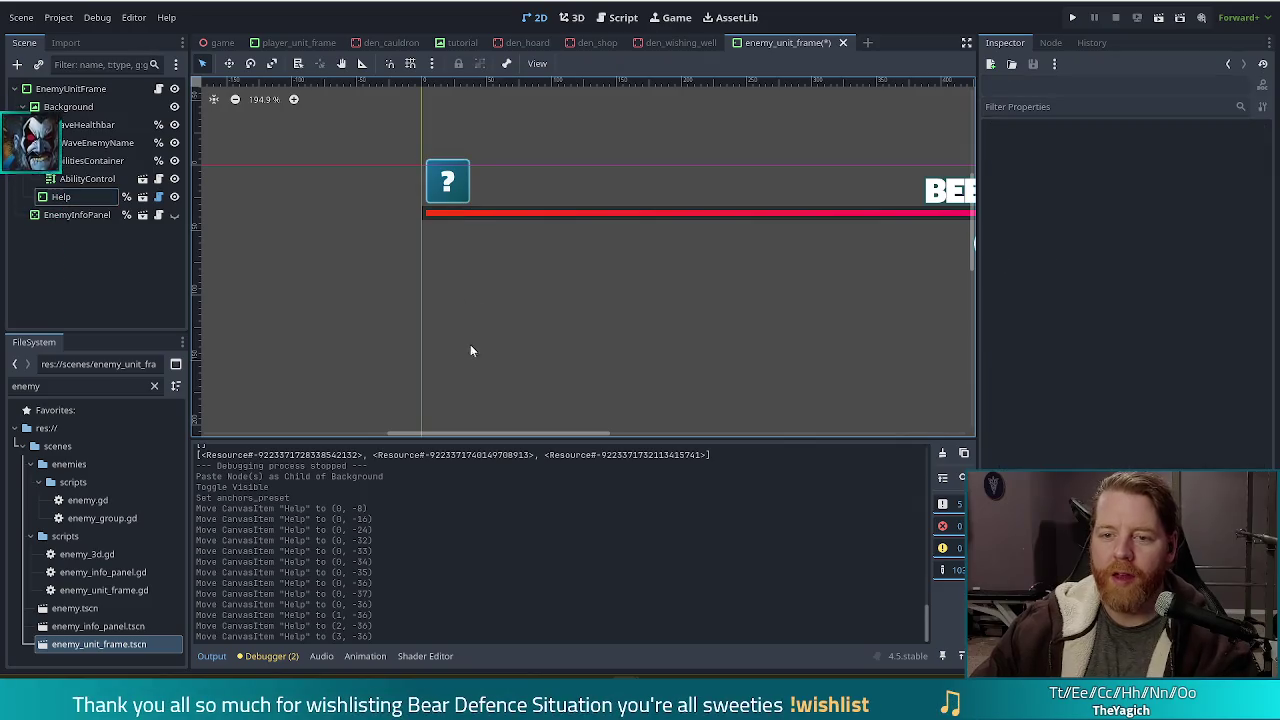
click(447, 181)
key(Left)
click(489, 350)
click(447, 181)
key(Right)
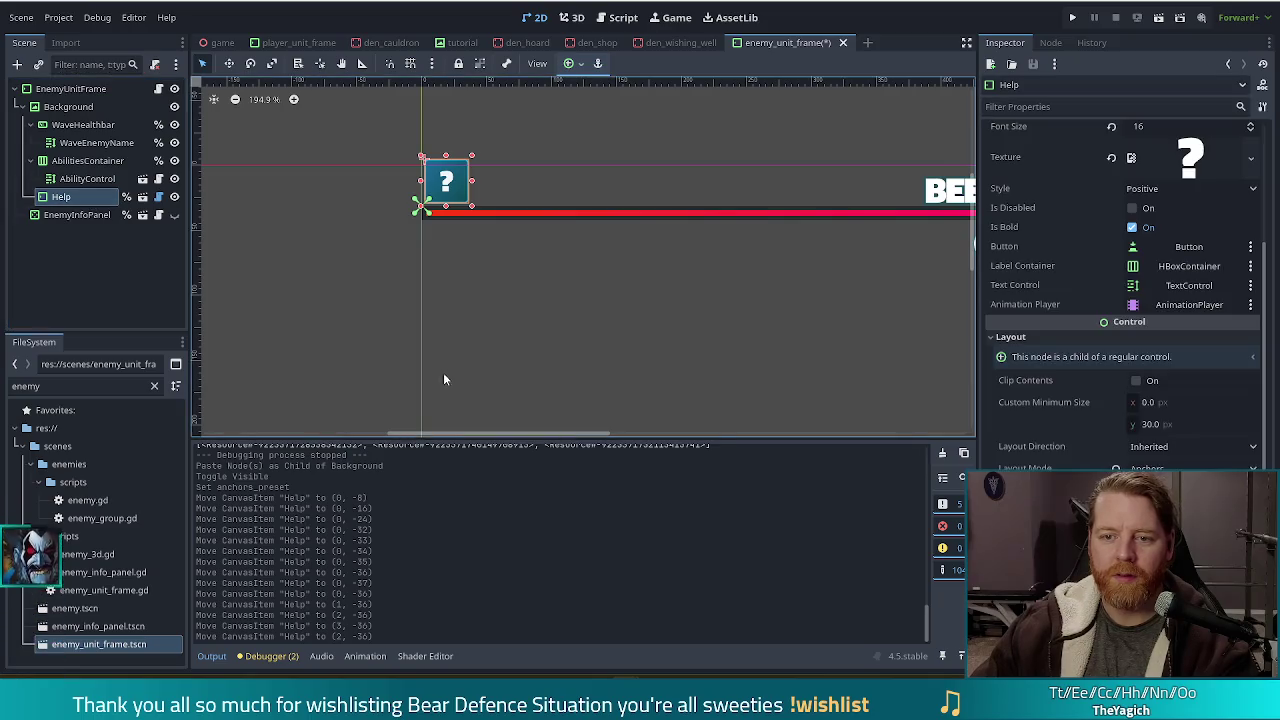
click(482, 351)
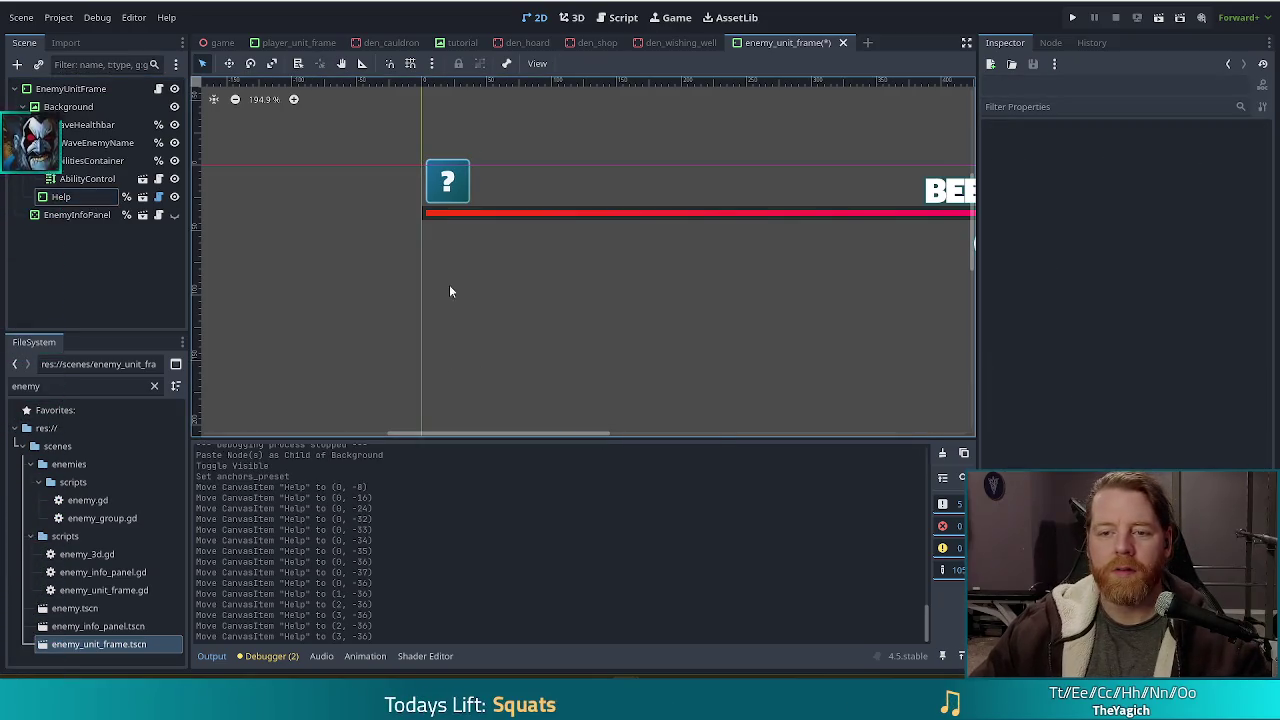
Make the player_unit_frame Help button visible and save that scene.
click(289, 43)
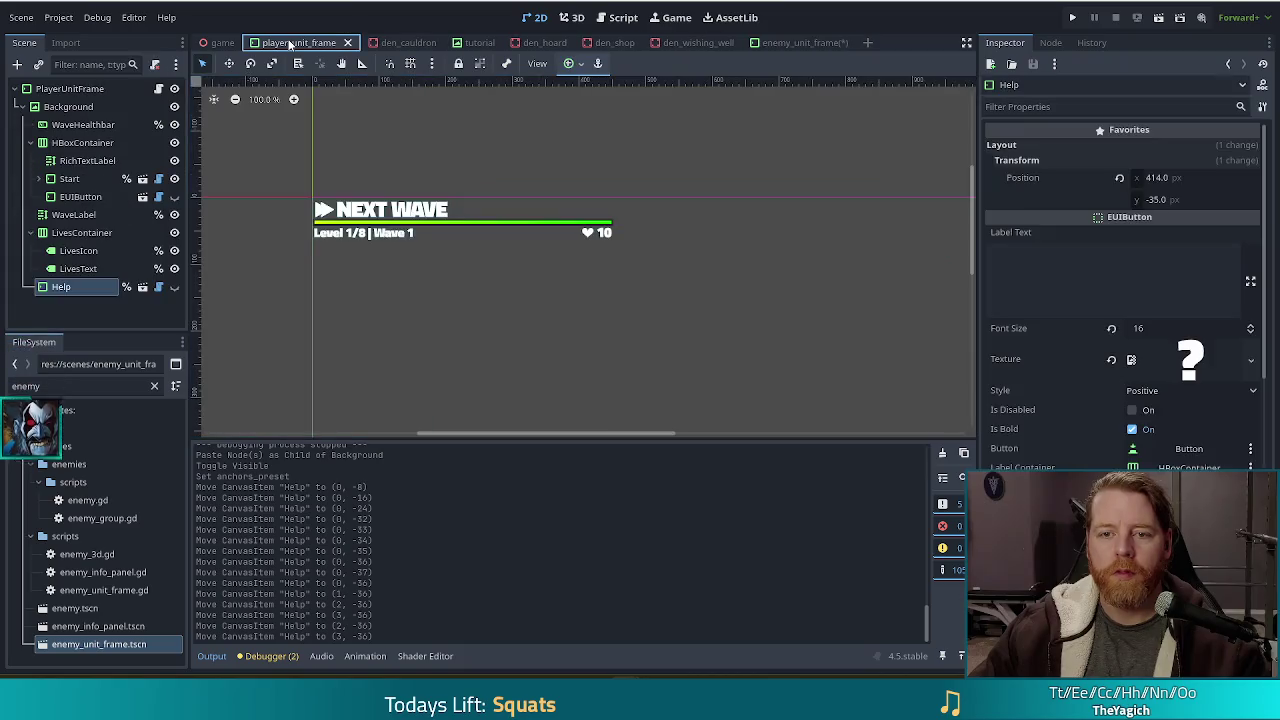
click(174, 287)
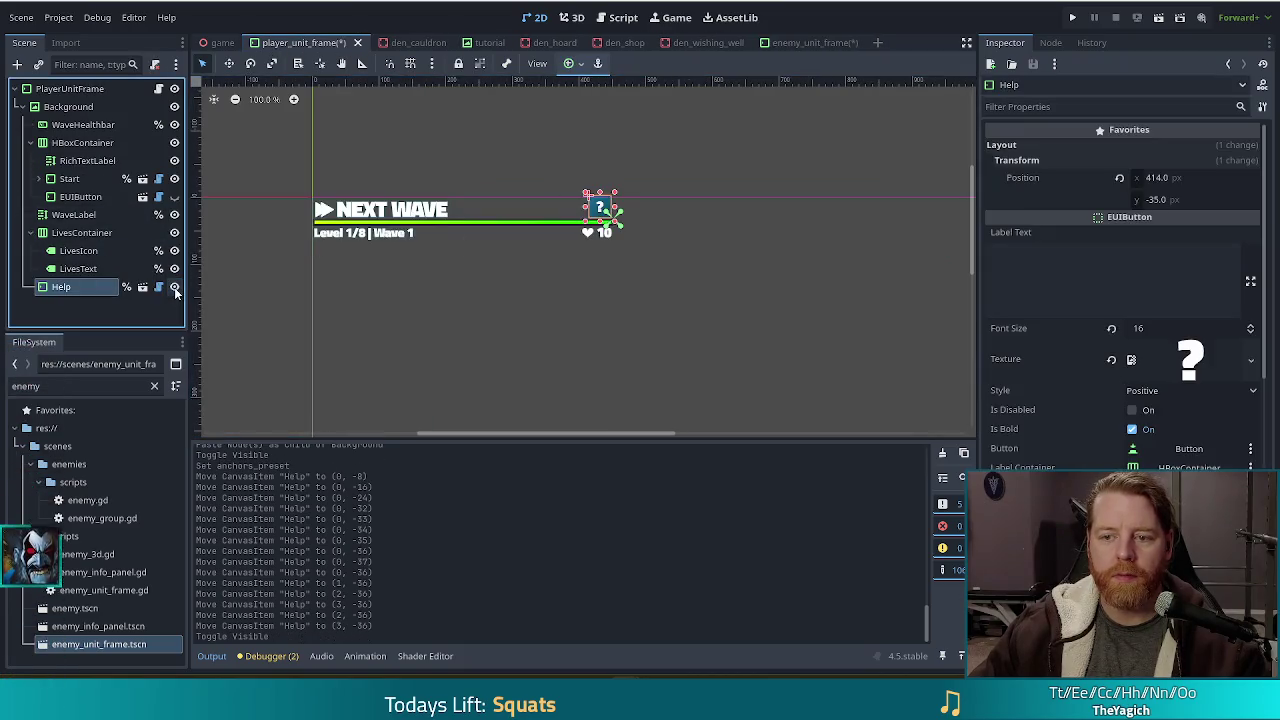
click(640, 212)
scroll(620, 210, up, 10)
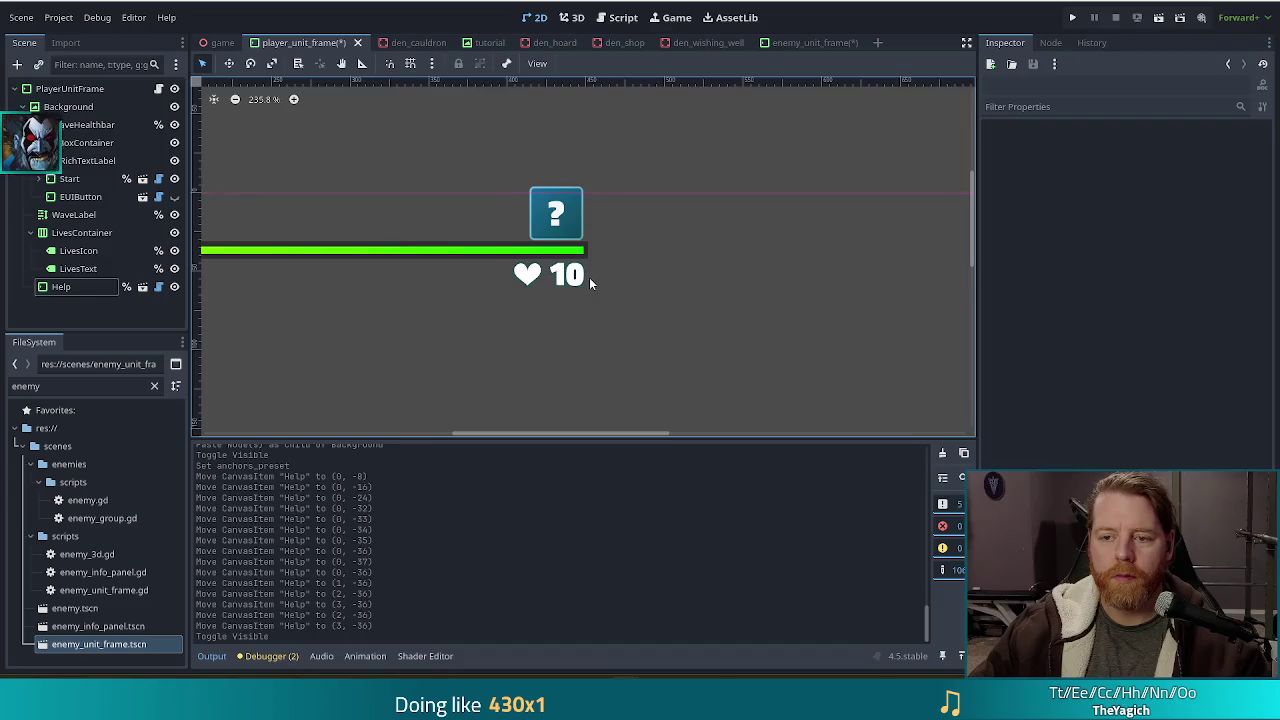
scroll(590, 284, down, 10)
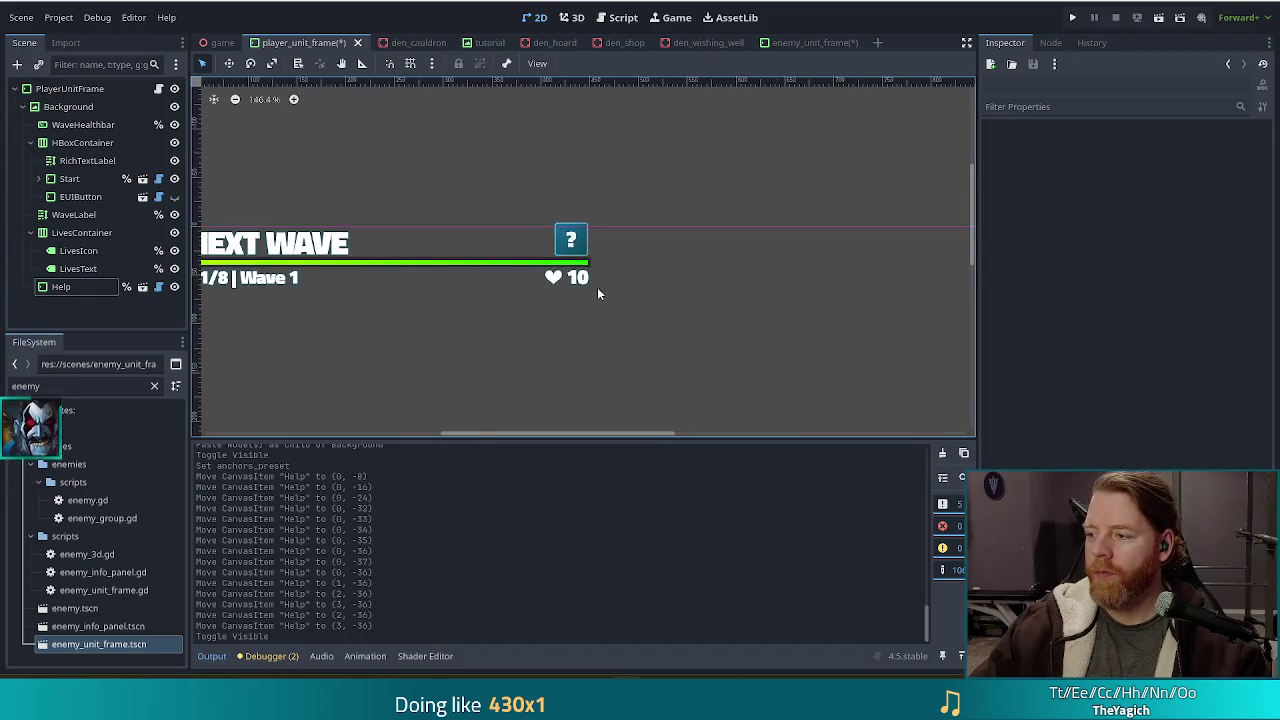
scroll(605, 335, down, 2)
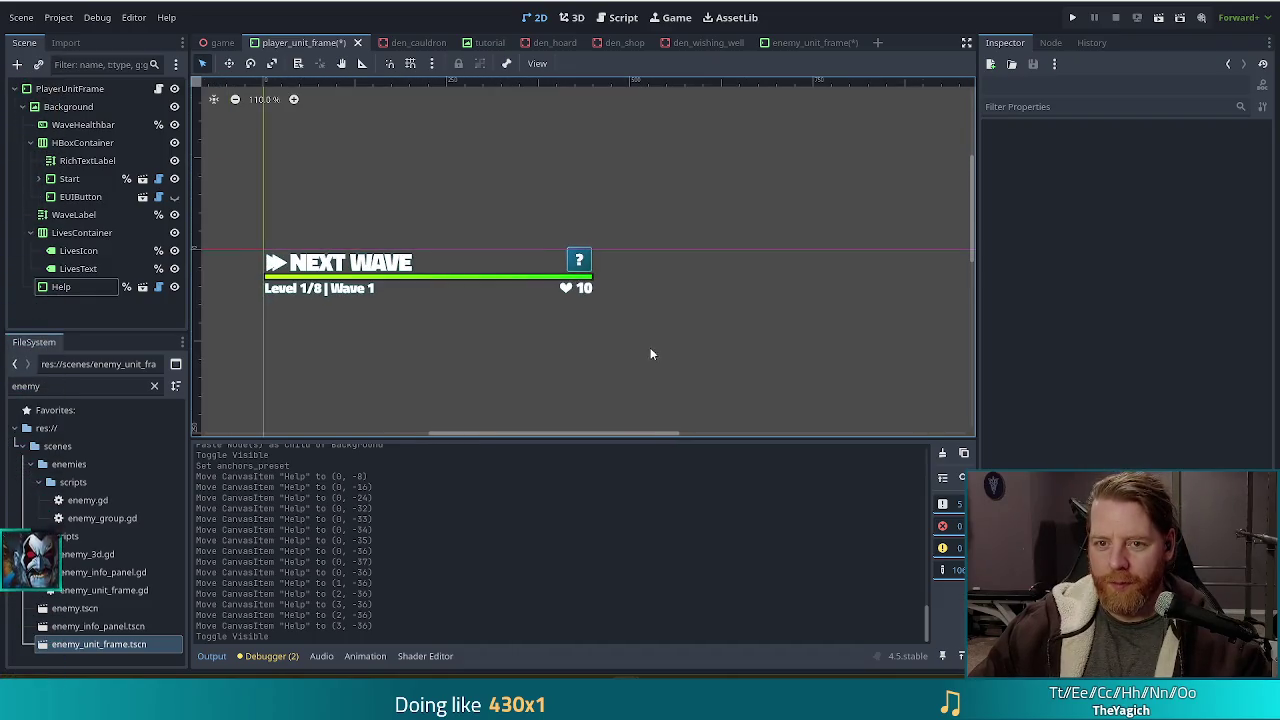
key(ctrl+s)
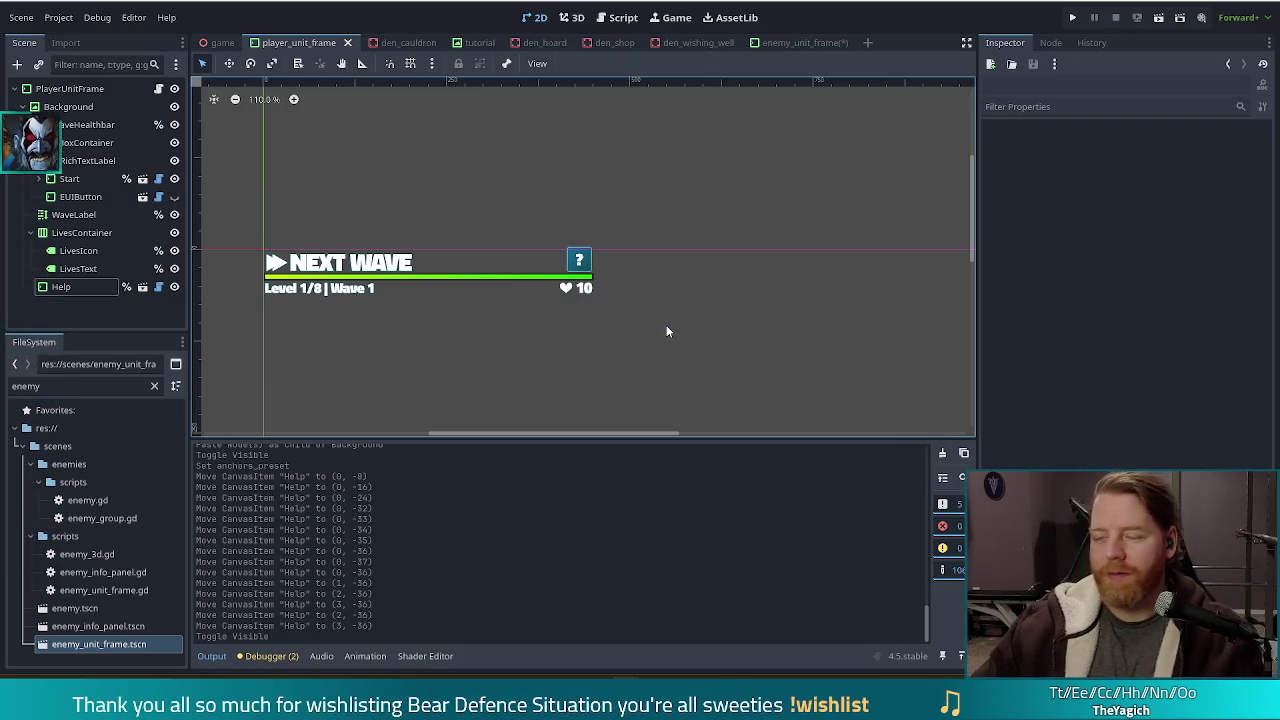
click(819, 40)
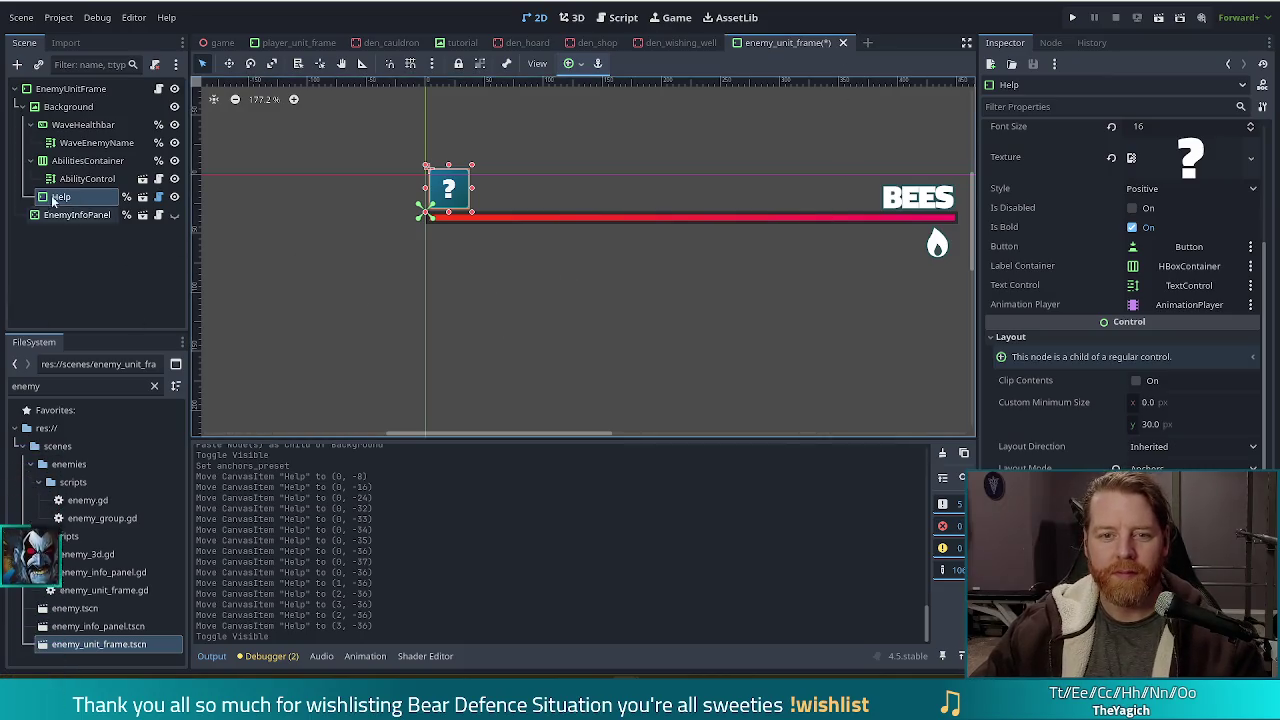
Hide the enemy frame's Help node, save the scene, and view enemy_unit_frame.gd from its top.
click(174, 197)
key(ctrl+s)
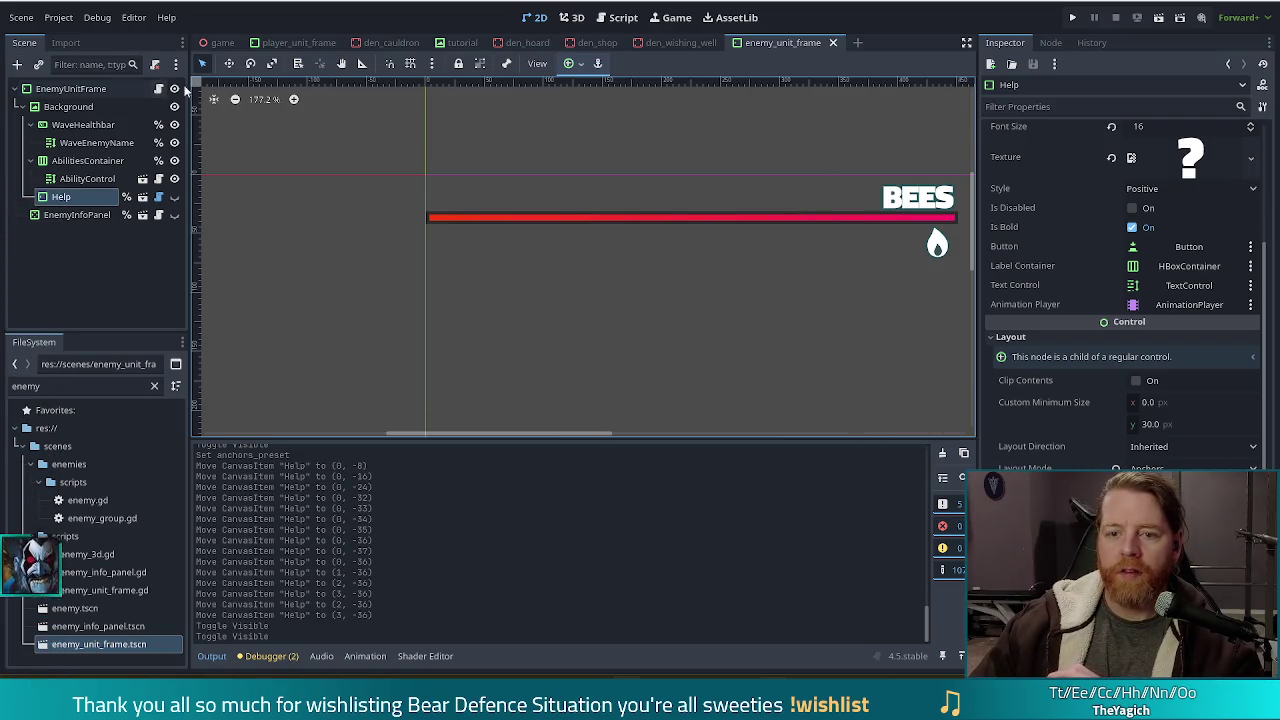
click(623, 17)
drag(920, 176, 937, 112)
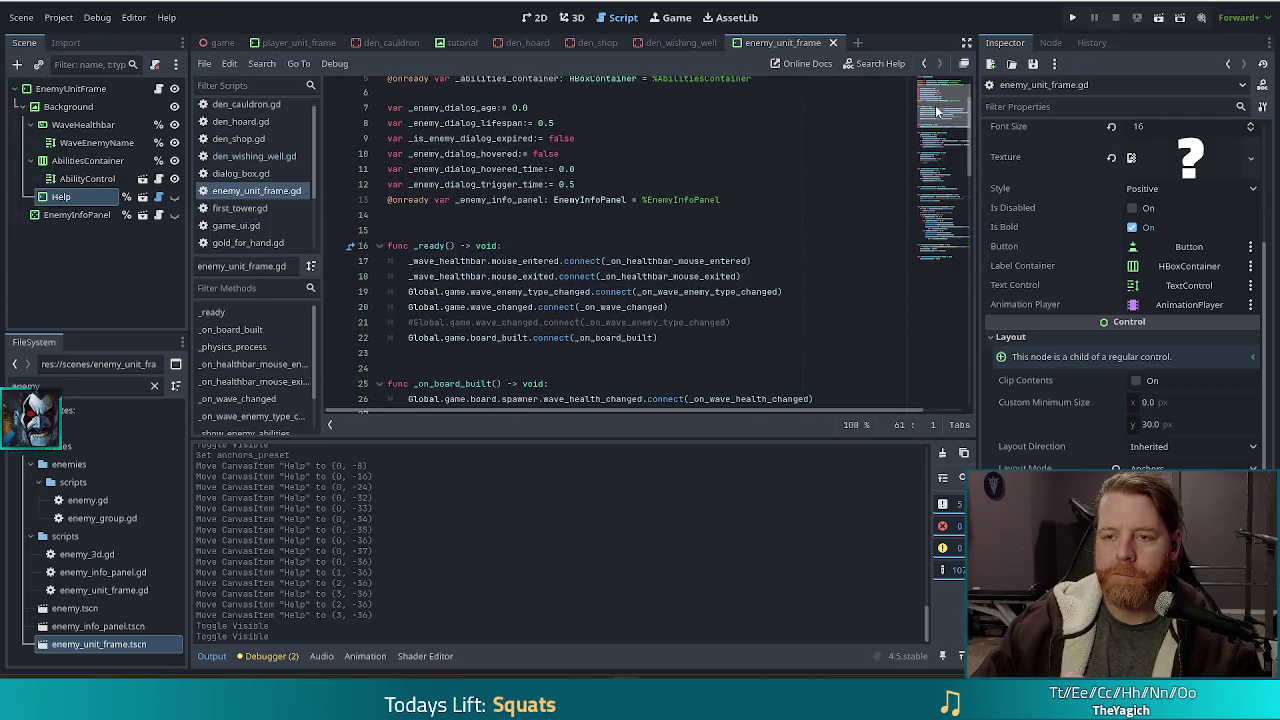